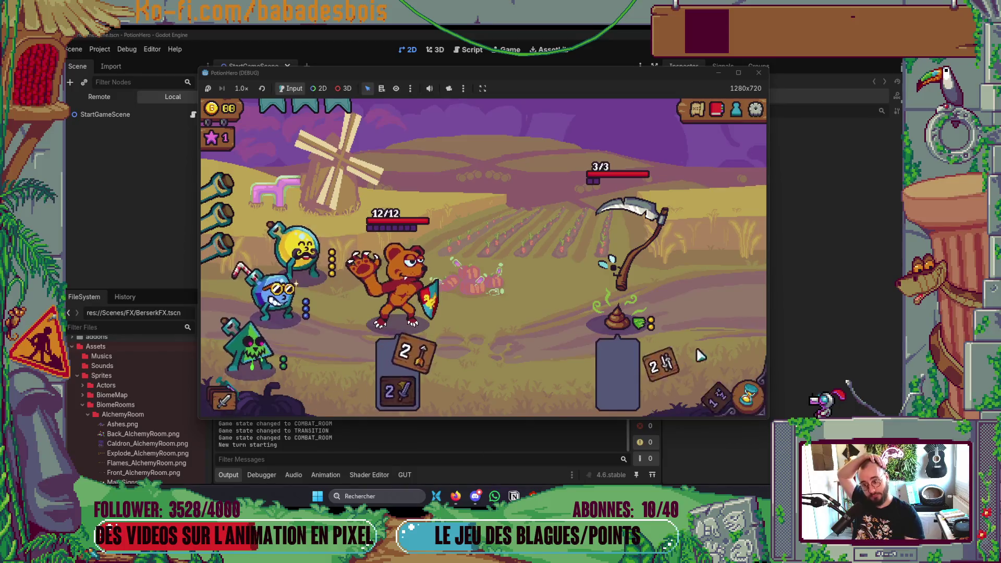
End three combat turns until the bear finishes off the scythe enemy
left_click(749, 398)
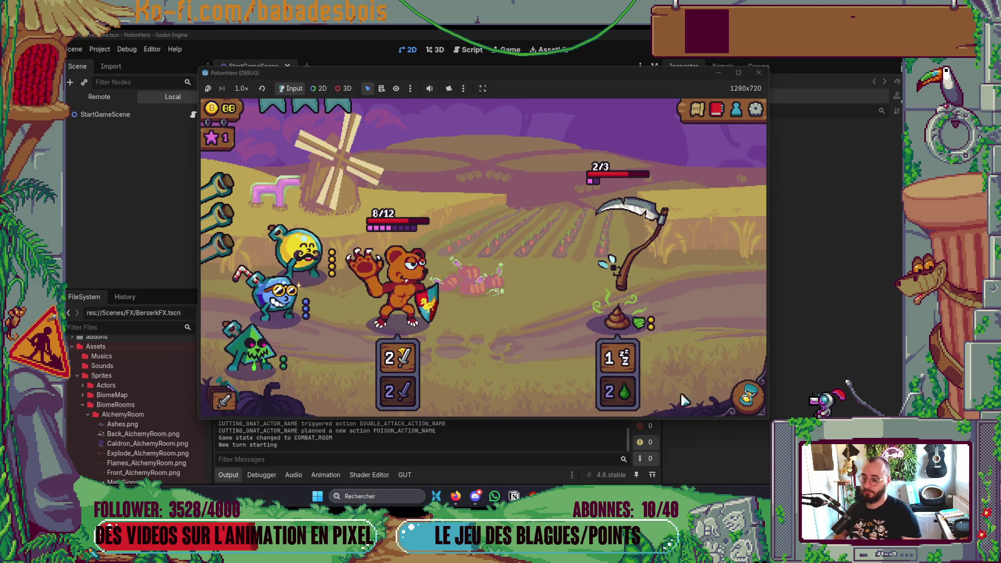
left_click(748, 398)
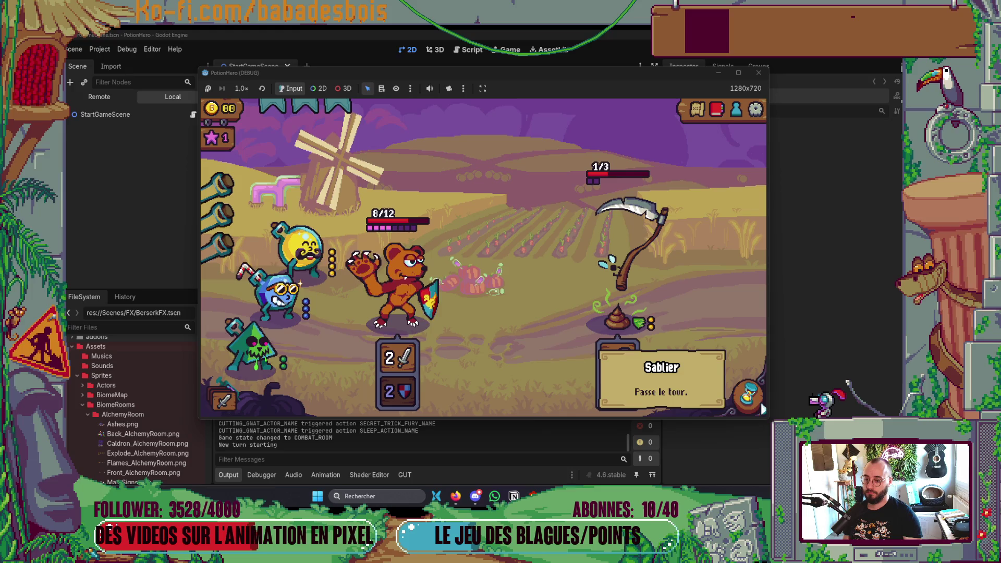
left_click(744, 403)
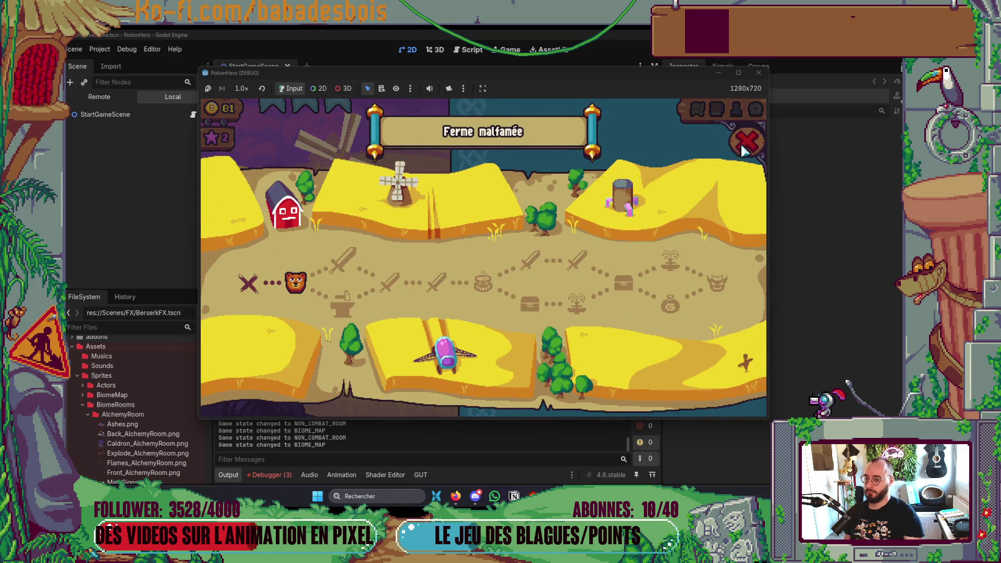
Pick the next room on the farm map, then stop the running game
left_click(745, 151)
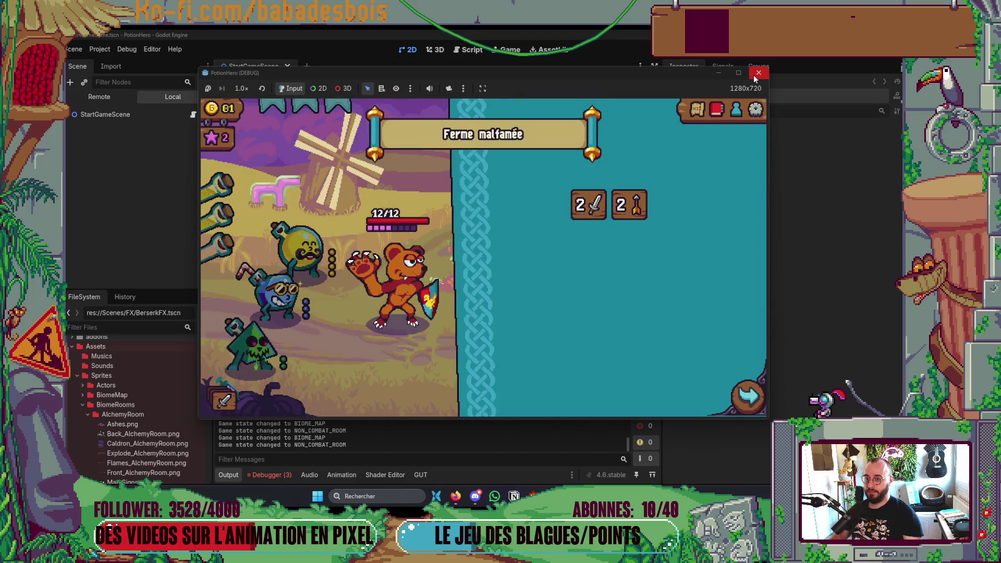
left_click(758, 73)
key("alt+Tab")
key("alt+Tab")
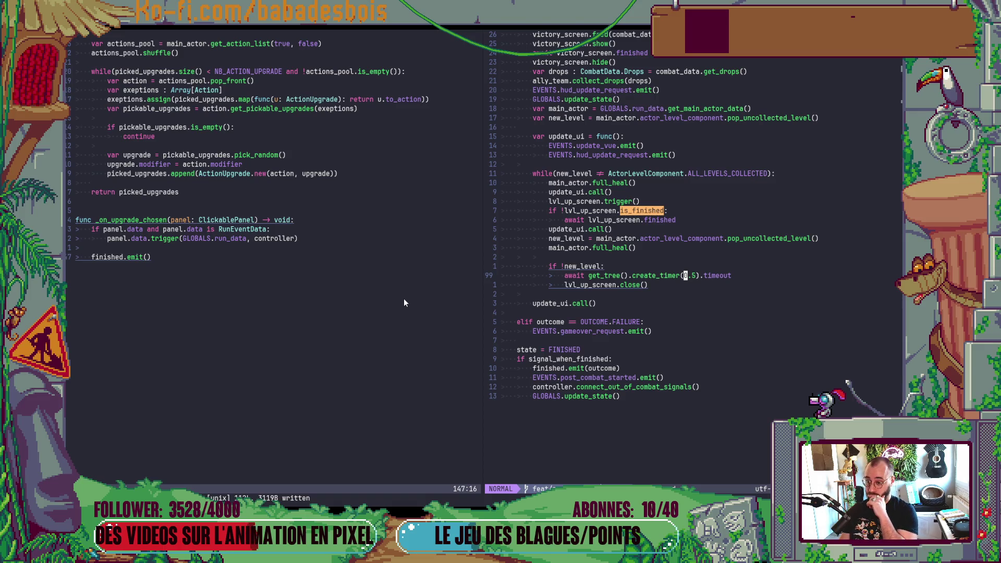
Delete the if !new_level block from Combat.gd
key("j")
key("V")
key("j")
key("j")
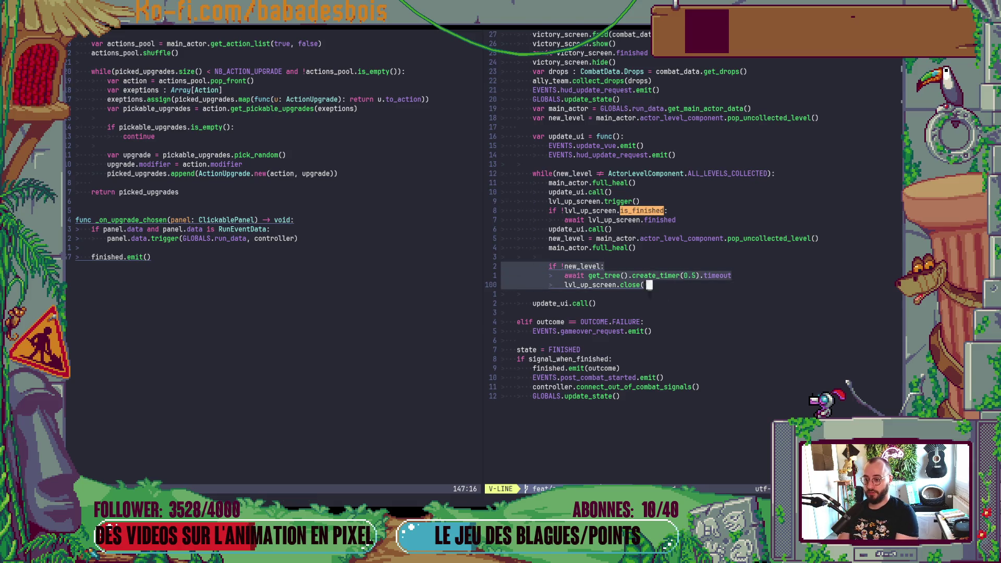
key("d")
key("d")
key("d")
key("k")
In LevelUpScreen.gd, add the create_timer(0.5) await and close() after finished.emit(), and save
key("ctrl+w")
key("h")
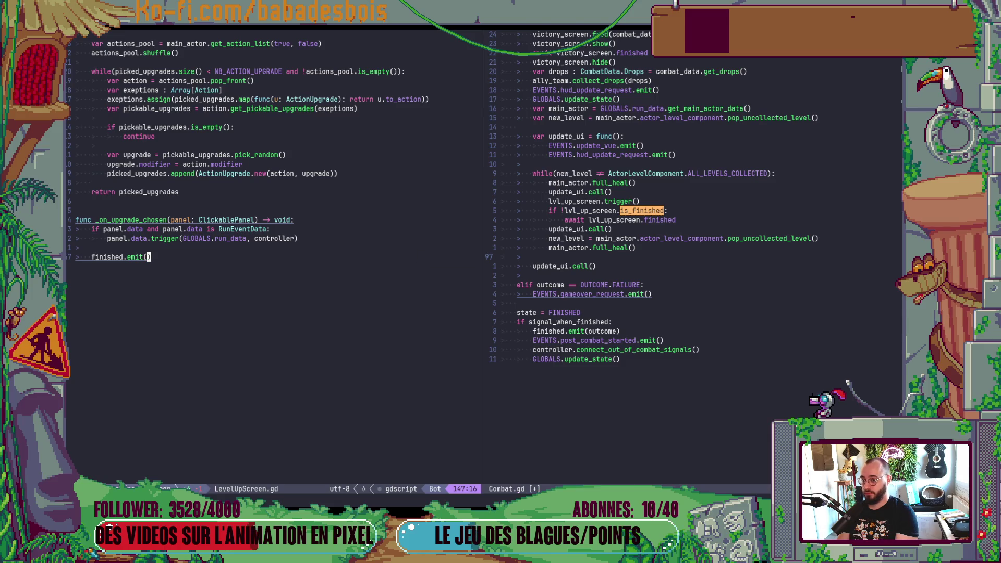
type("Ocl")
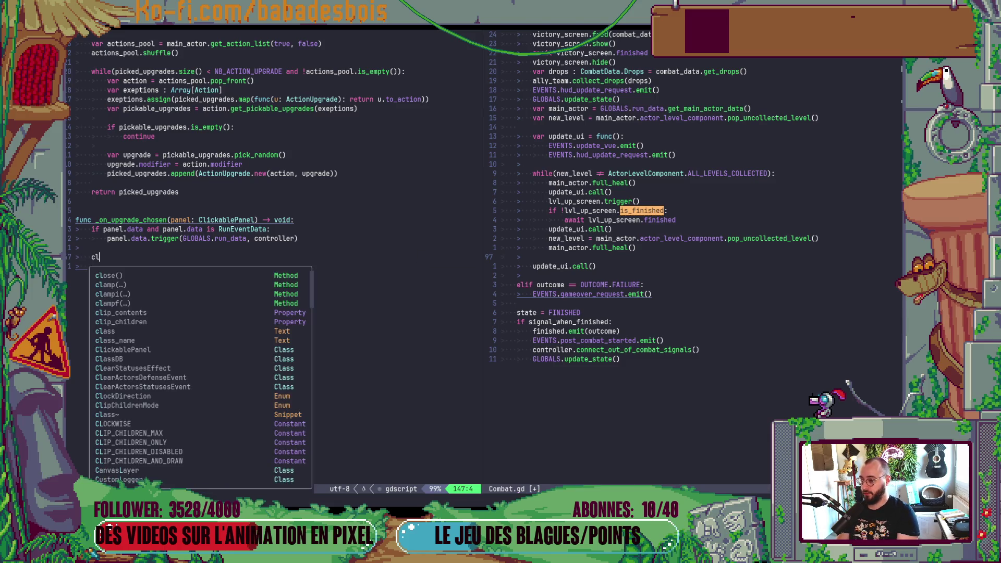
type("ose(")
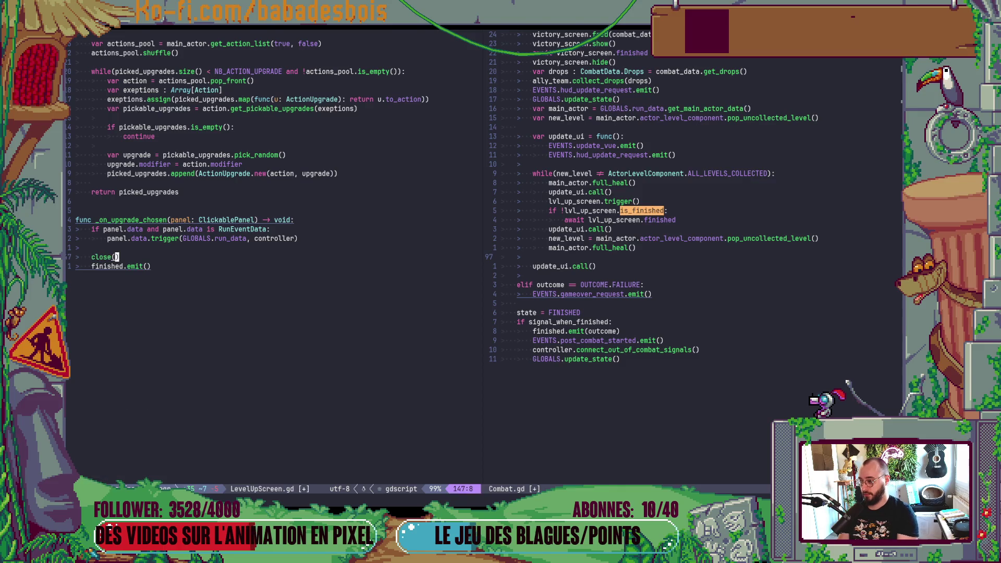
key("alt+j")
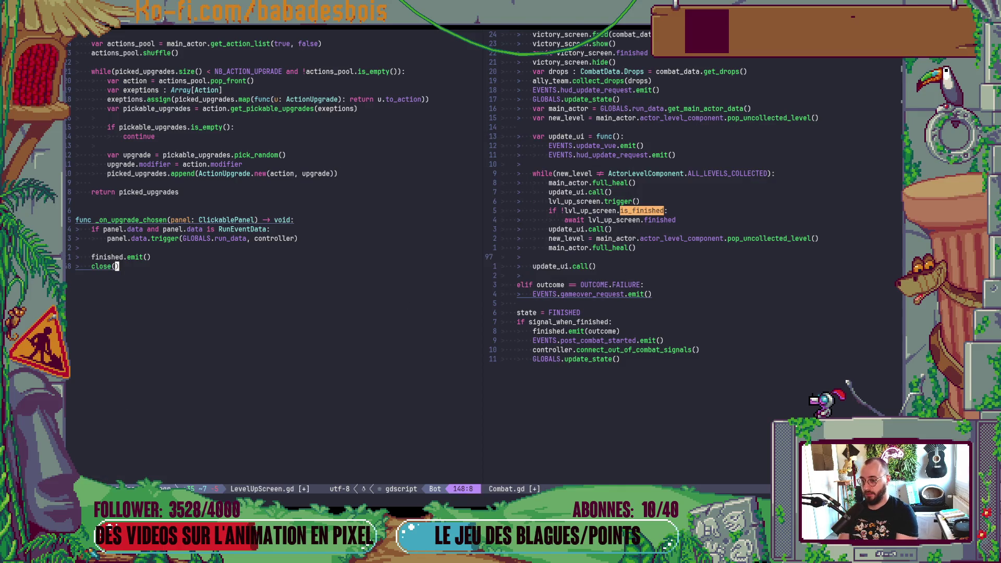
type("Oawait get")
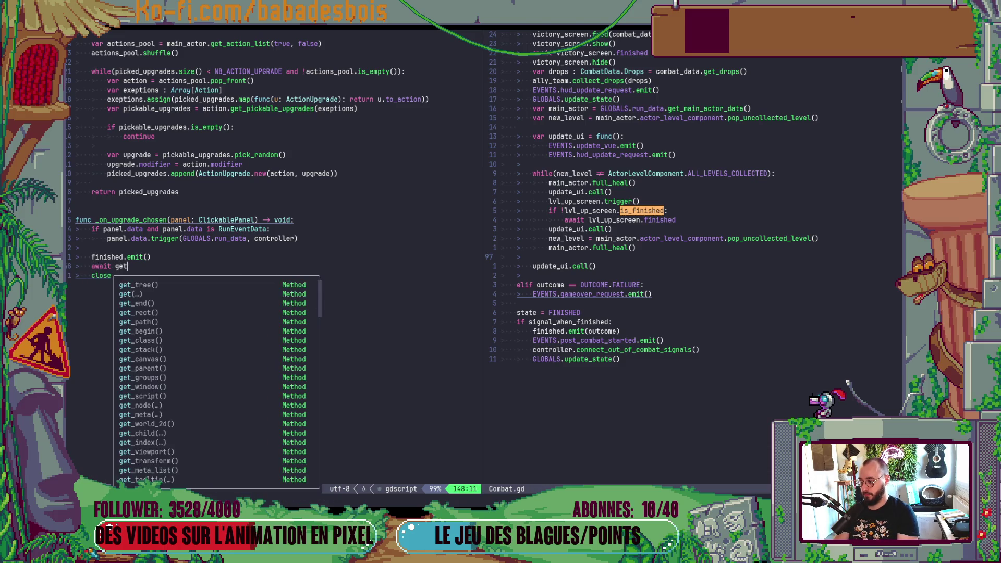
type("_tree().create_timer(0.5")
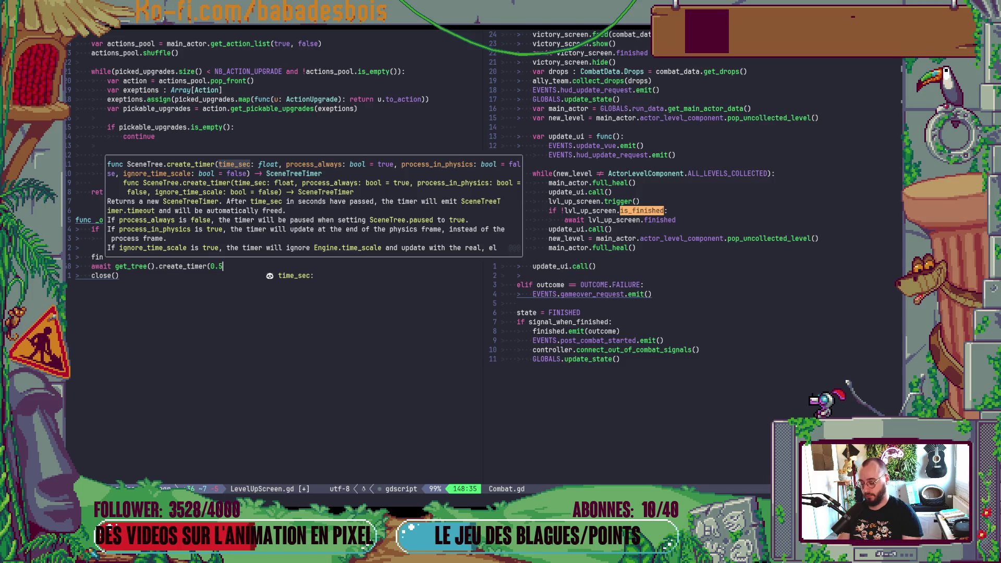
type(").timeout")
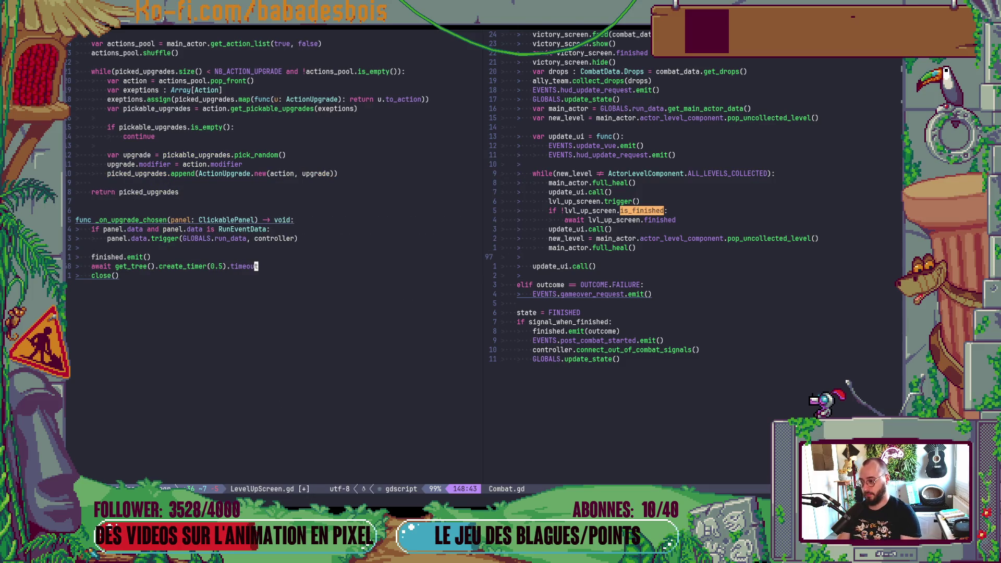
key("bracketleft")
key("space")
type(":w")
key("Return")
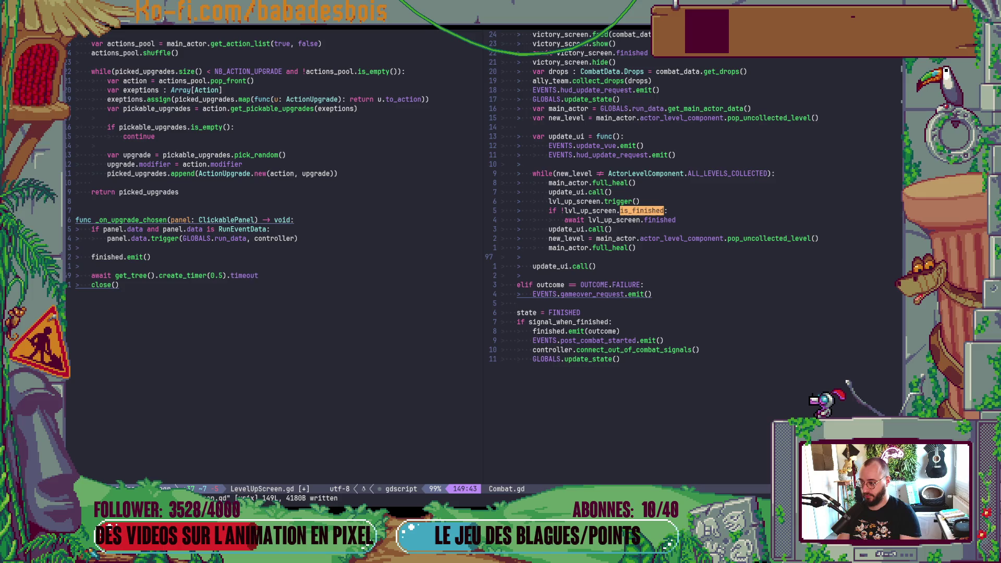
scroll(135, 323, "up", 4)
Cut the timer await and close() lines from _on_upgrade_chosen
key("shift+v")
key("j")
key("d")
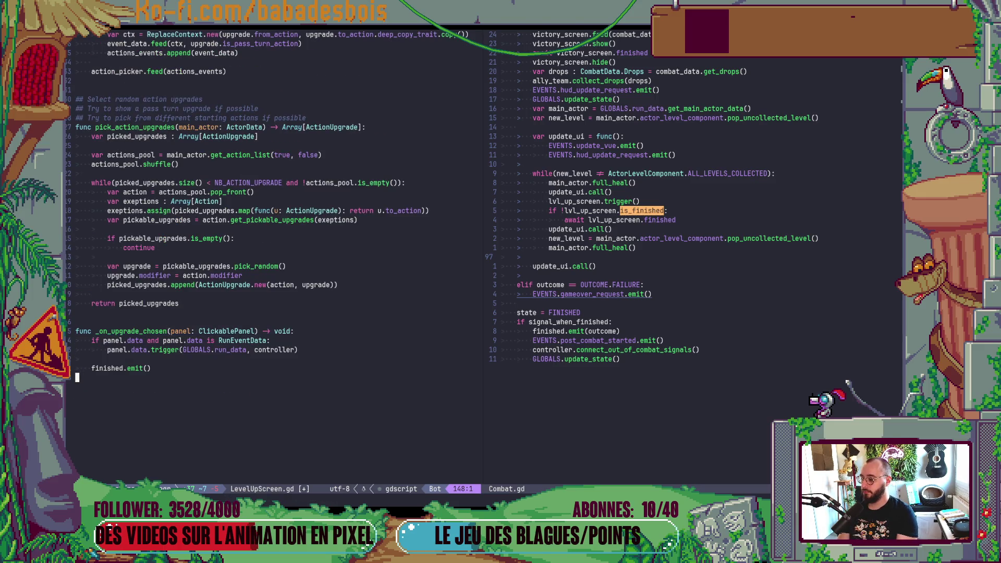
key("u")
scroll(224, 255, "up", 15)
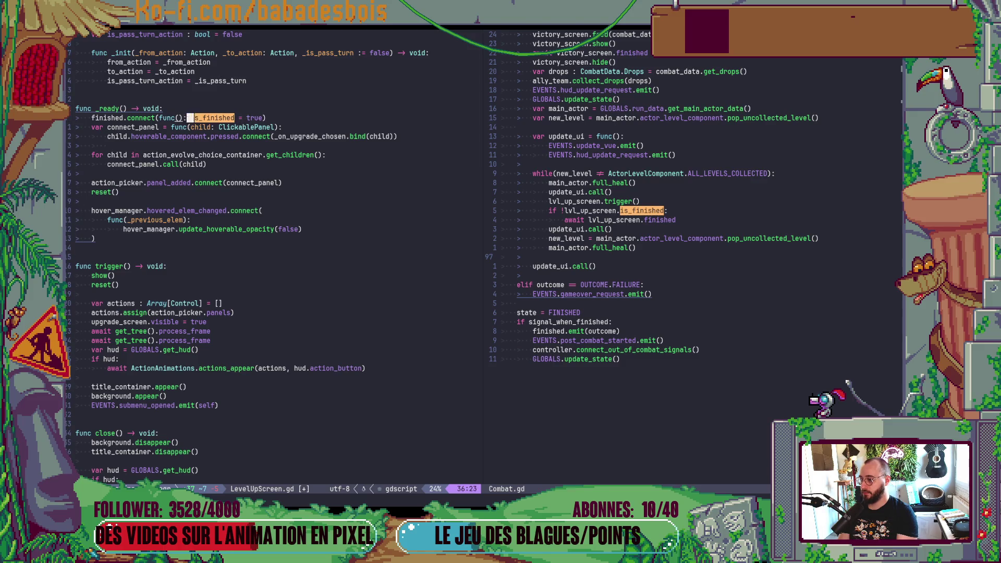
Split the finished.connect lambda in _ready so is_finished = true sits on its own line
key("i")
key("Return")
key("Escape")
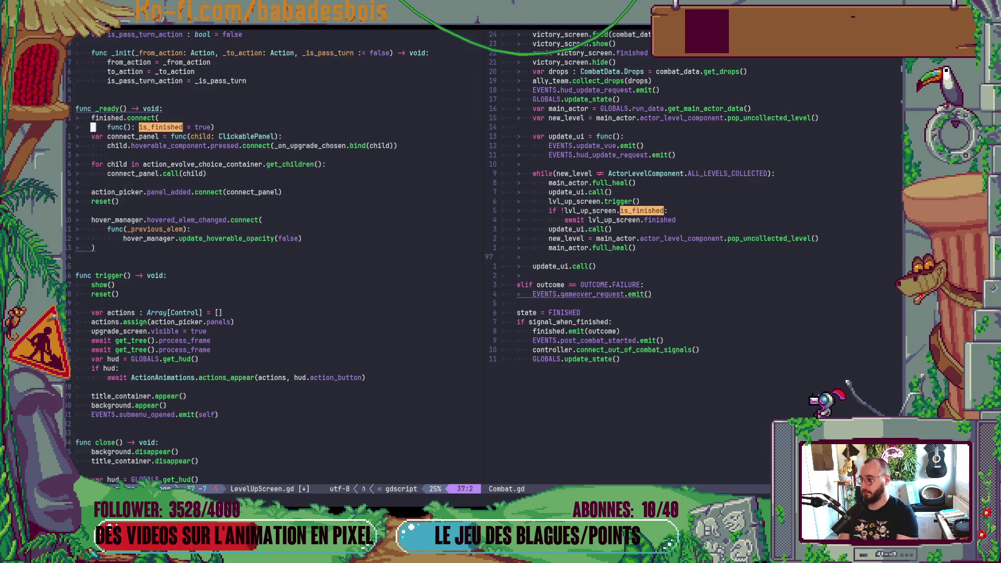
key("i")
key("Return")
key("Escape")
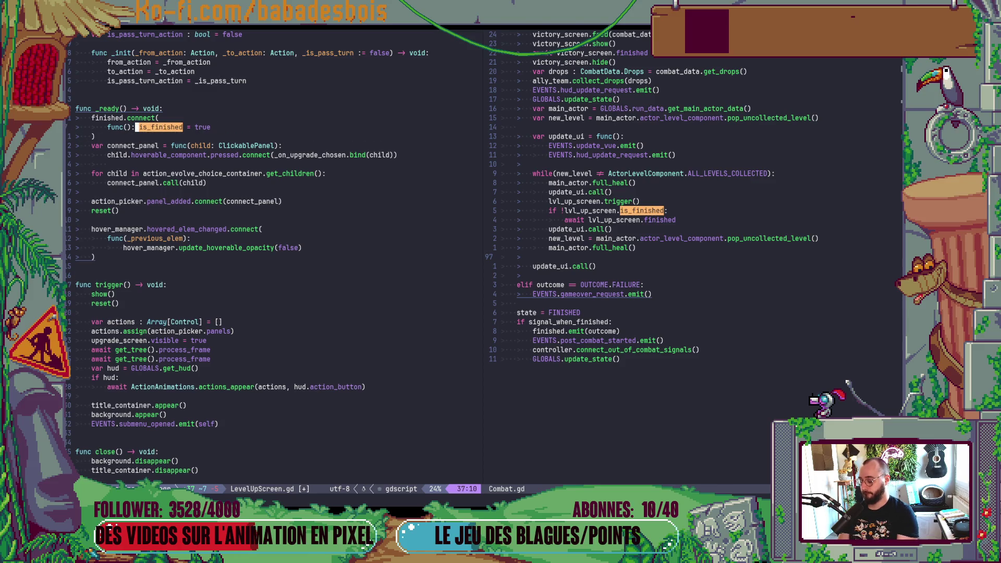
key("i")
key("Return")
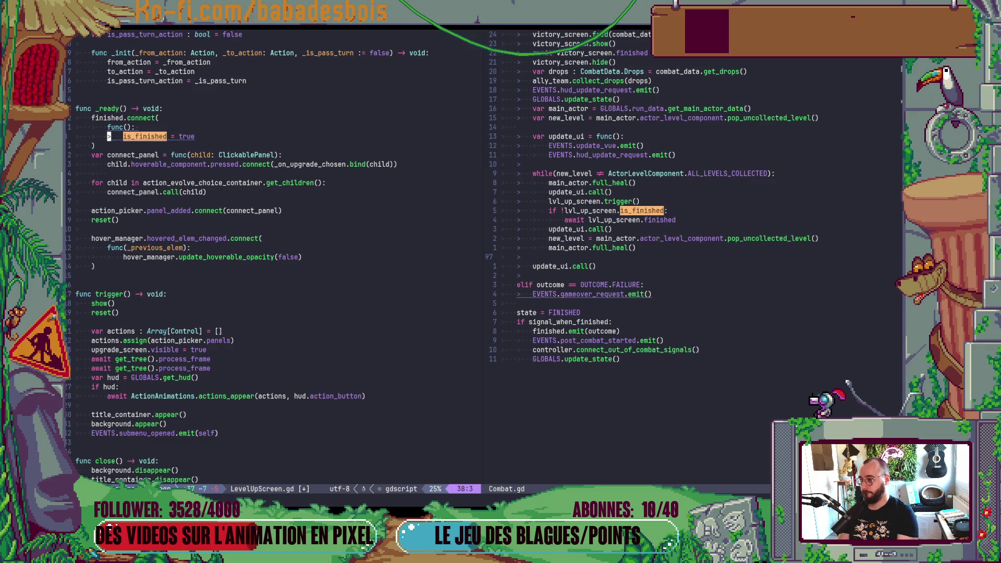
Paste the wait and close() lines right after is_finished = true
key("p")
key("shift+v")
key("j")
key("j")
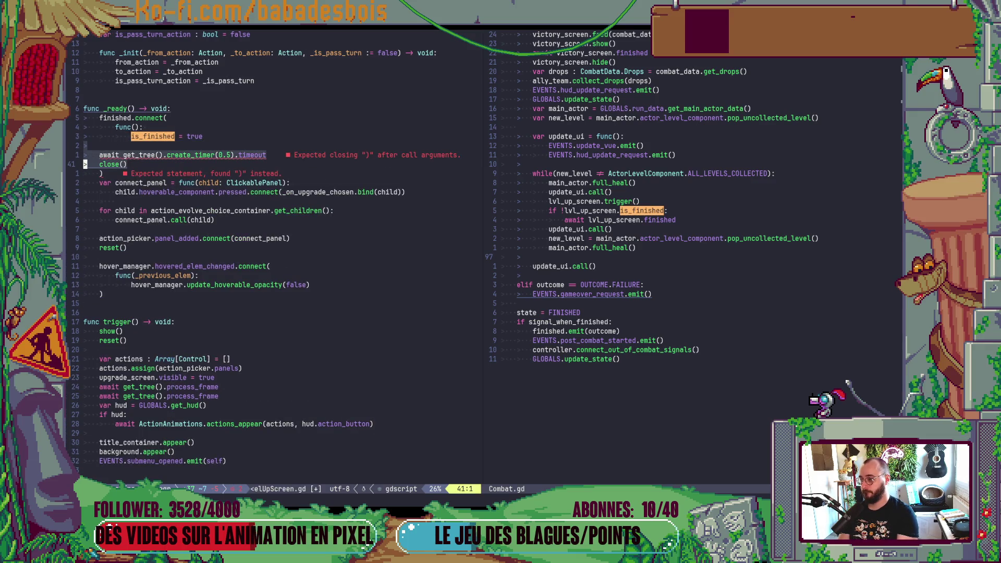
key("shift+k")
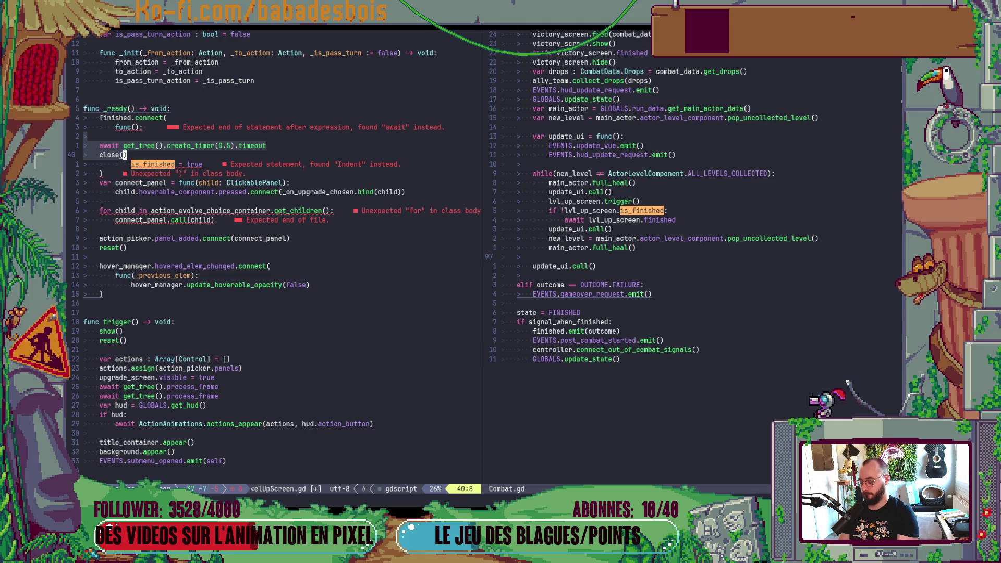
key("u")
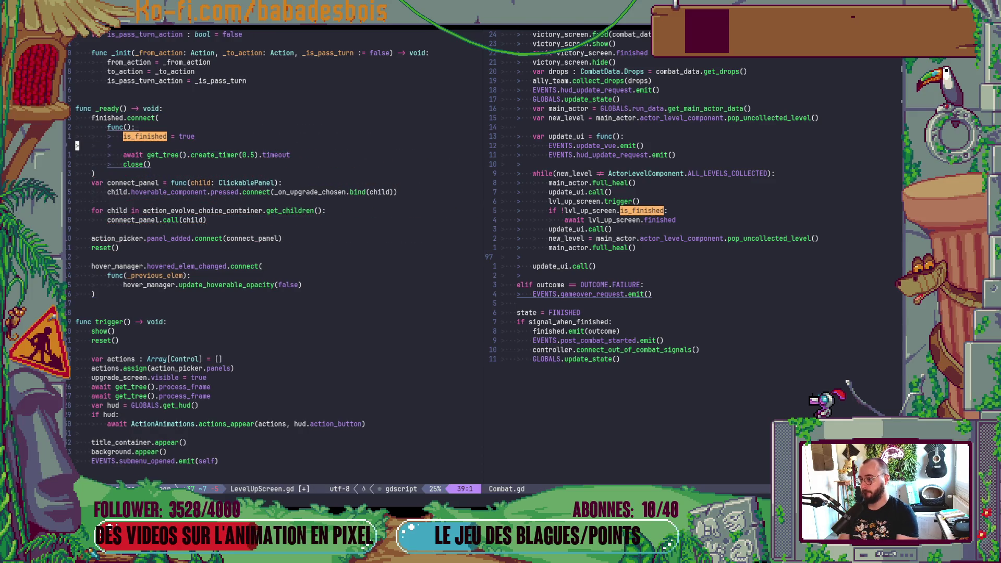
key("u")
Save LevelUpScreen.gd and relaunch the game with F5
key("ctrl+s")
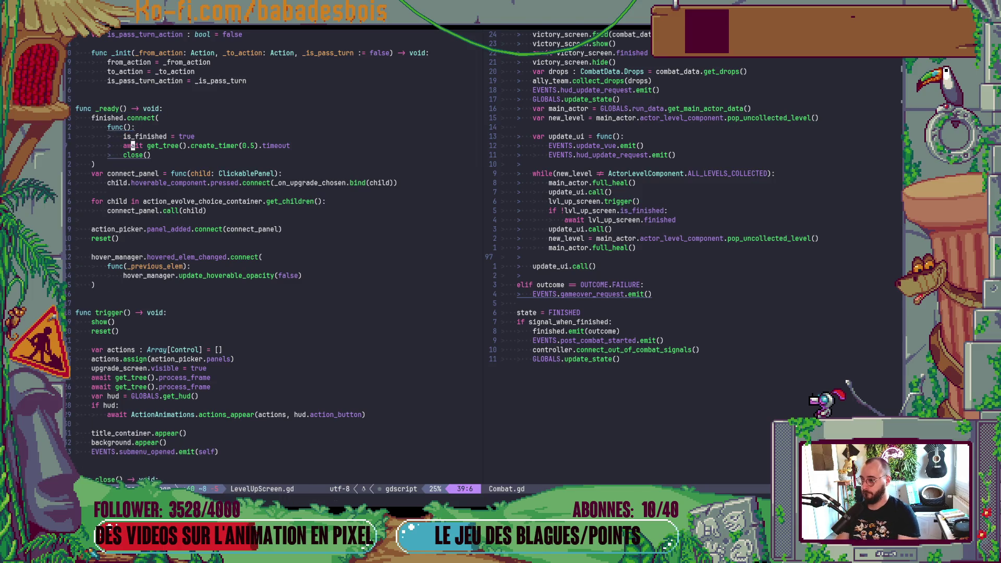
key("alt+Tab")
key("F5")
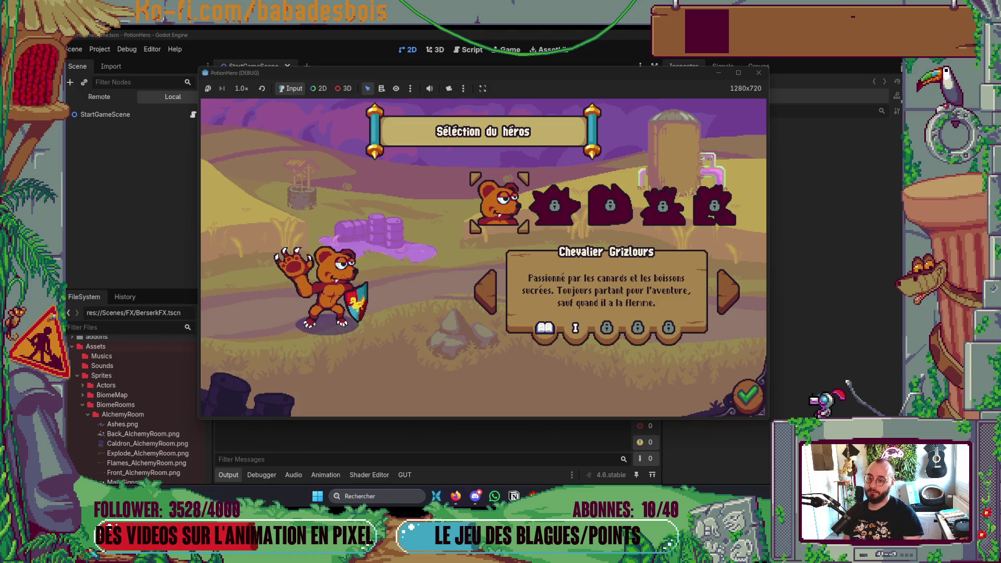
Pick the bear, start the Réveil de l'ours adventure, and play the first combat turn
left_click(756, 404)
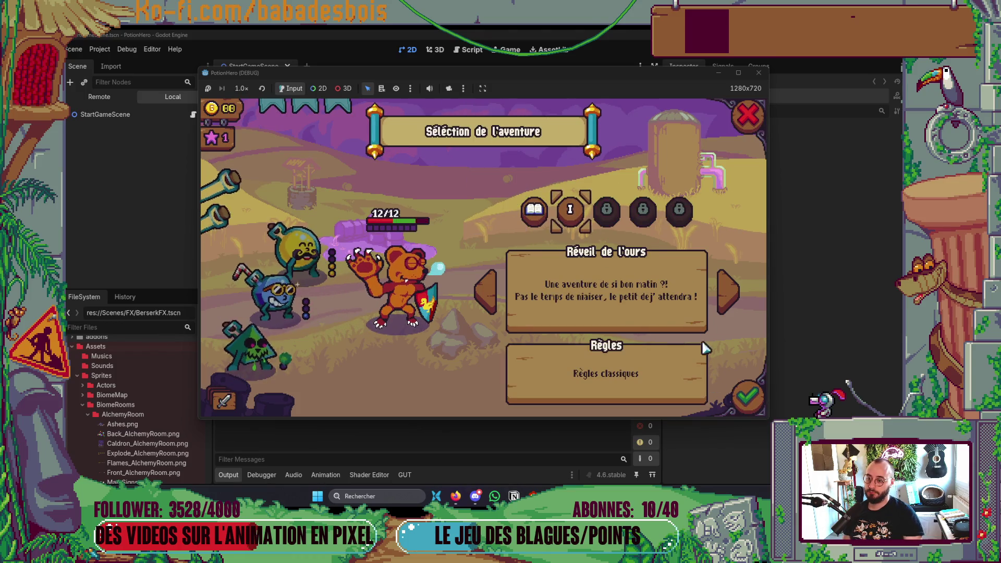
left_click(746, 396)
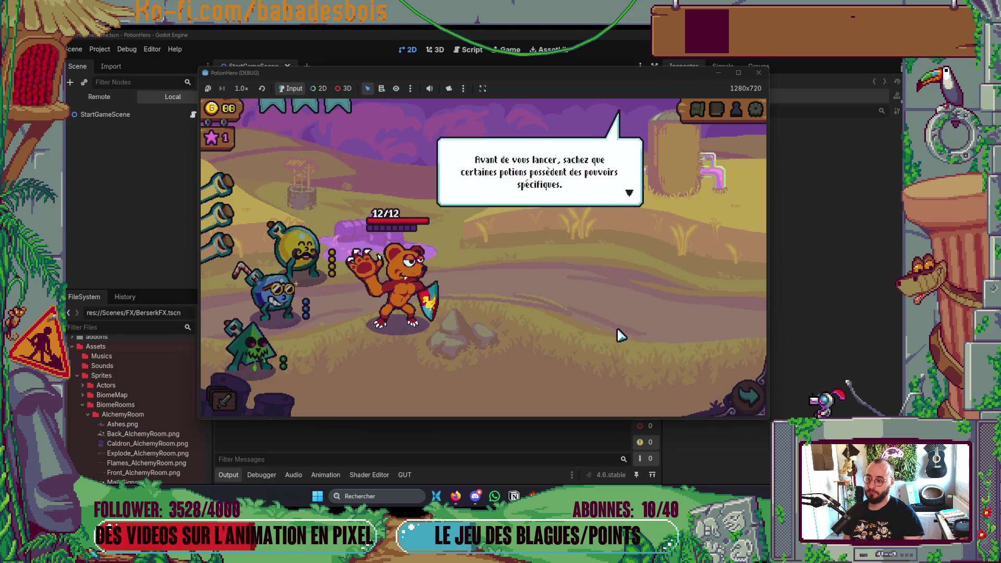
left_click(614, 324)
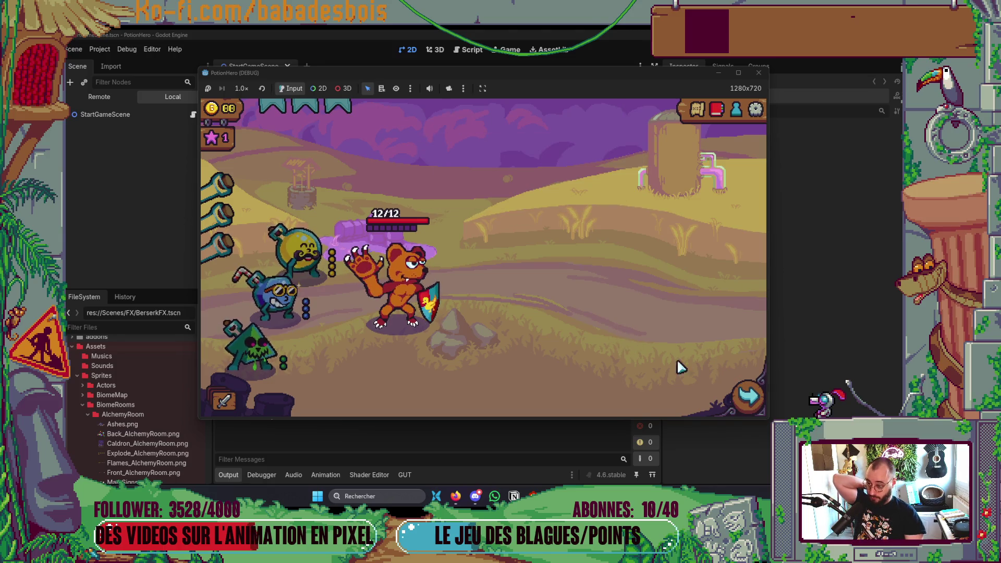
left_click(748, 395)
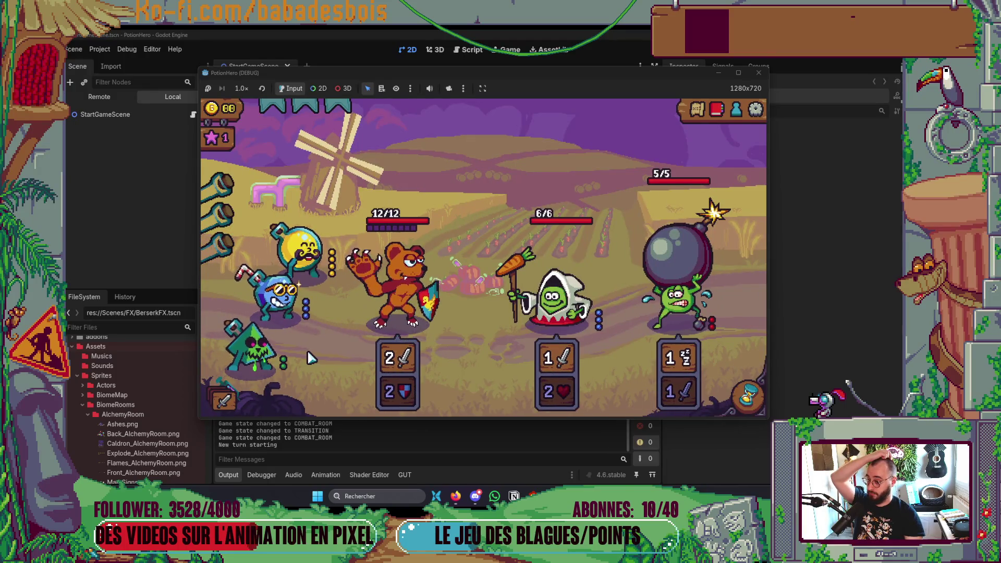
left_click(746, 397)
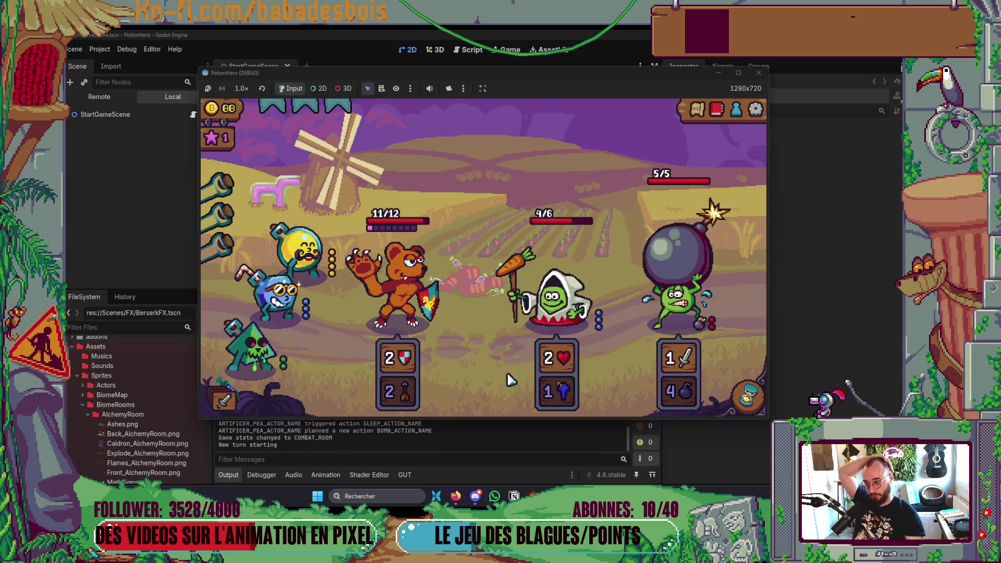
Use yellow and blue potions to raise the bear's attack from 2 to 4
left_click(748, 396)
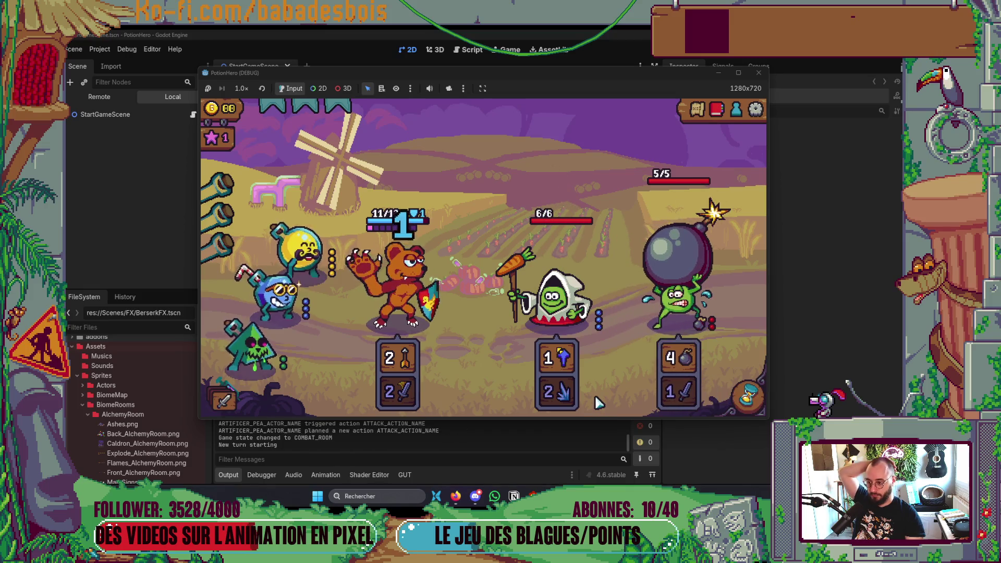
left_click(325, 267)
left_click(355, 309)
left_click(281, 297)
left_click(341, 331)
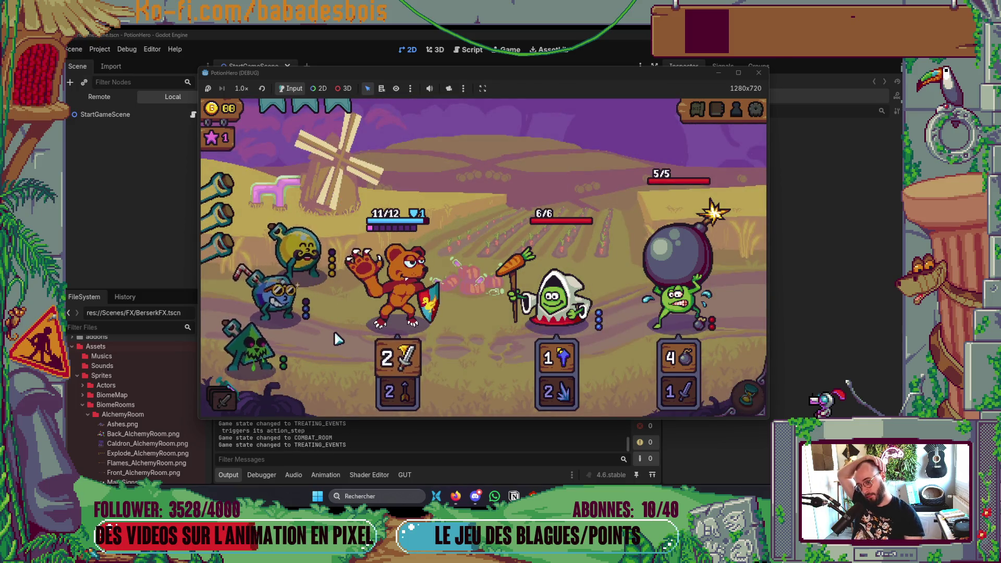
left_click(374, 333)
left_click(360, 334)
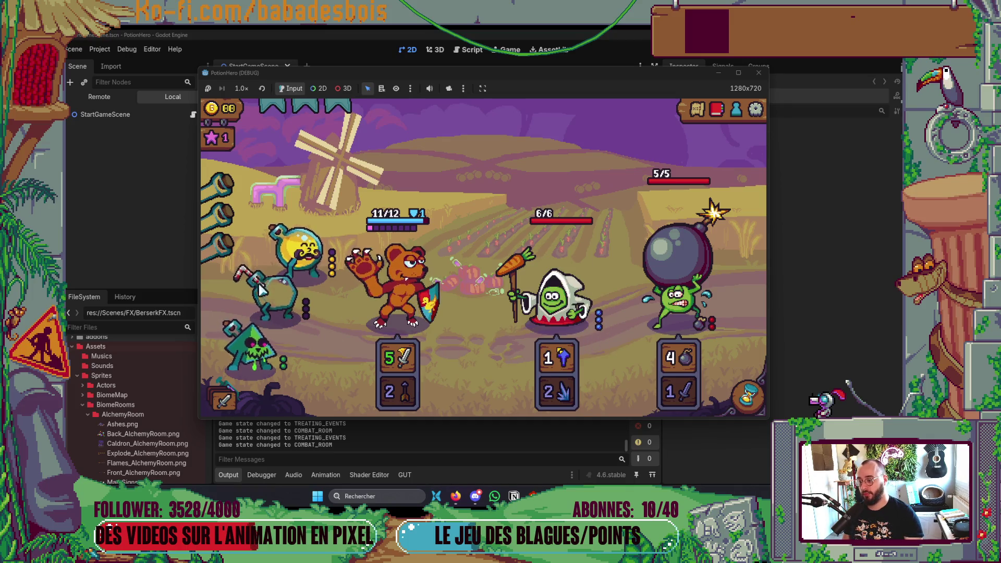
End the turn to win, dismiss the victory screen, and close the farm map
left_click(739, 391)
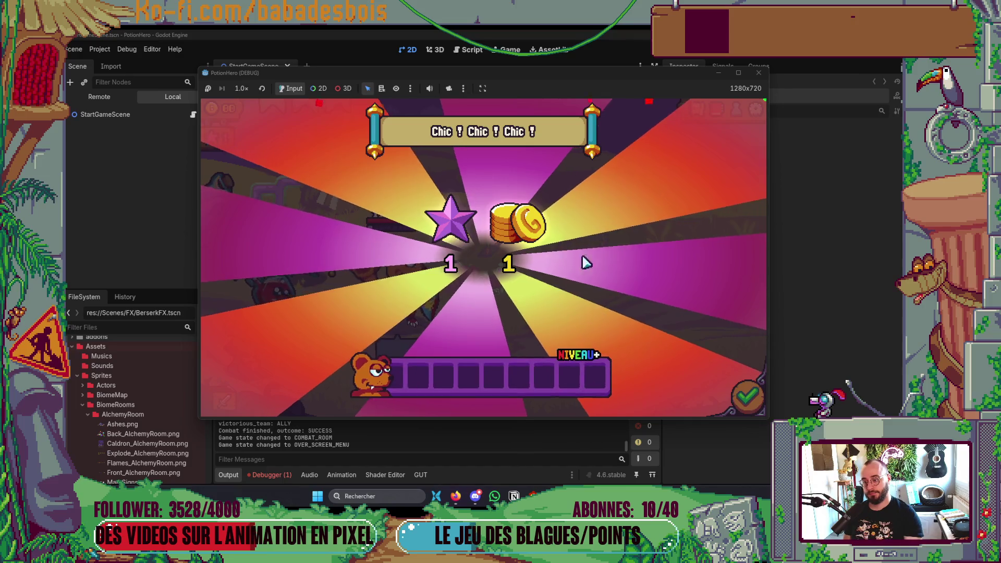
left_click(753, 397)
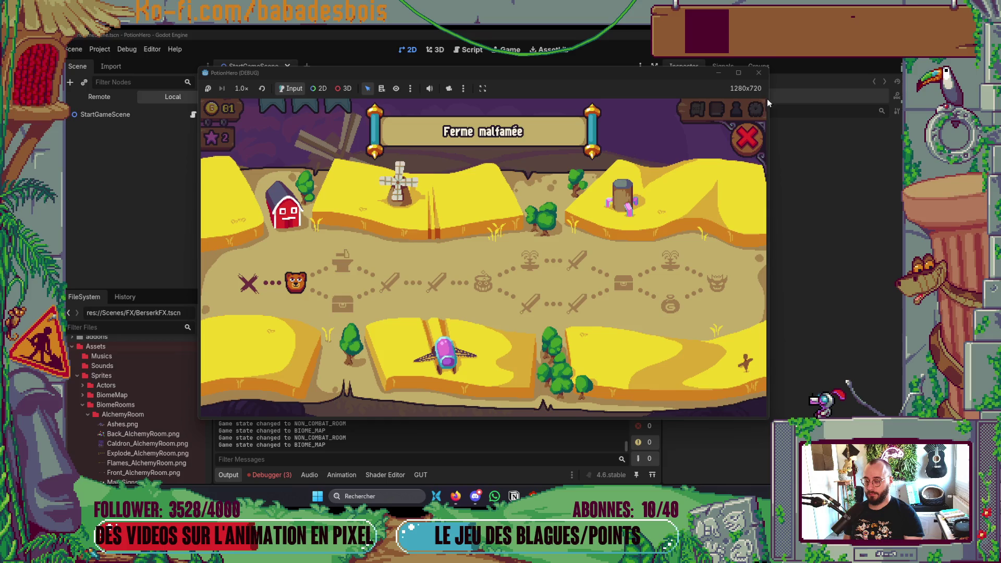
left_click(751, 136)
key("alt+Tab")
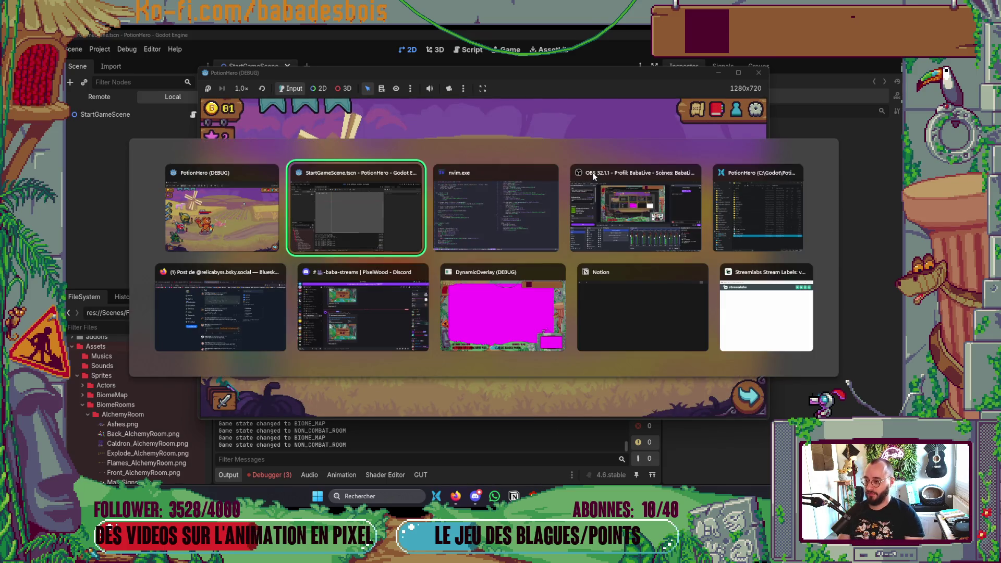
Cut the timer wait and close() lines from the finished callback in _ready
left_click(160, 409)
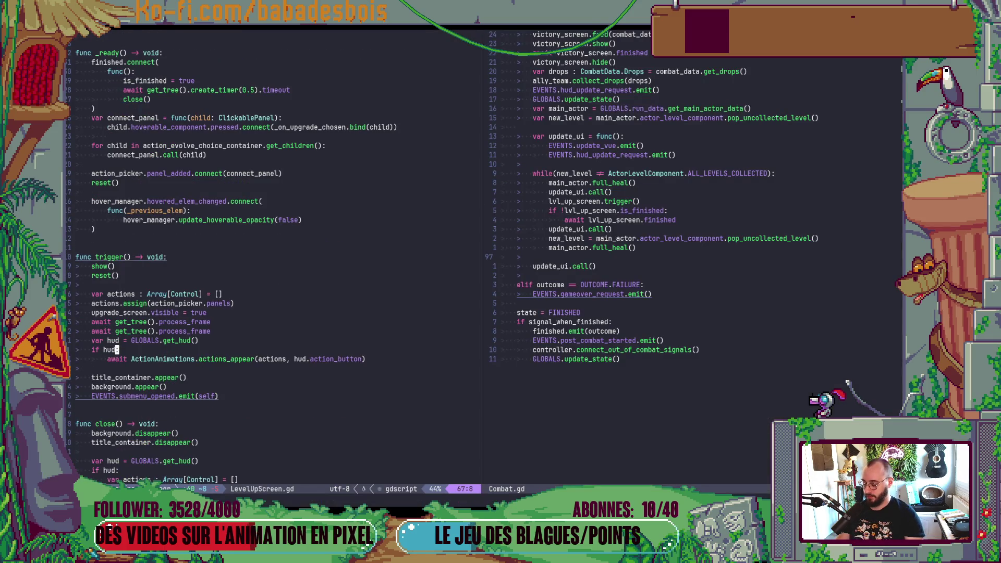
key("g")
key("g")
key("shift+g")
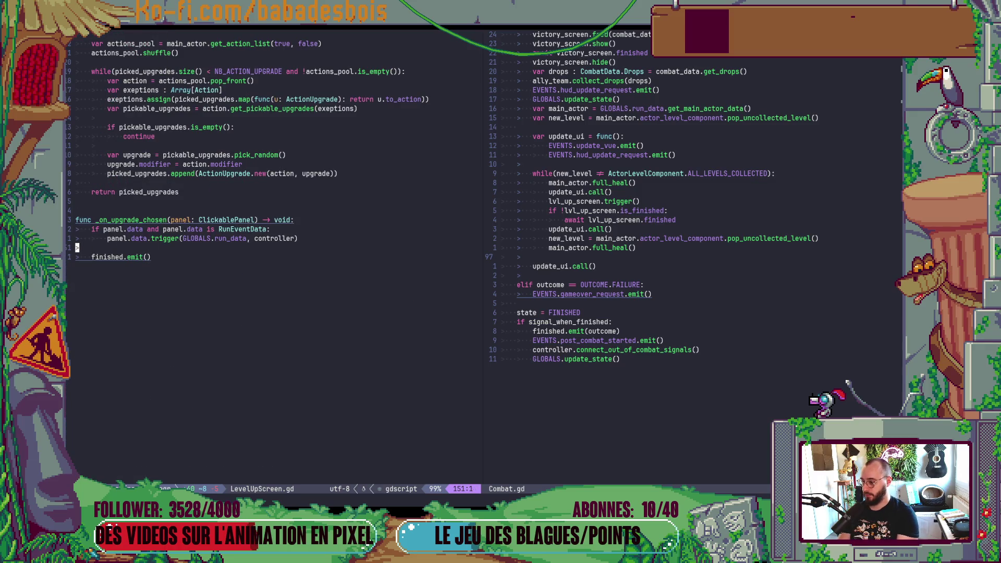
key("ctrl+o")
key("ctrl+o")
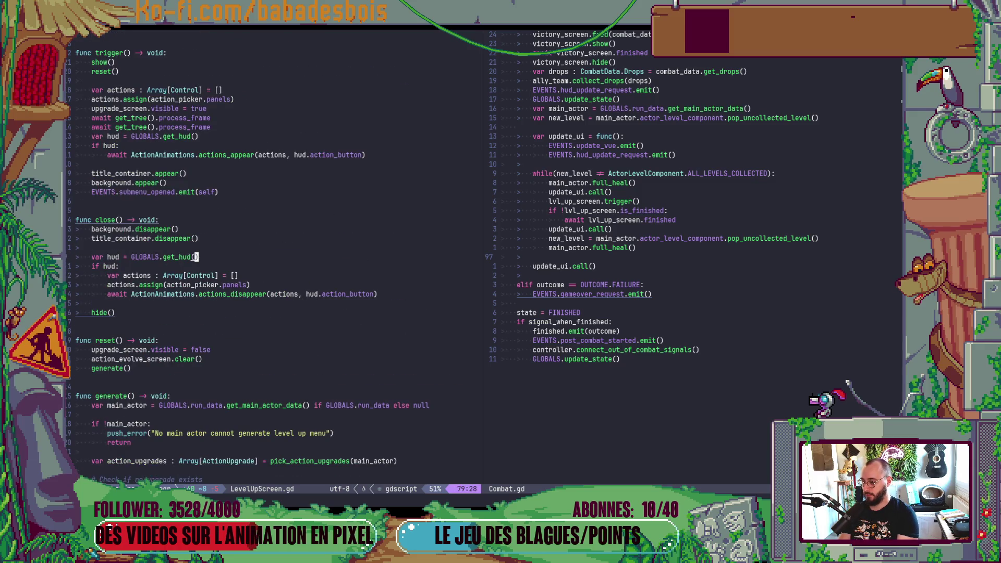
key("ctrl+o")
key("ctrl+o")
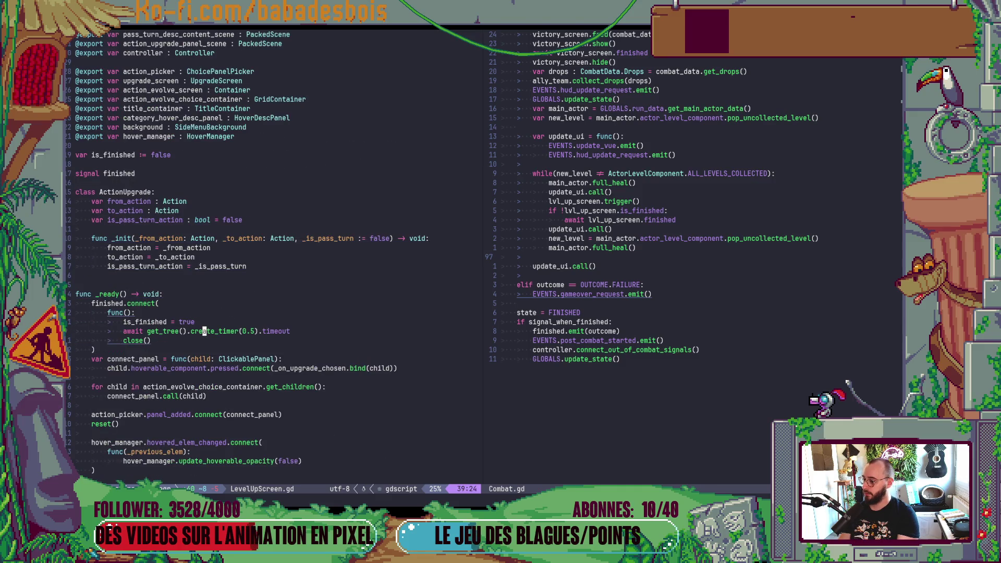
key("V")
key("j")
key("d")
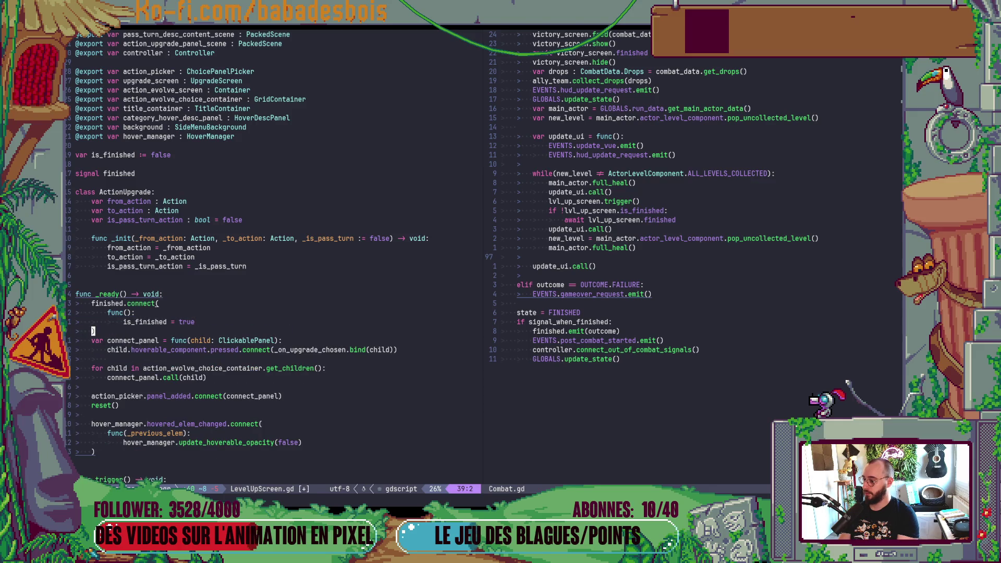
Paste them above finished.emit() with close() first, and save LevelUpScreen.gd
key("shift+g")
key("P")
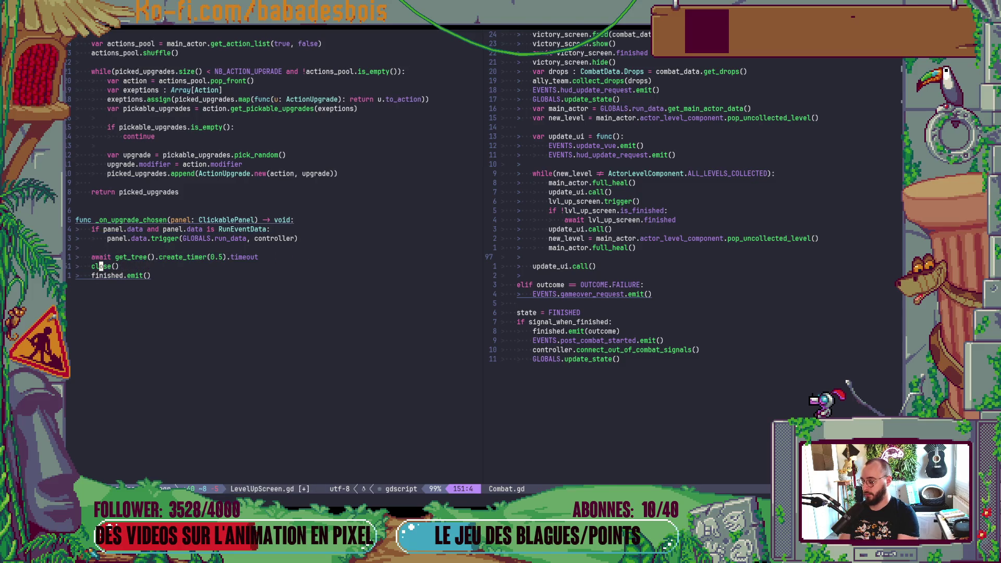
key("alt+j")
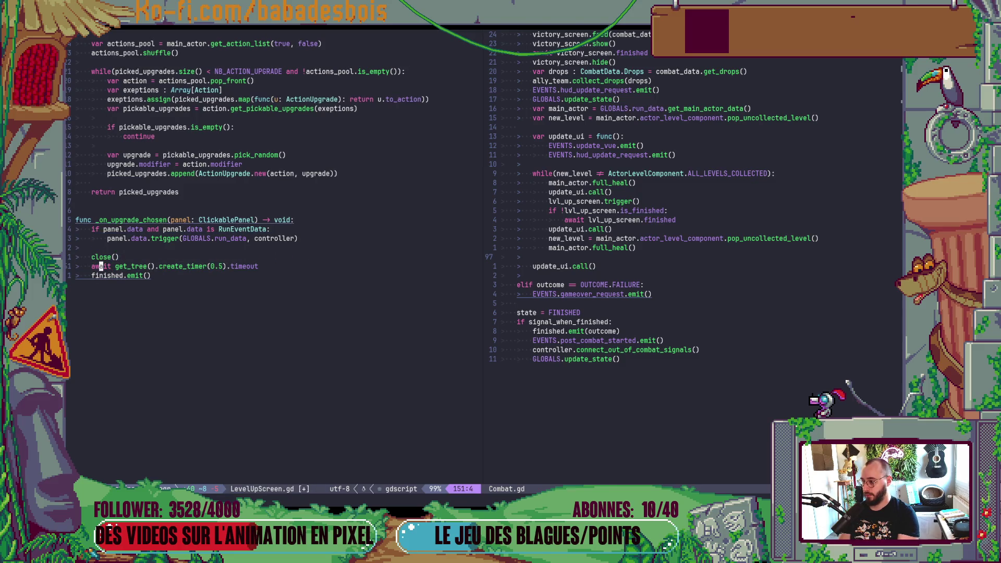
key("ctrl+s")
type("1.")
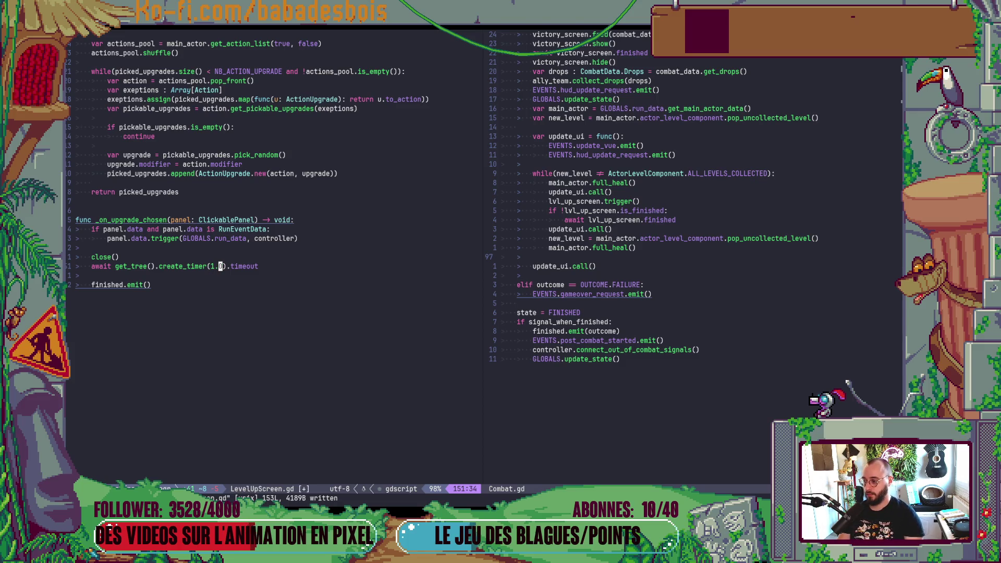
Stop the running PotionHero game and return to the Godot editor
key("alt+Tab")
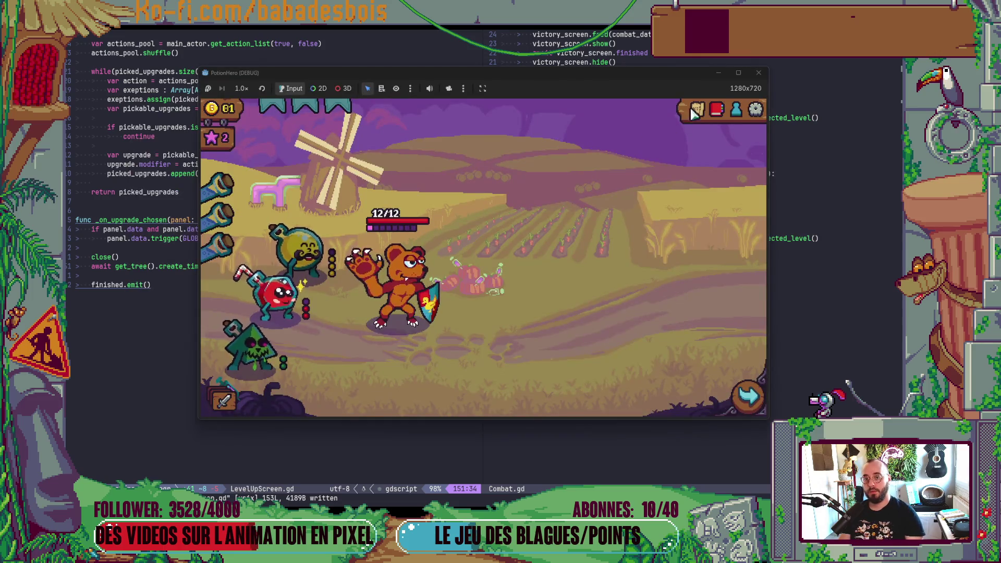
left_click(761, 75)
key("alt+Tab")
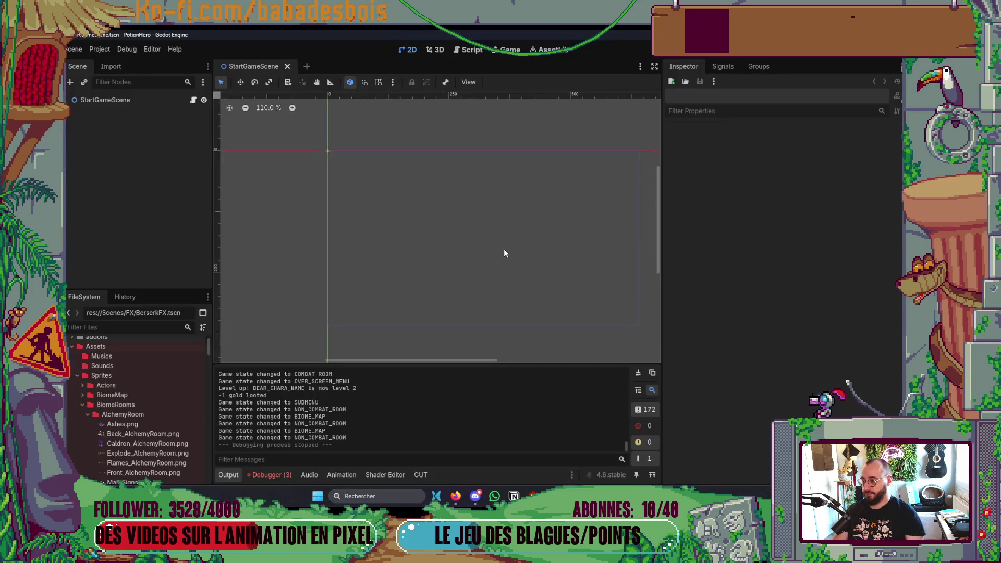
Relaunch with F5 and start the Réveil de l'ours adventure
key("F5")
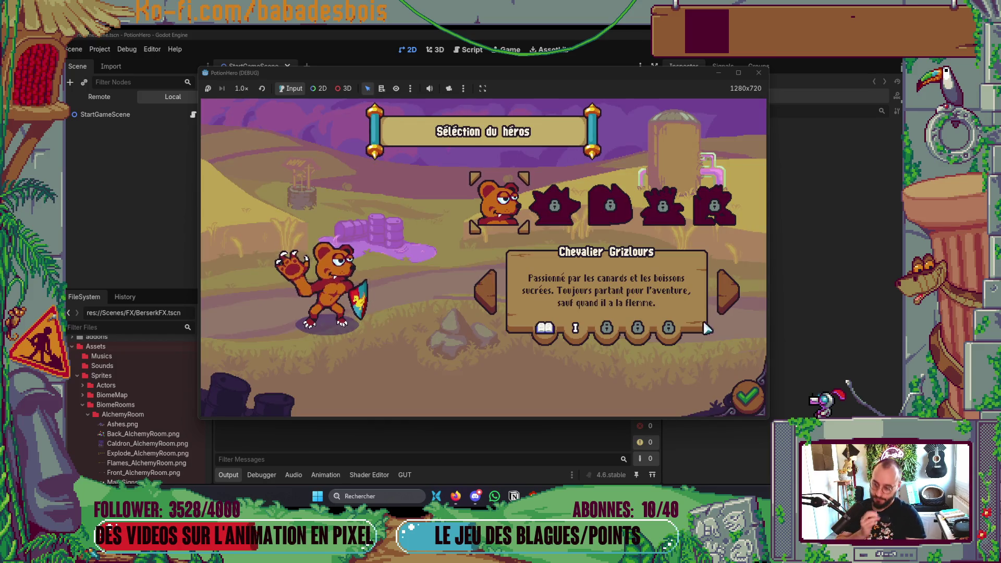
key("Return")
left_click(572, 210)
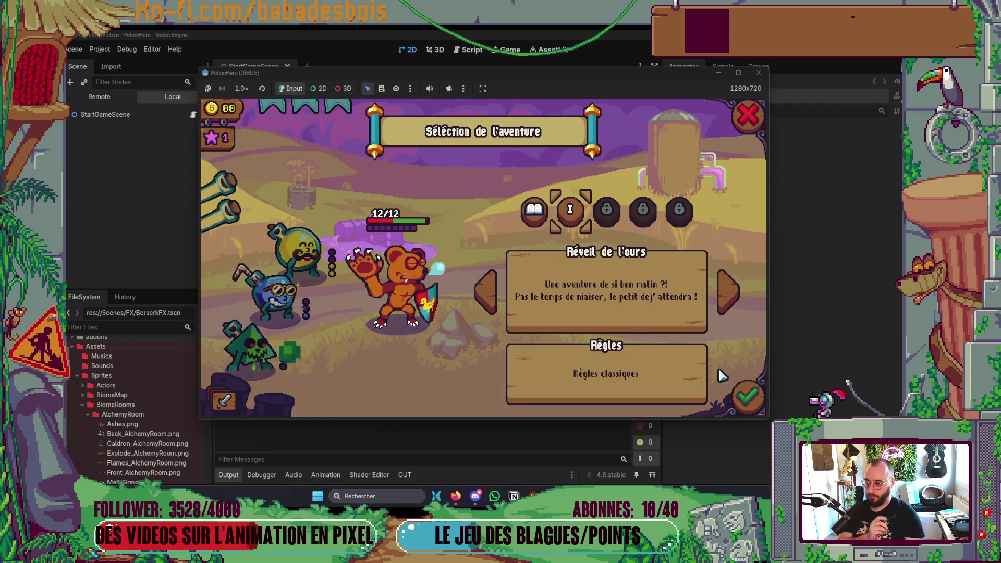
left_click(745, 392)
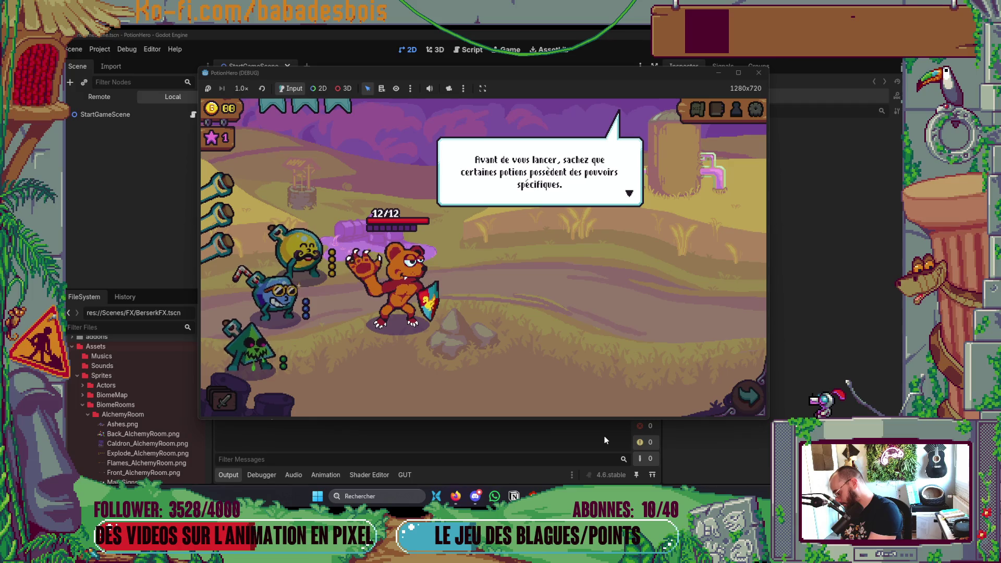
Skip the tutorial dialogue and enter the next combat room from the farm map
left_click(501, 295)
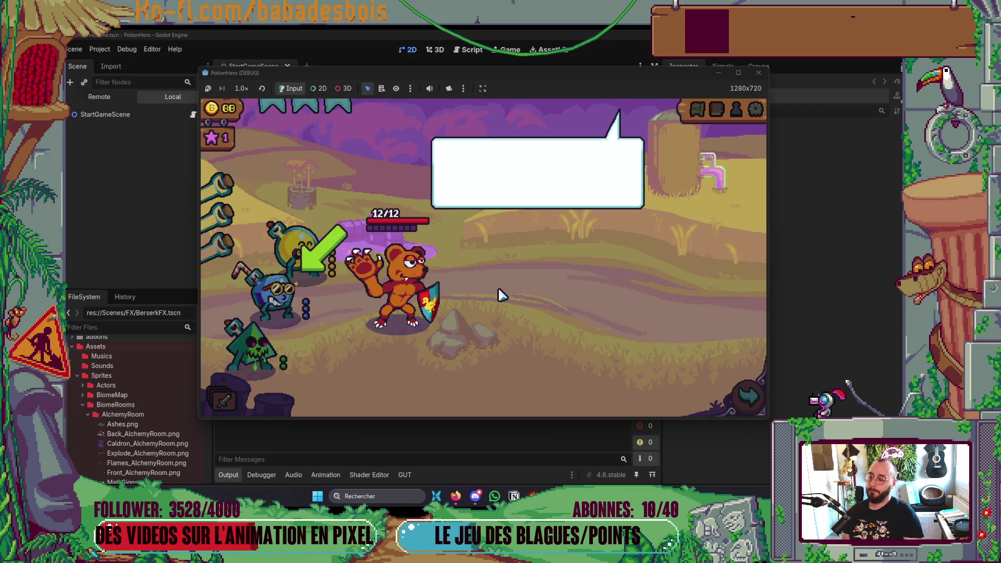
left_click(501, 302)
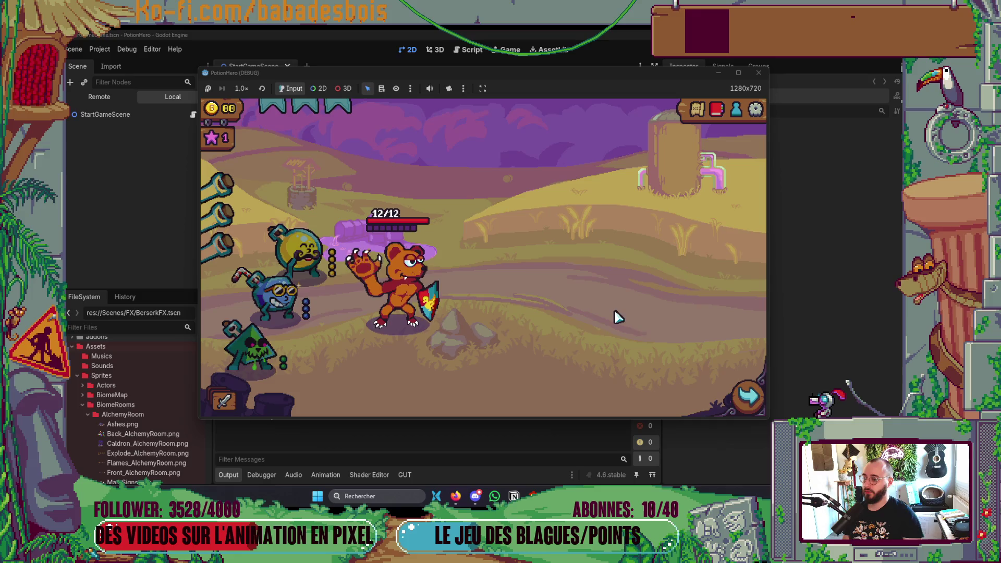
left_click(747, 397)
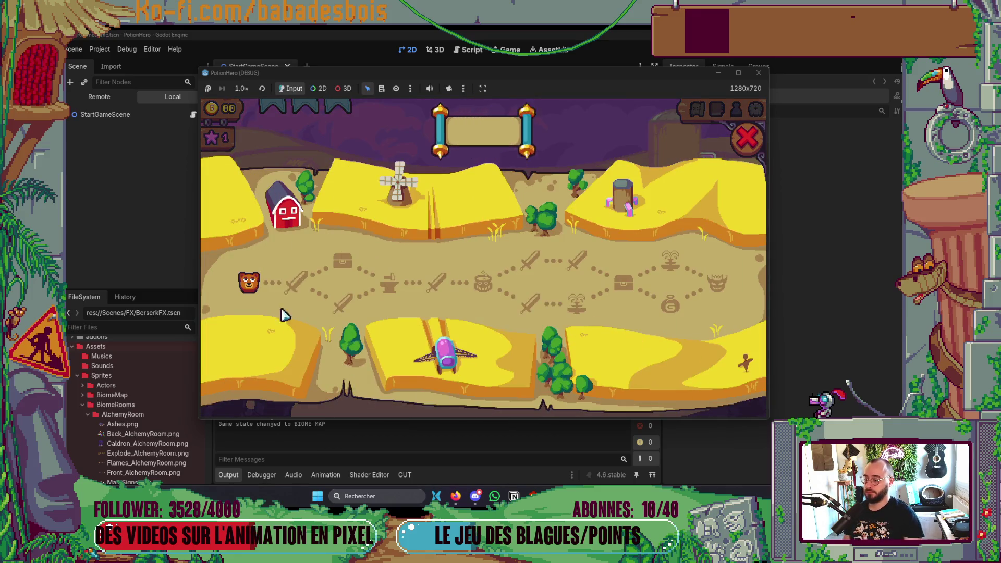
left_click(293, 284)
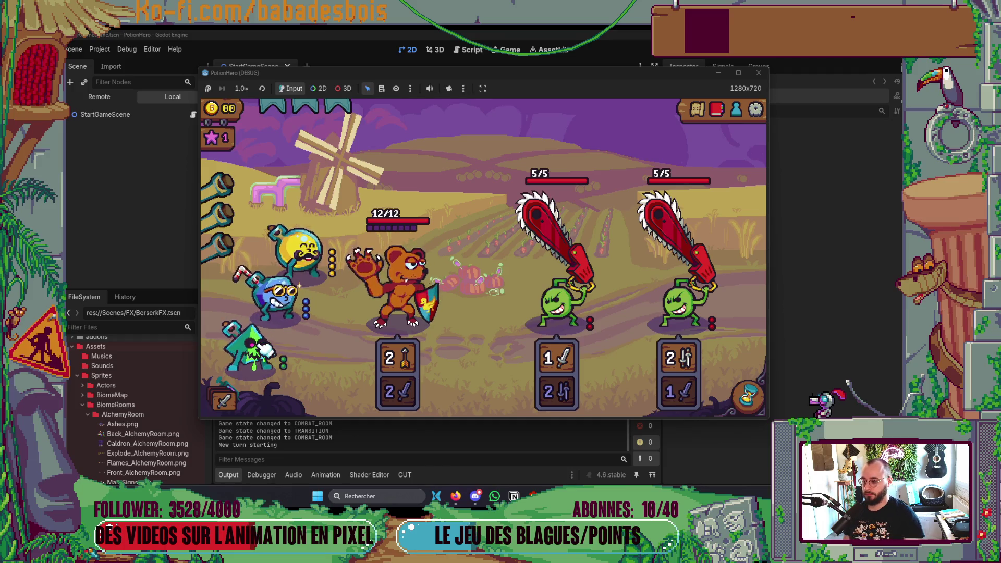
Throw the green potion at the left chainsaw enemy twice
left_click(281, 307)
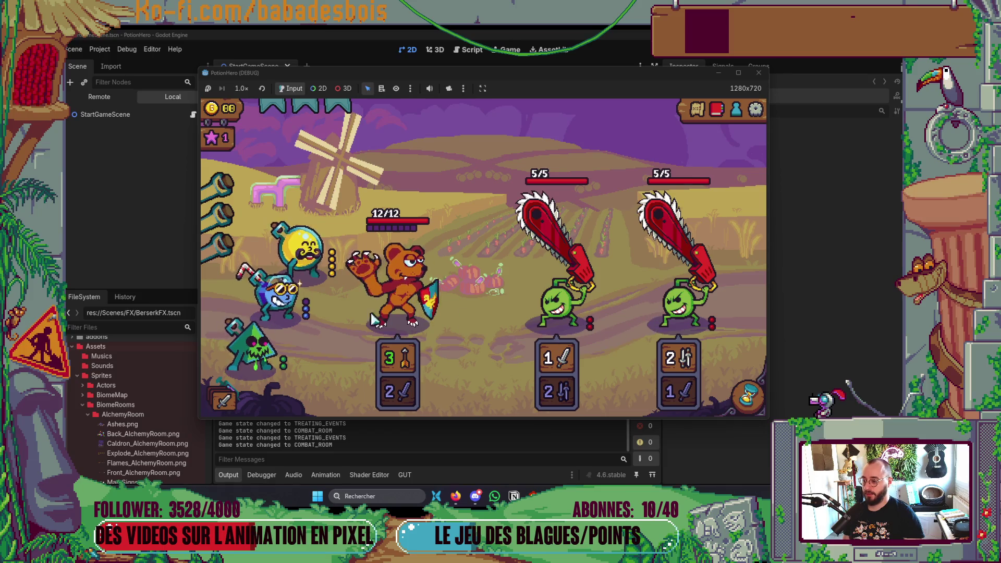
left_click(277, 297)
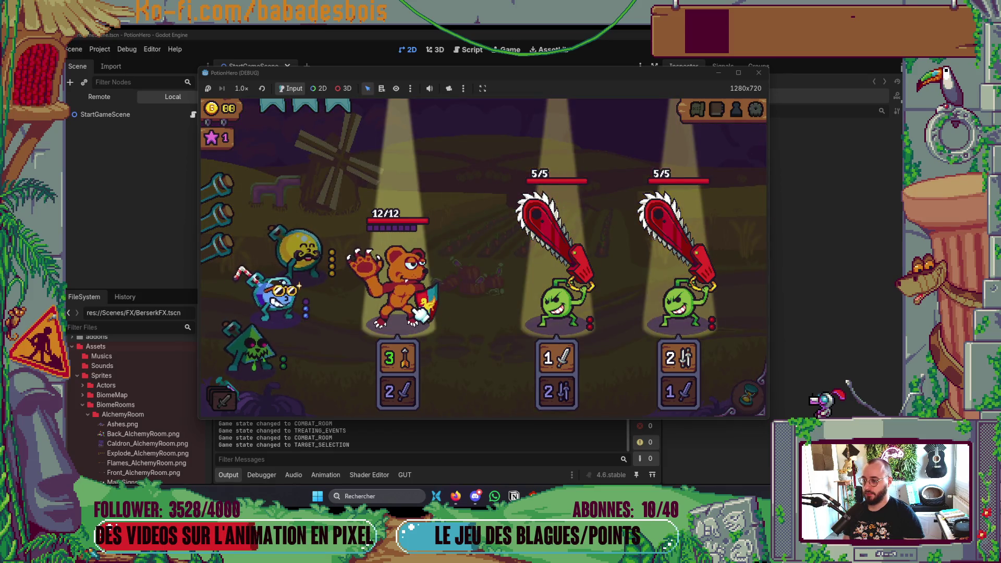
left_click(277, 360)
left_click(276, 360)
left_click(531, 323)
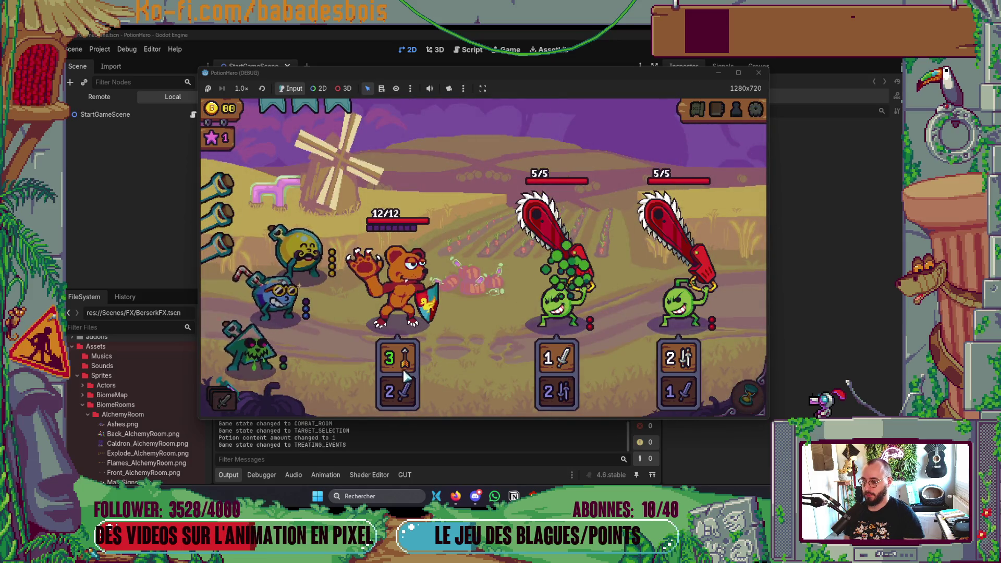
left_click(259, 352)
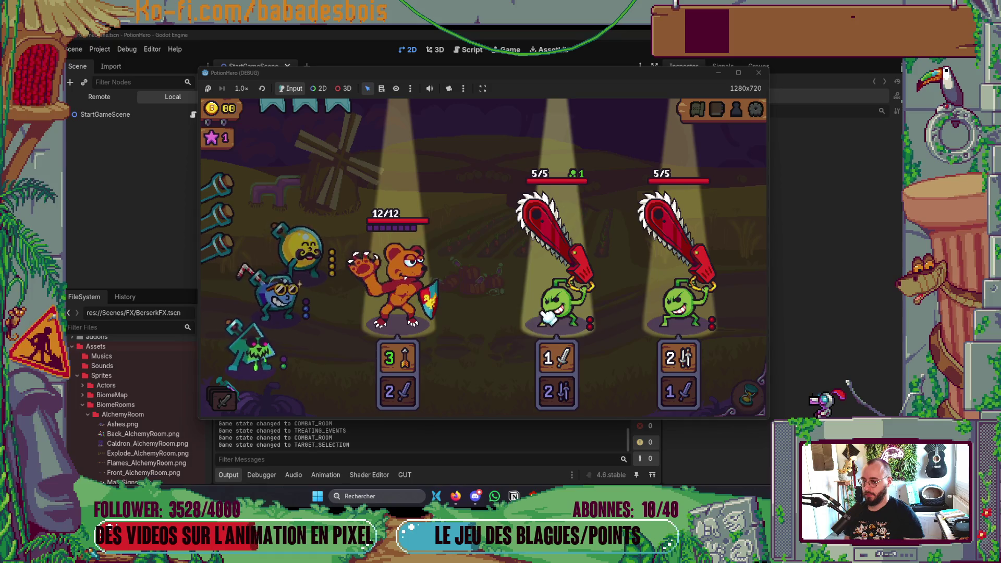
left_click(537, 326)
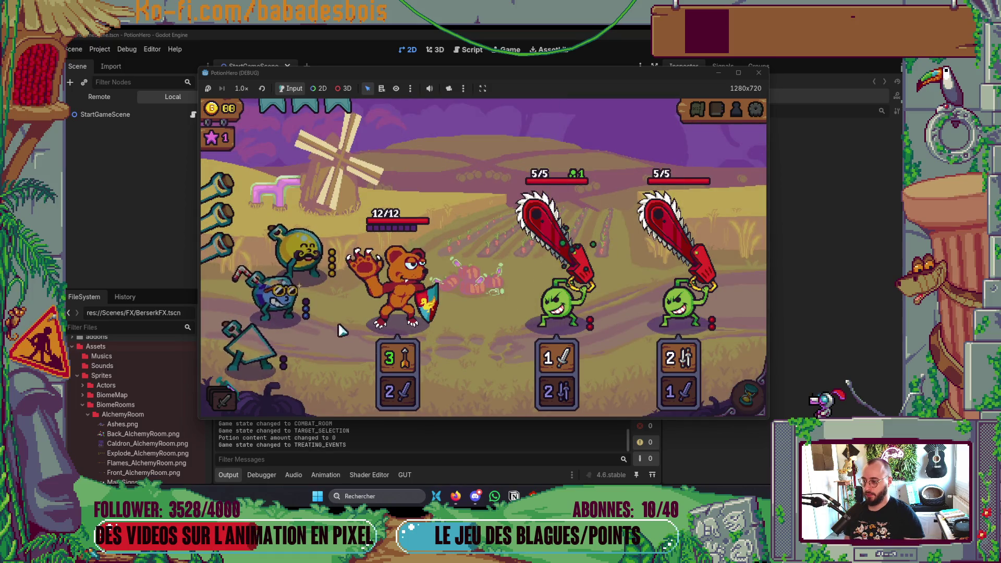
Give the bear two potion doses and end the turn
left_click(276, 294)
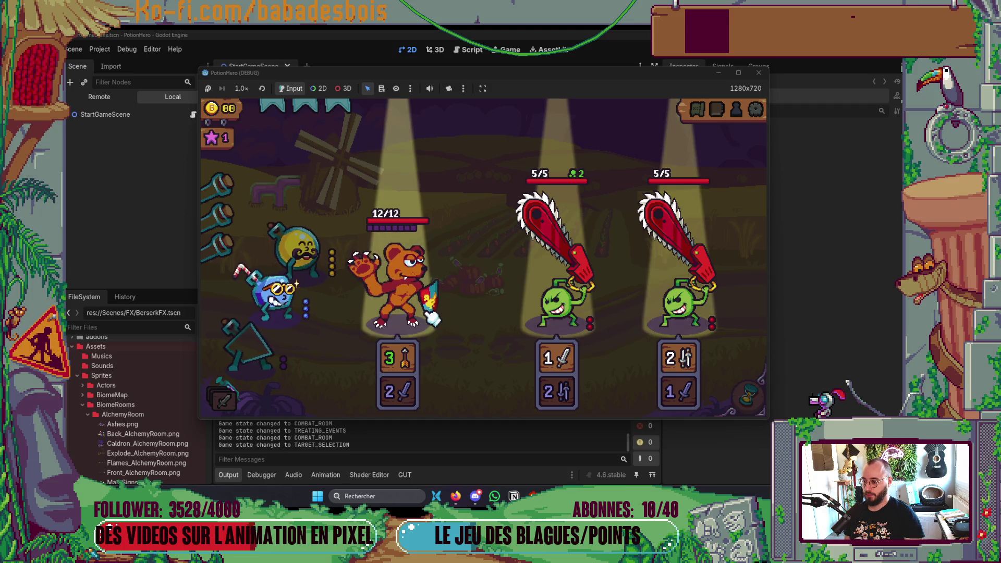
left_click(426, 320)
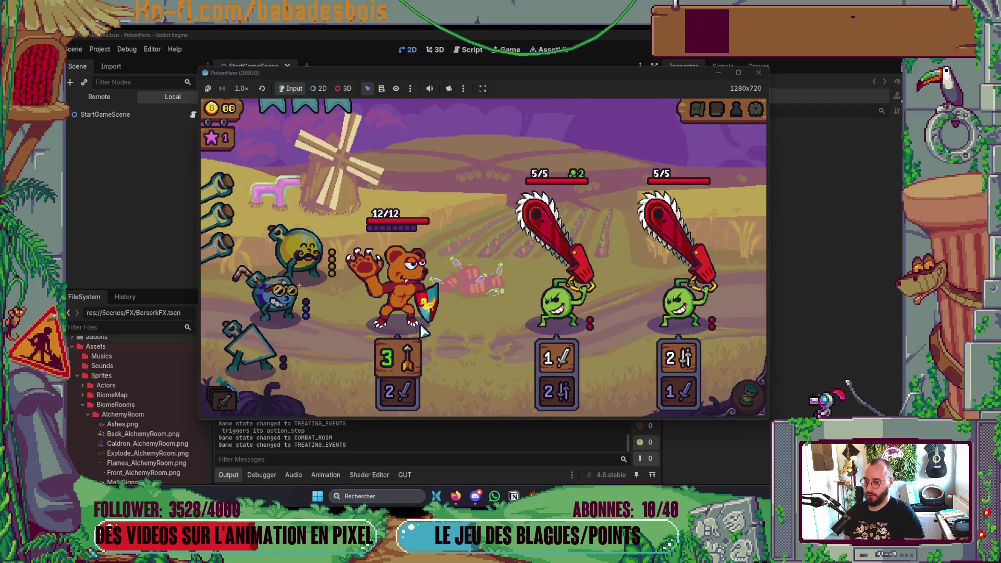
left_click(276, 292)
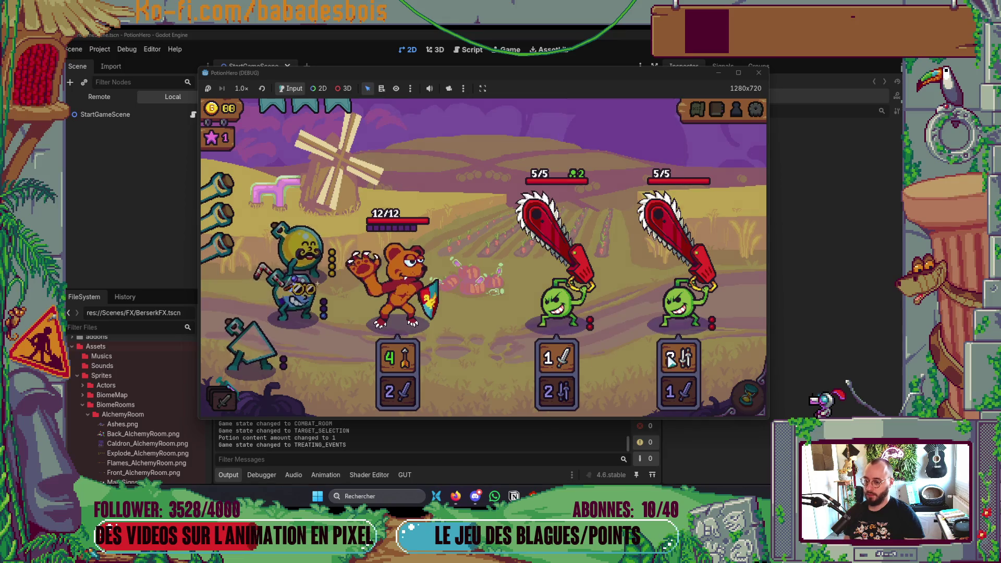
left_click(747, 398)
left_click(746, 397)
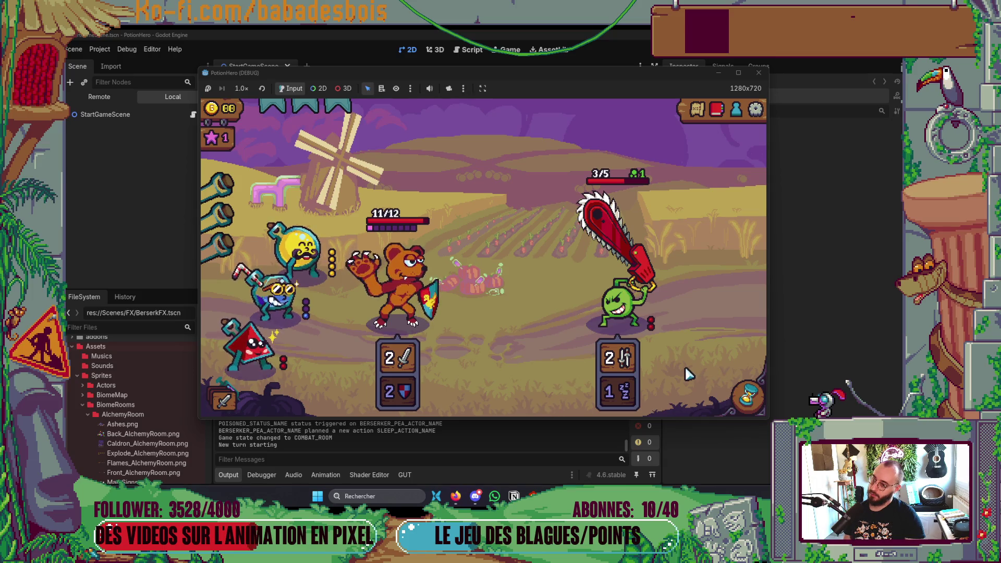
Use the remaining potion doses on the bear and pass the turn to win
left_click(245, 348)
left_click(383, 316)
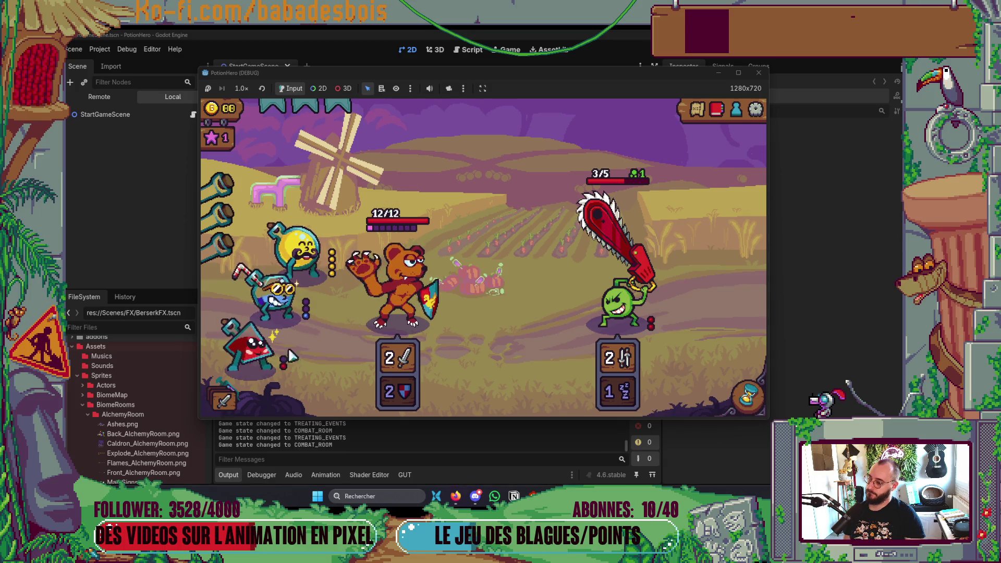
left_click(264, 352)
left_click(401, 308)
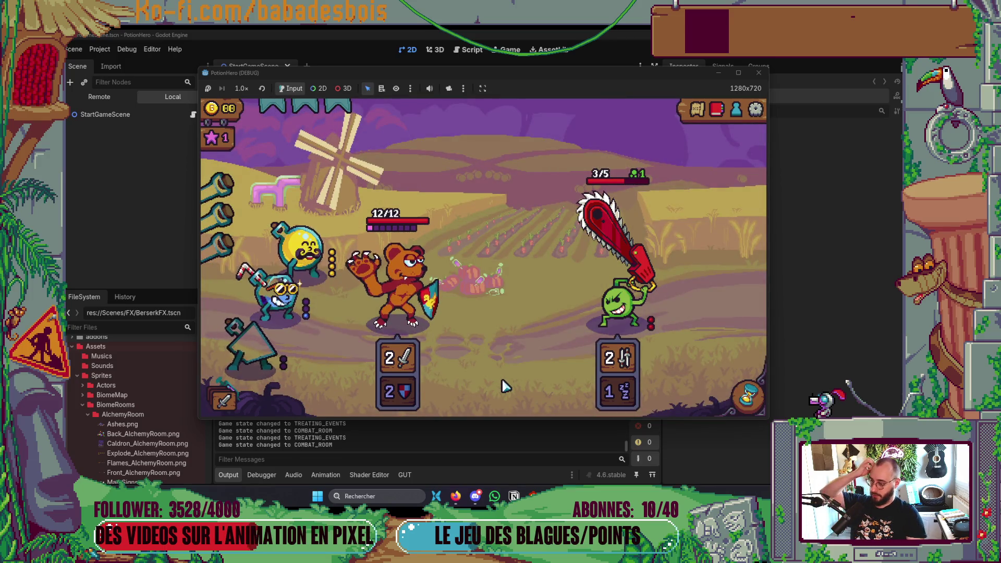
left_click(735, 390)
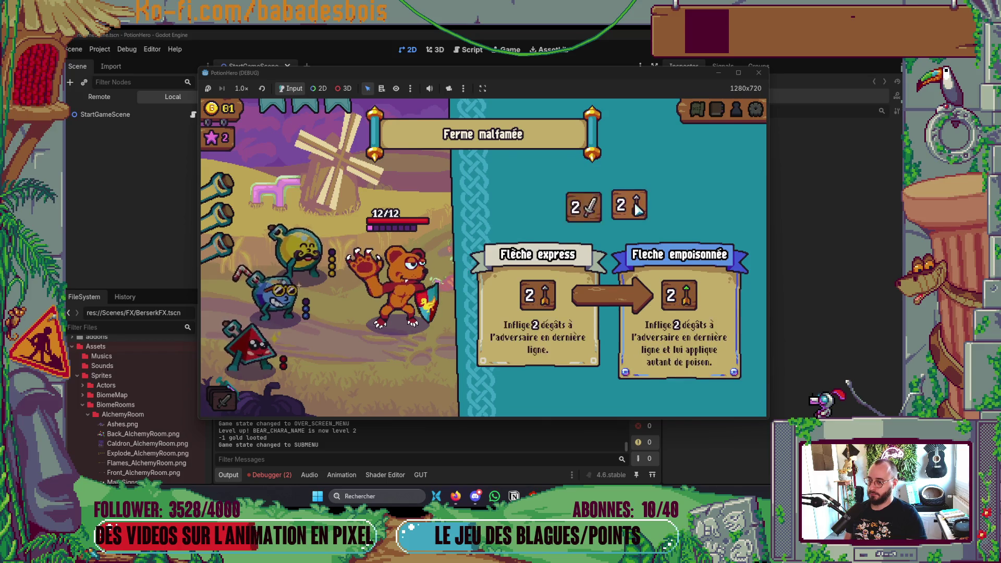
Accept the Flèche empoisonnée arrow upgrade, then return to Neovim
left_click(637, 208)
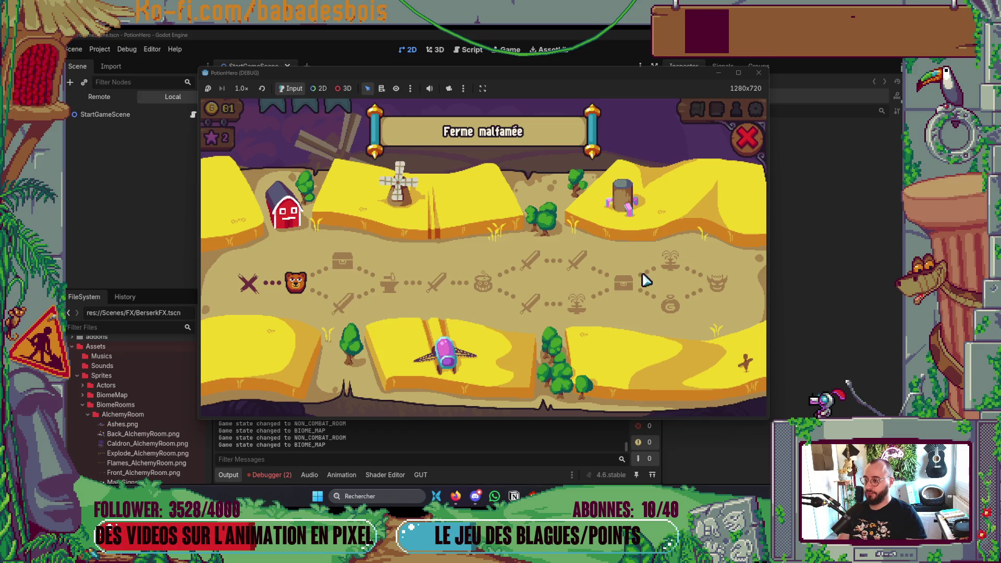
key("F8")
key("alt+Tab")
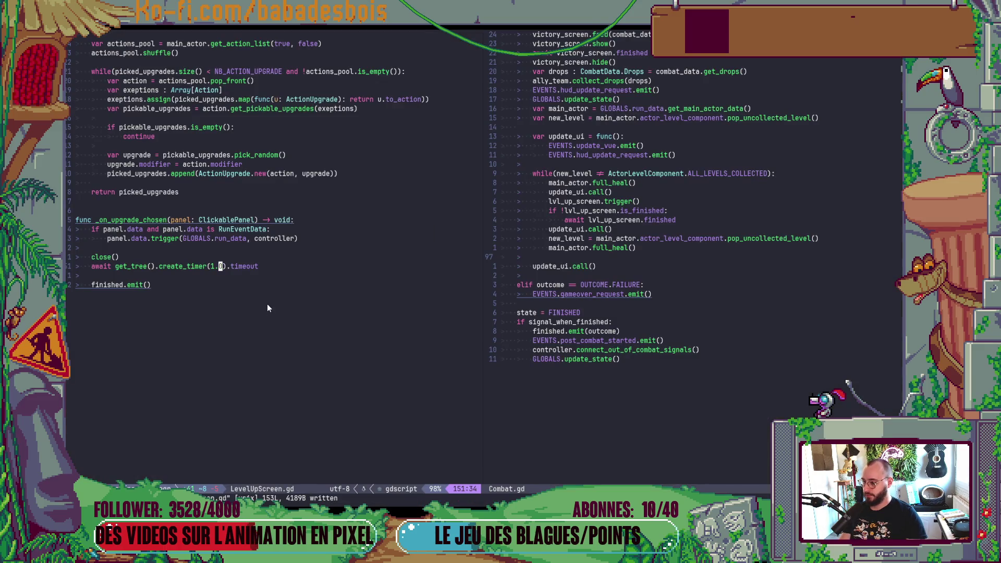
Change the create_timer delay from 1.0 to 0.8 and return to the game
key("h")
key("h")
type("0")
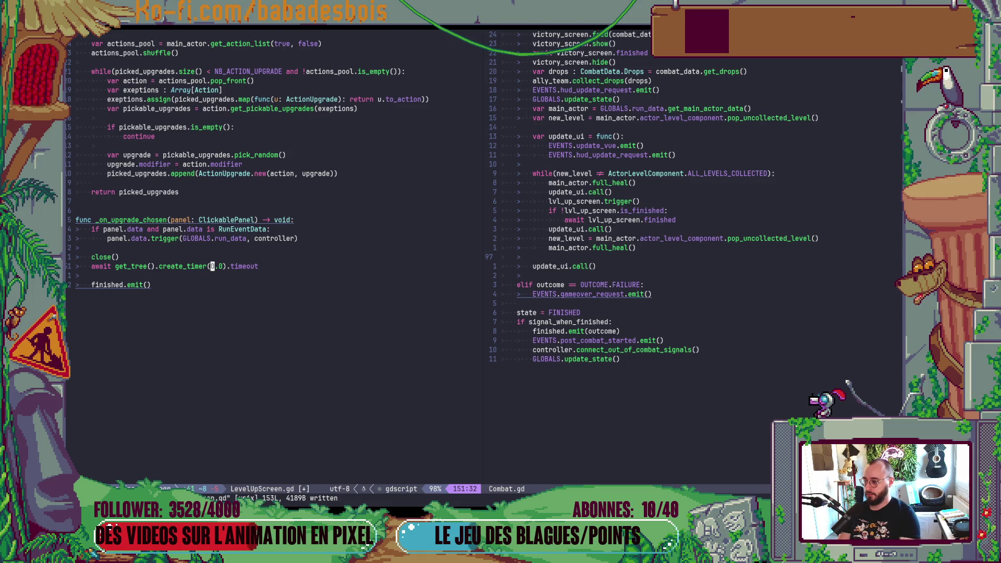
key("a")
key("alt+Tab")
key("F5")
key("alt+Tab")
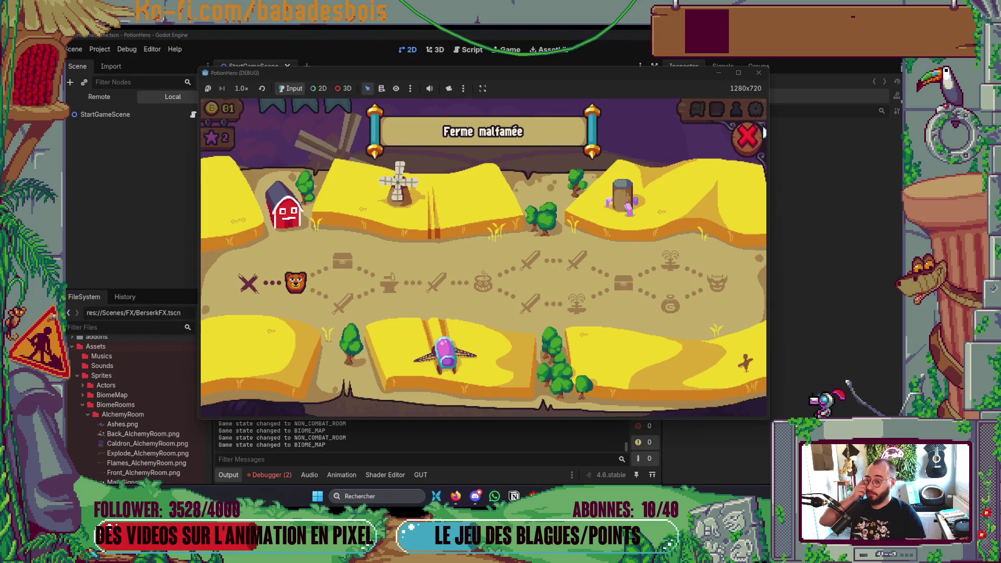
Reopen the dungeon map and travel to the treasure room
left_click(763, 133)
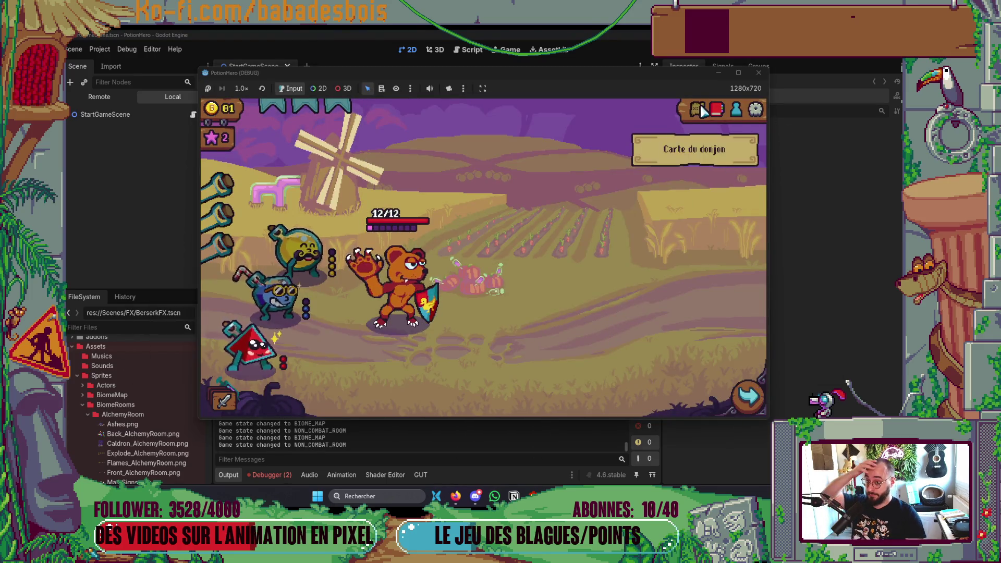
left_click(698, 109)
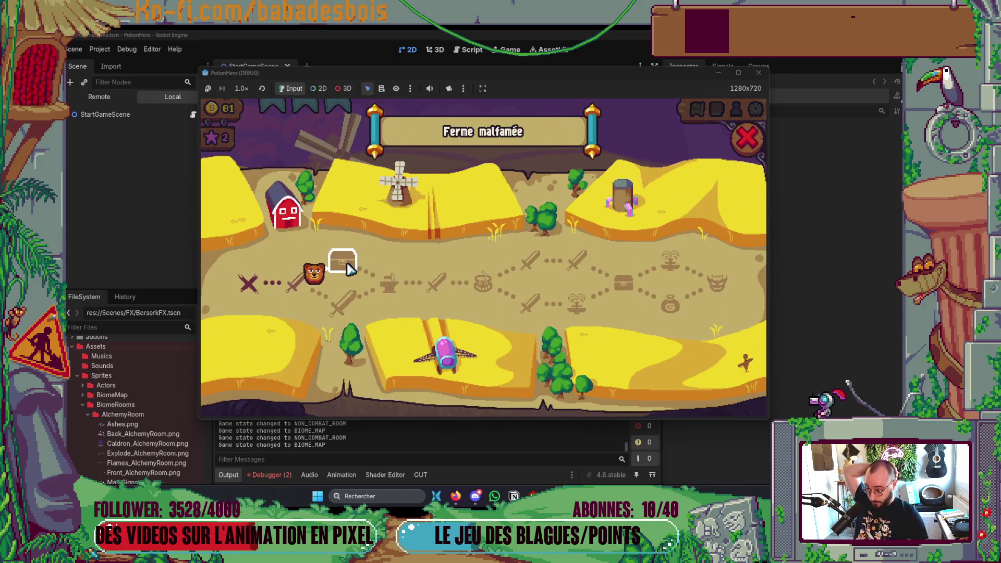
left_click(345, 262)
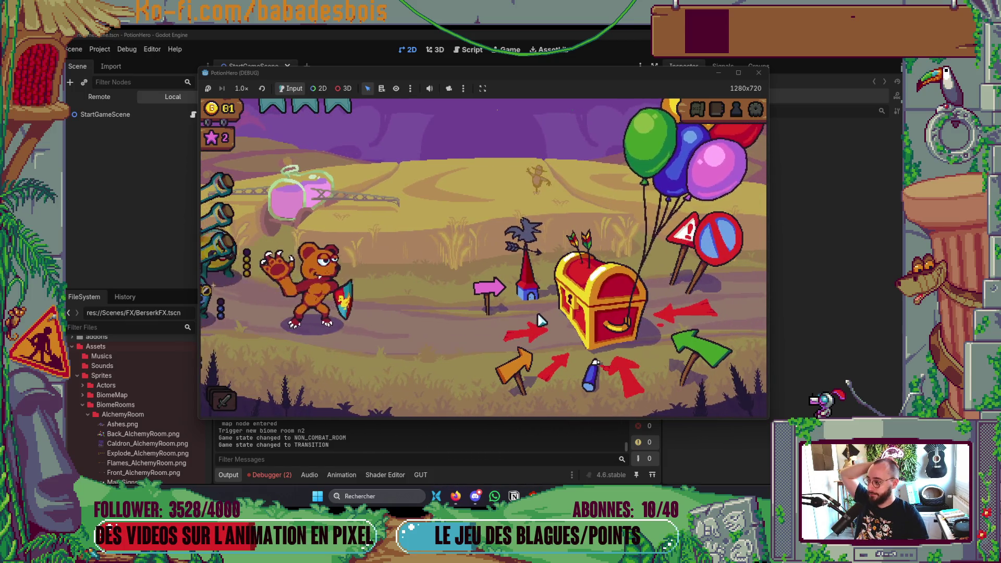
Check the Pile d'actions panel, take the Surprise Uppercut chest item, and go to the Forge
left_click(224, 410)
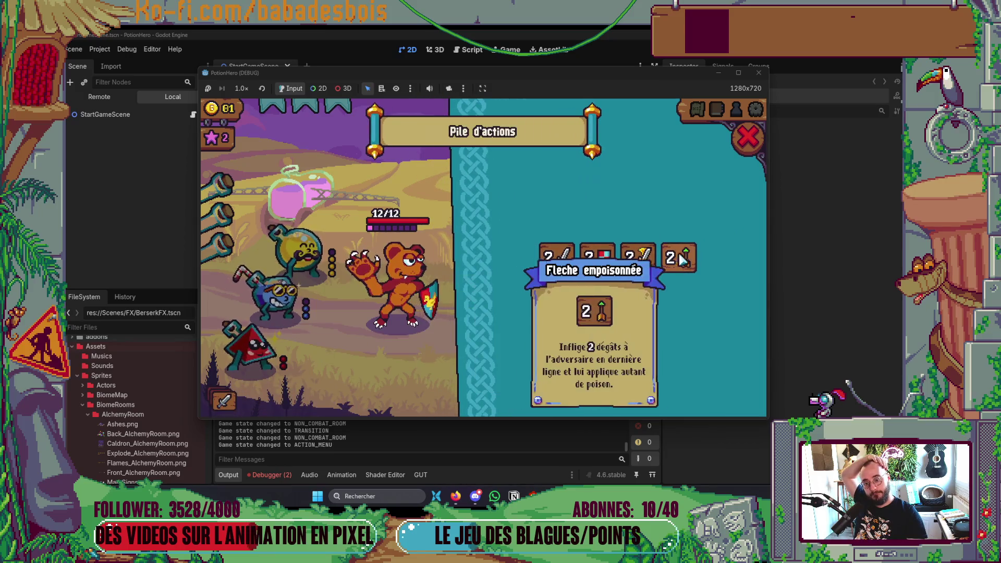
left_click(737, 150)
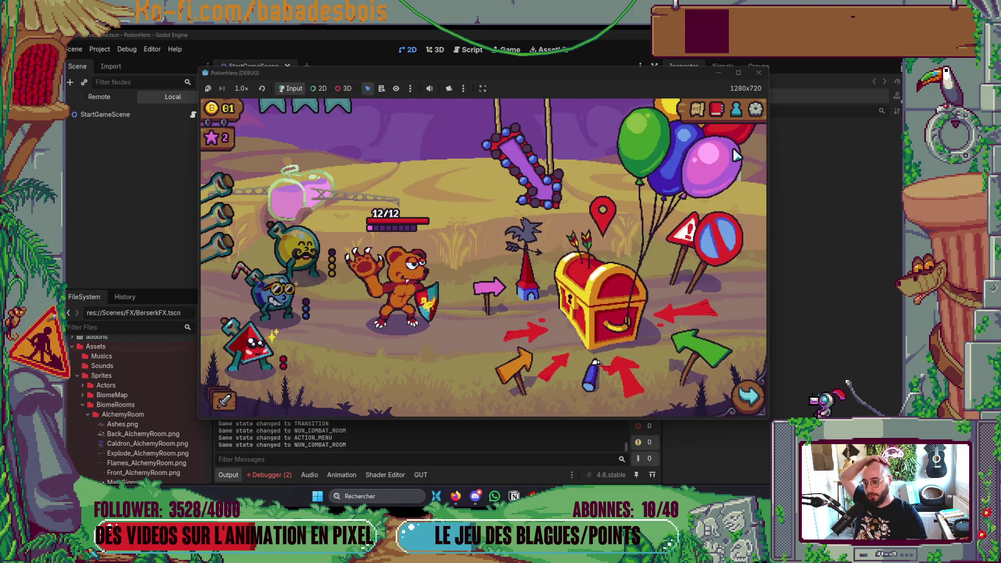
left_click(224, 402)
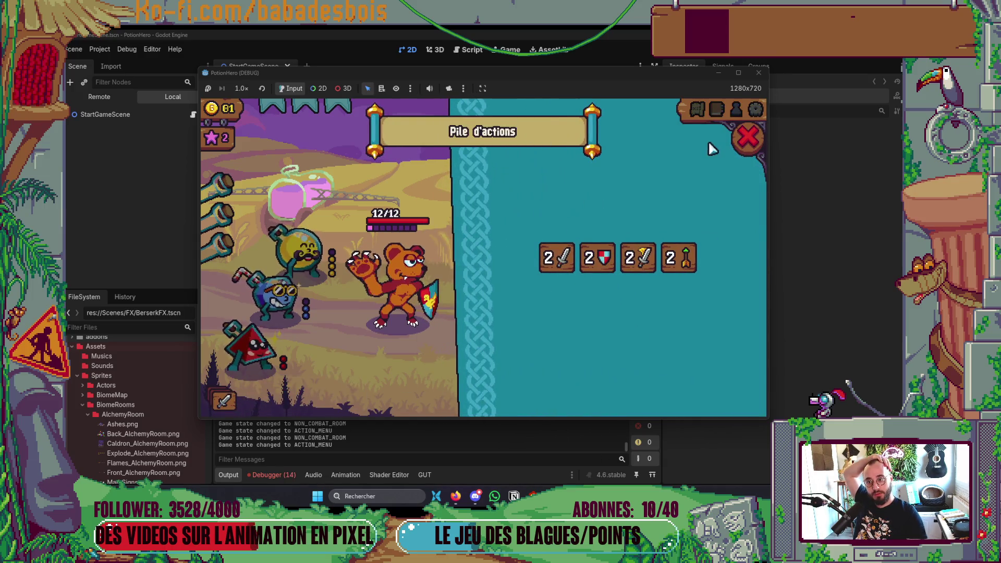
left_click(747, 138)
left_click(570, 360)
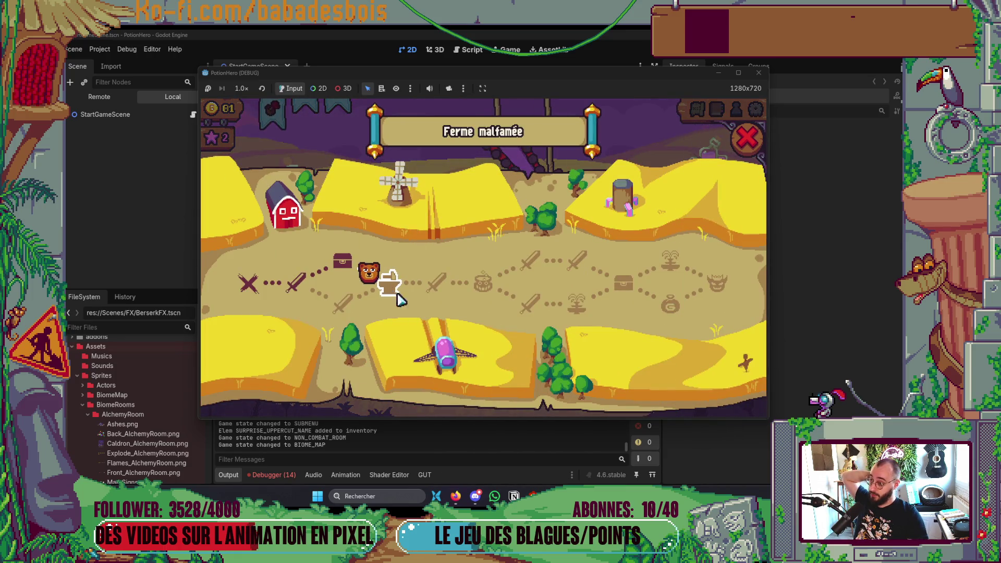
left_click(397, 295)
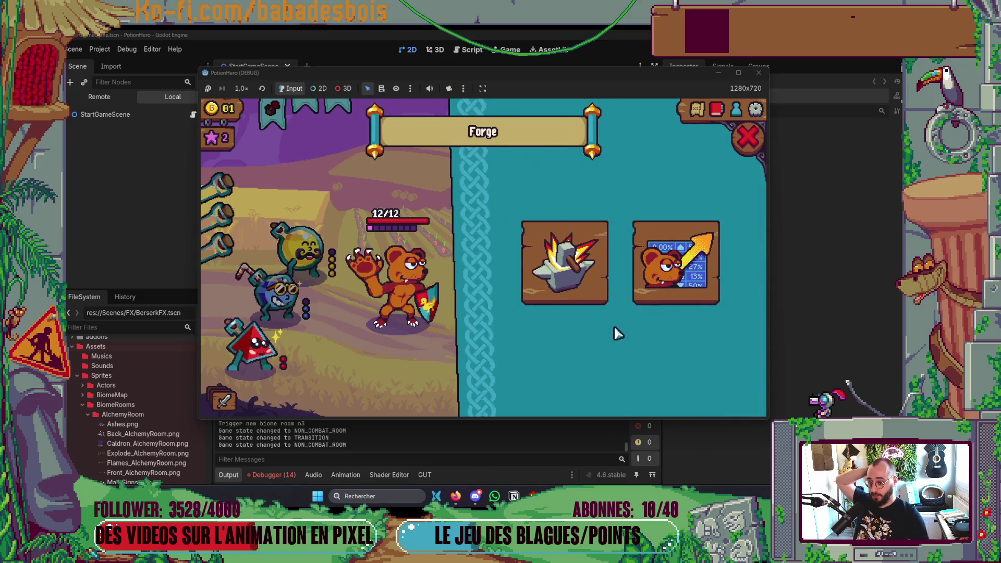
Forge Bim to 3 melee damage at the anvil, then enter the pepper-enemy combat room
left_click(683, 280)
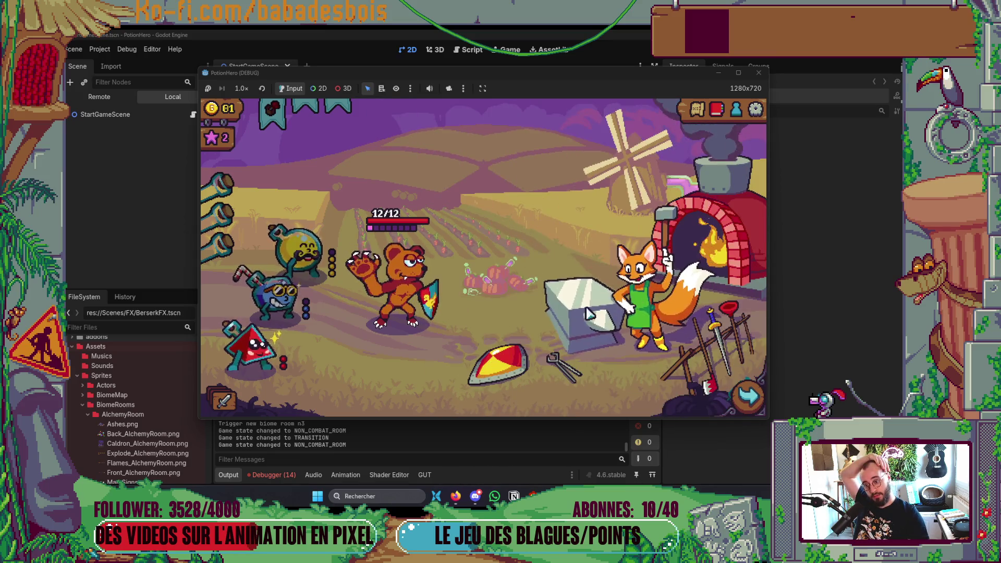
left_click(588, 313)
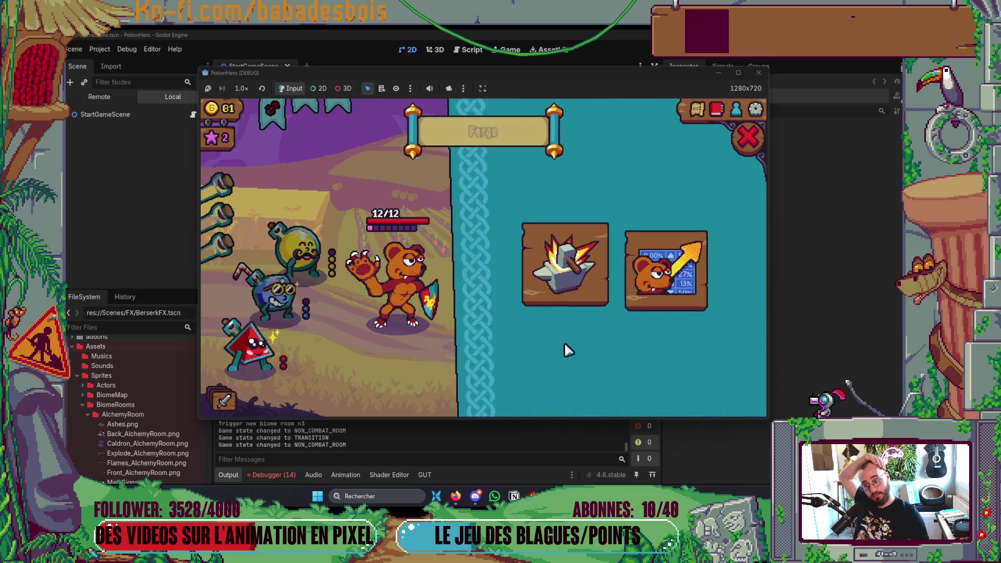
left_click(574, 277)
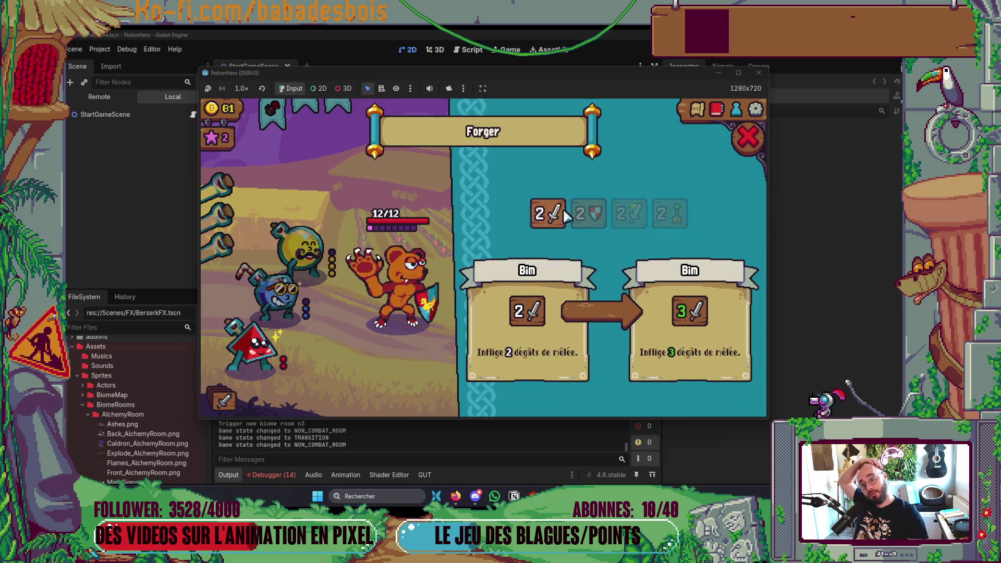
left_click(658, 219)
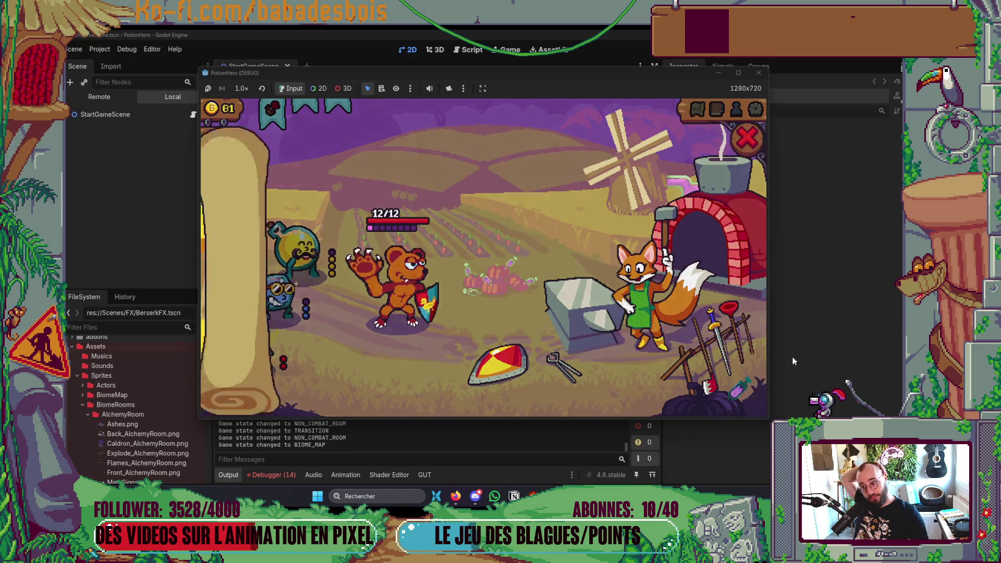
left_click(468, 304)
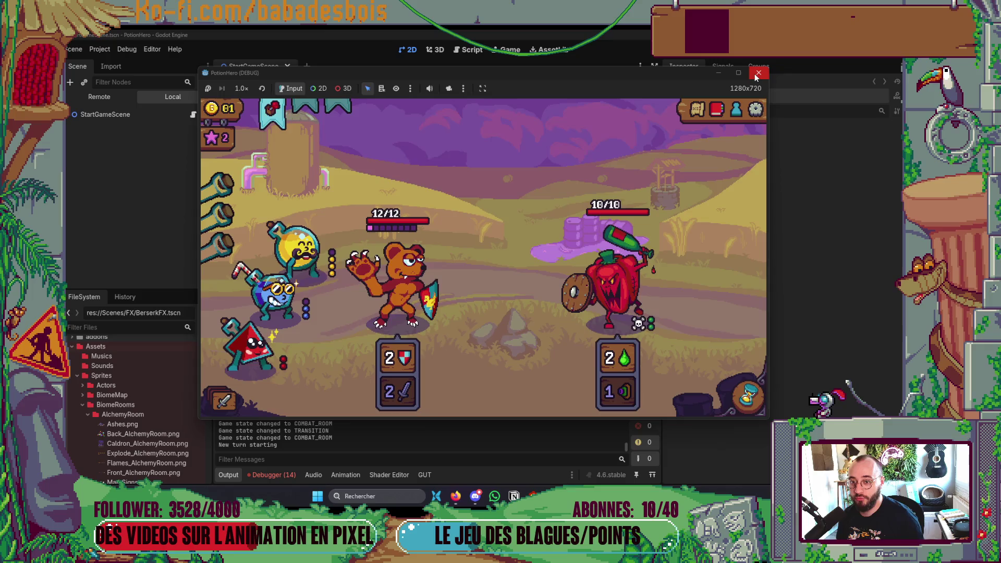
key("F8")
left_click(266, 477)
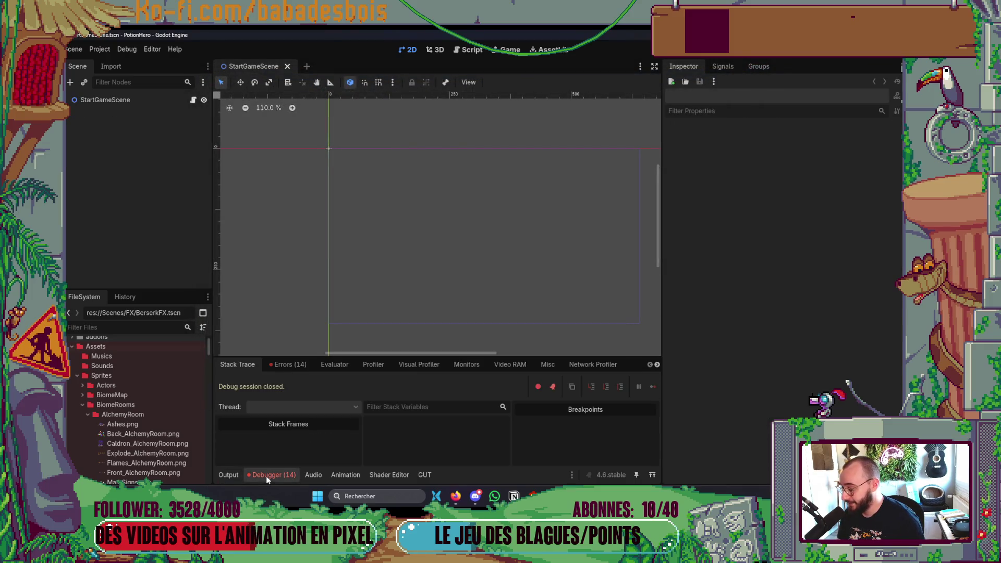
left_click(287, 364)
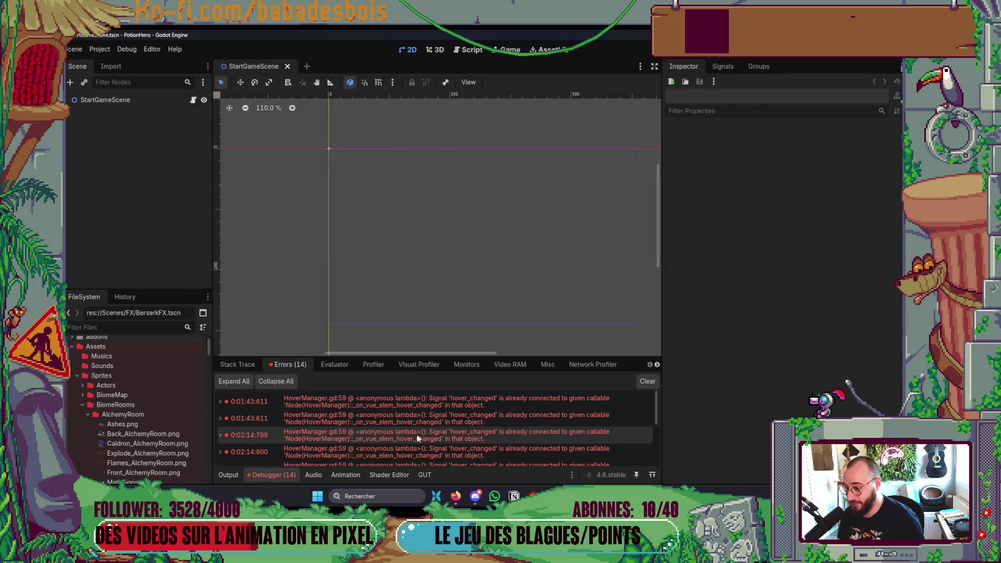
mouse_move(418, 434)
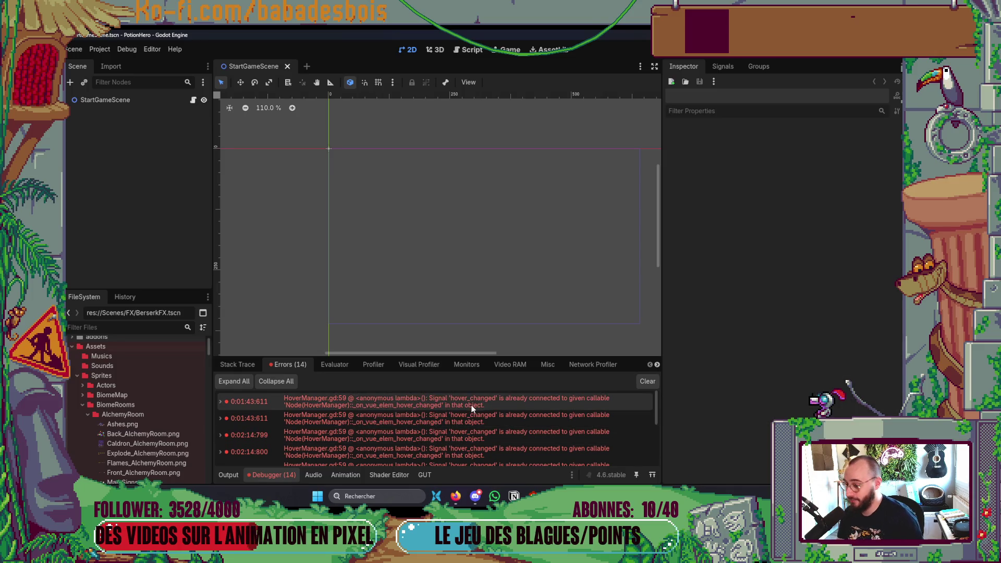
double_click(470, 407)
scroll(439, 251, "up", 2)
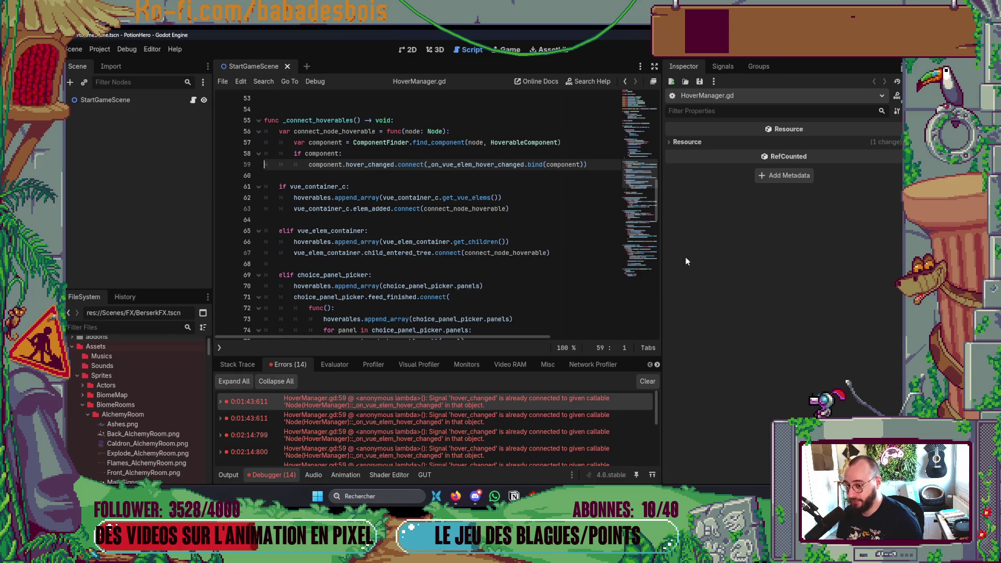
mouse_move(661, 271)
left_mouse_down()
mouse_move(742, 260)
mouse_move(660, 271)
mouse_move(707, 273)
left_mouse_up()
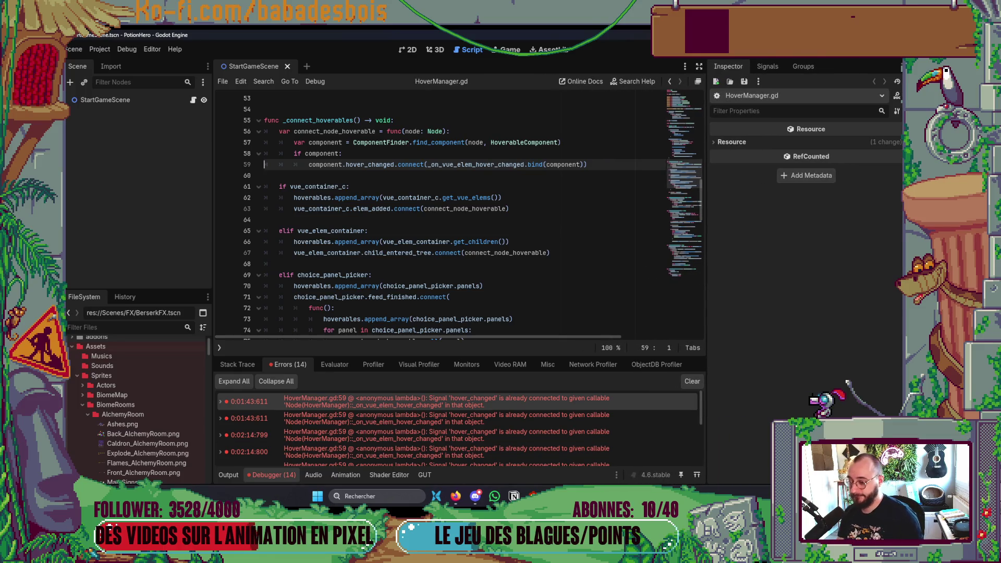
mouse_move(546, 461)
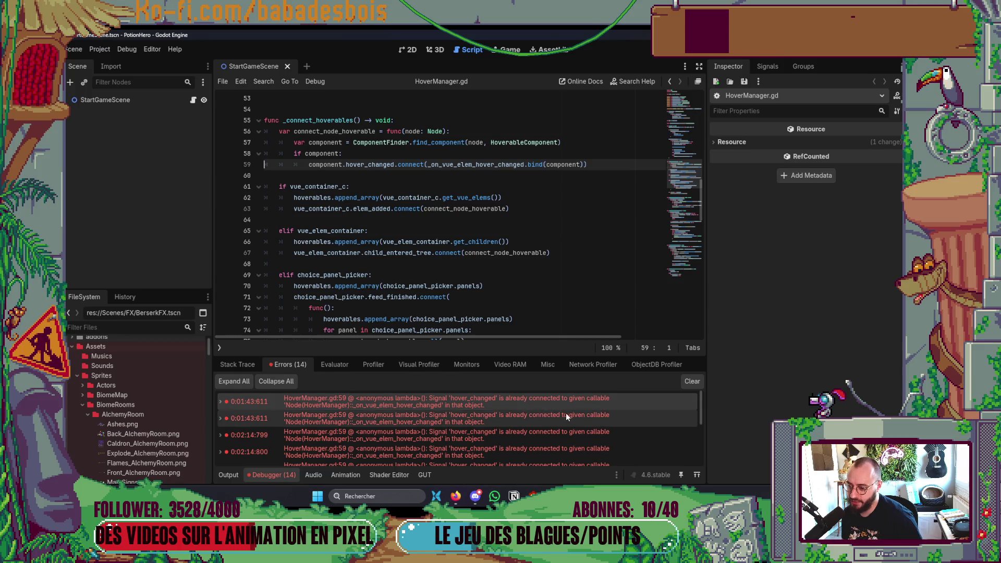
mouse_move(589, 408)
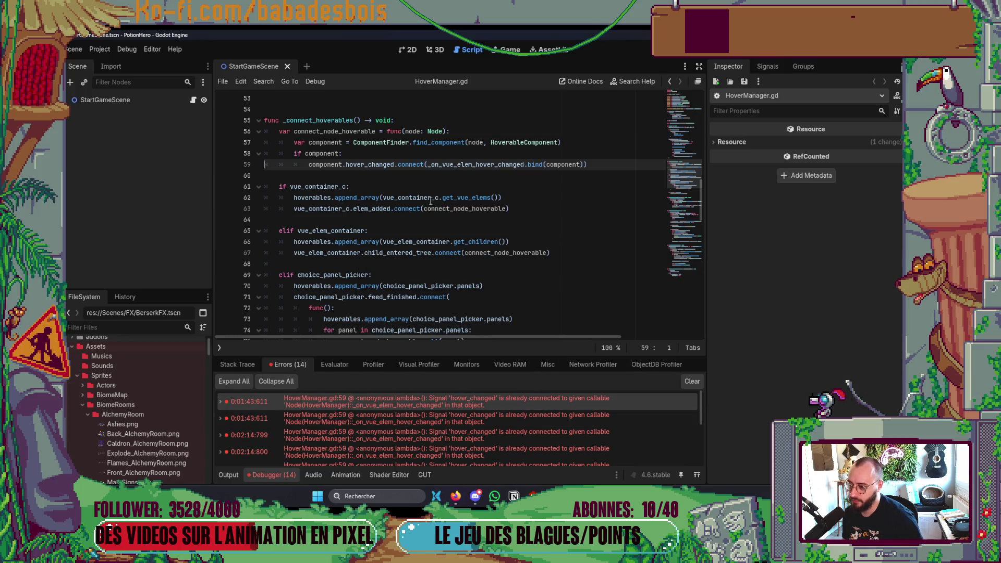
scroll(450, 443, "down", 5)
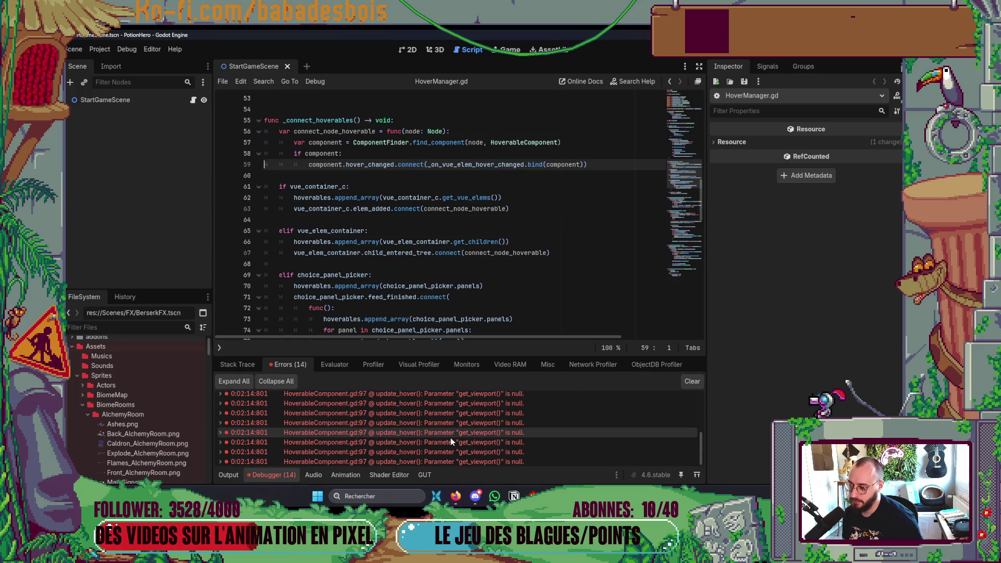
scroll(448, 434, "down", 4)
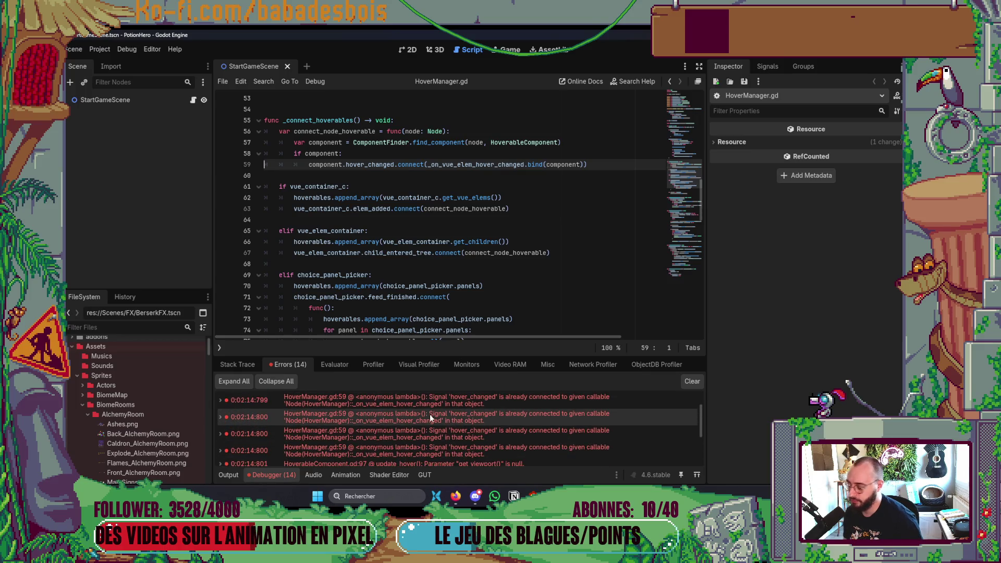
scroll(427, 409, "up", 8)
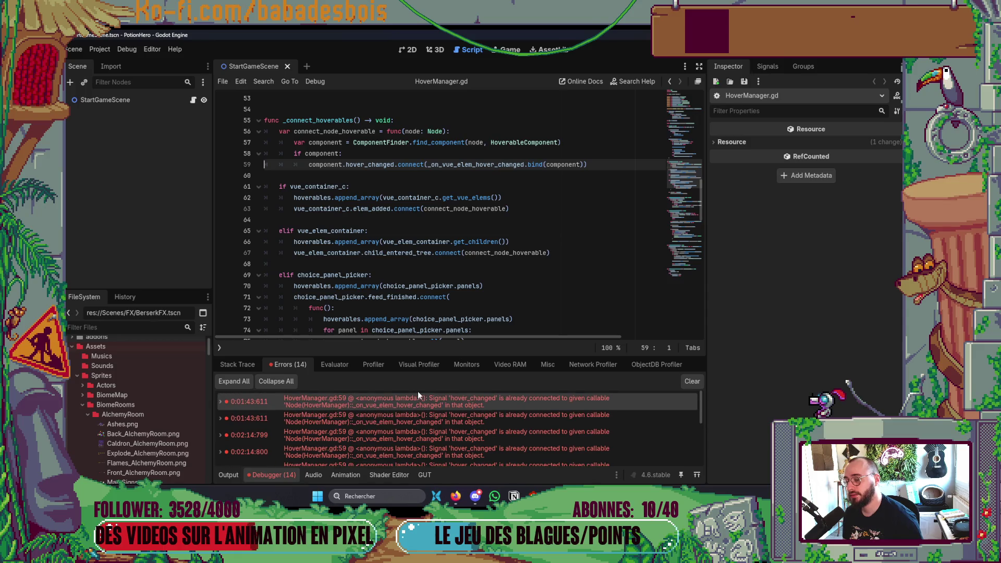
scroll(418, 396, "down", 4)
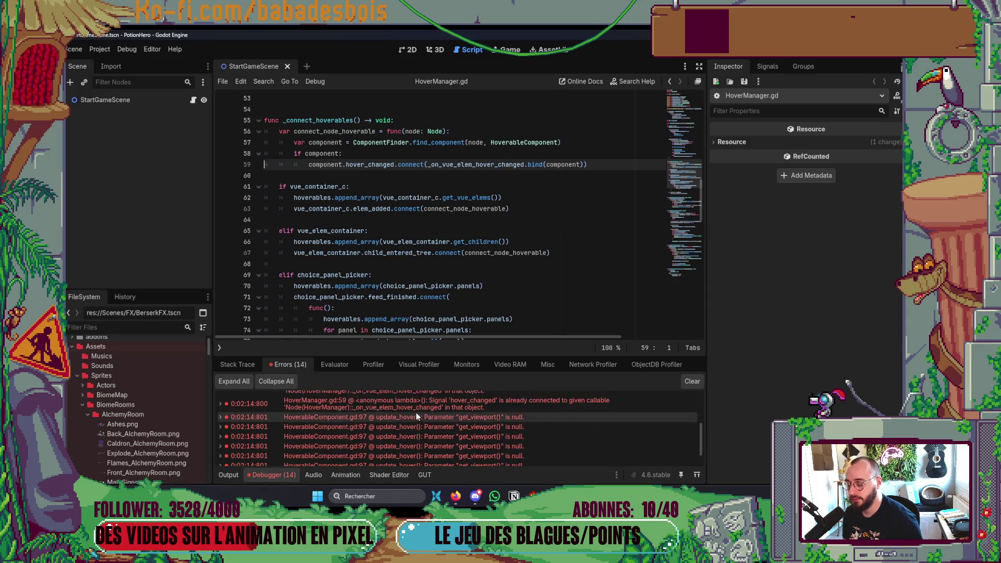
Save StartGameScene from the 2D view and switch over to Neovim
left_click(405, 49)
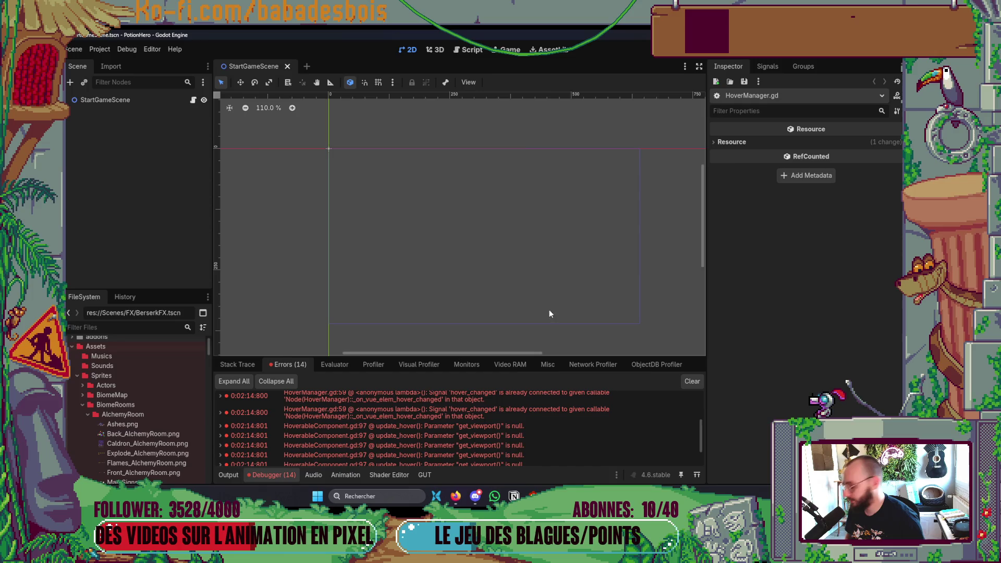
key("ctrl+s")
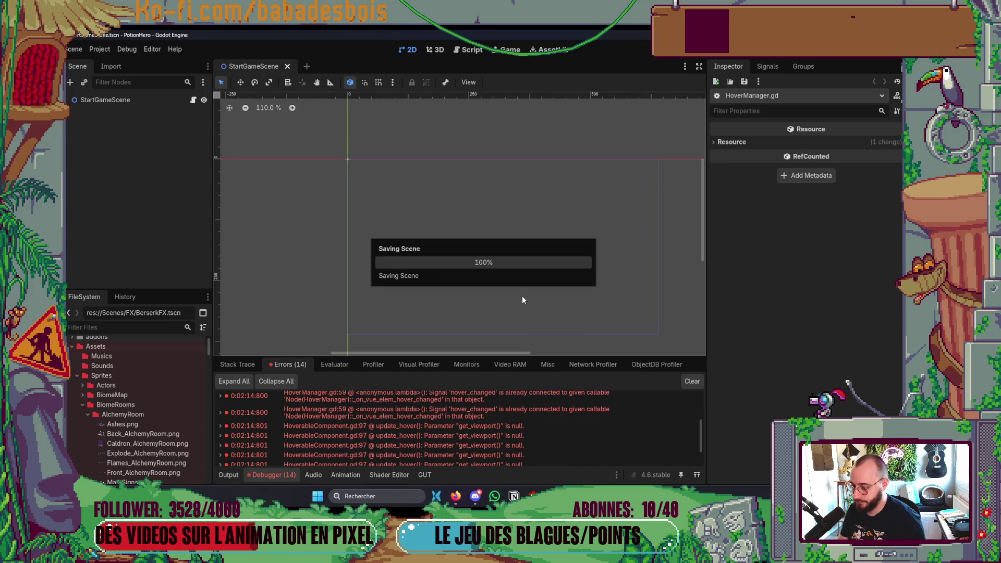
key("alt+Tab")
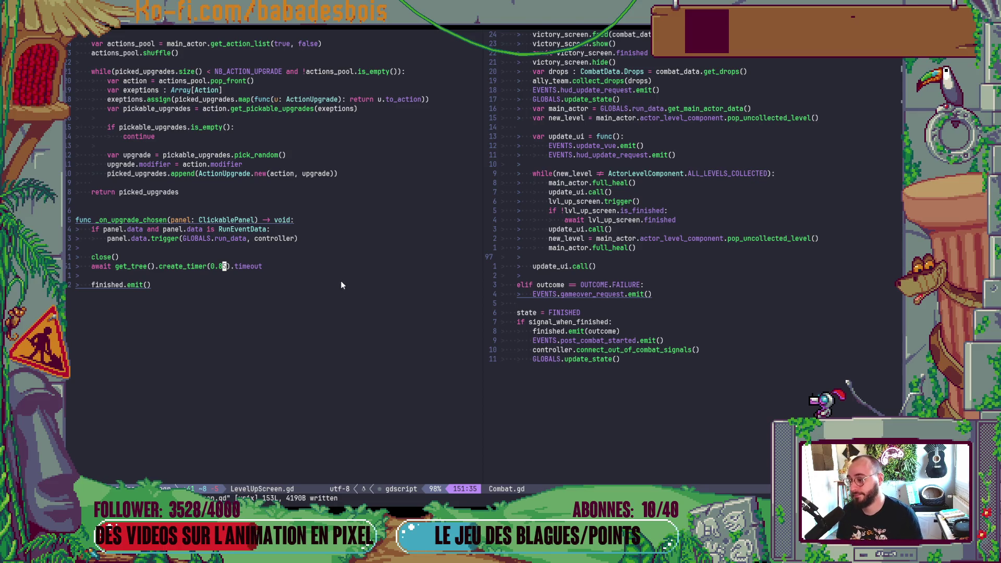
Move below the timer in LevelUpScreen.gd, toggle the file tree, and return to Godot
key("j")
key("space")
key("e")
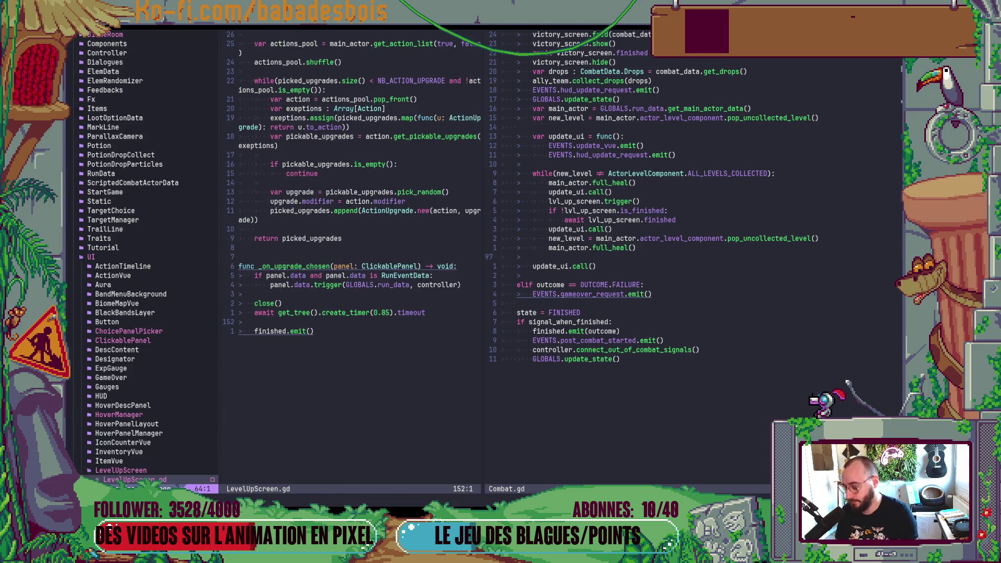
key("space")
key("e")
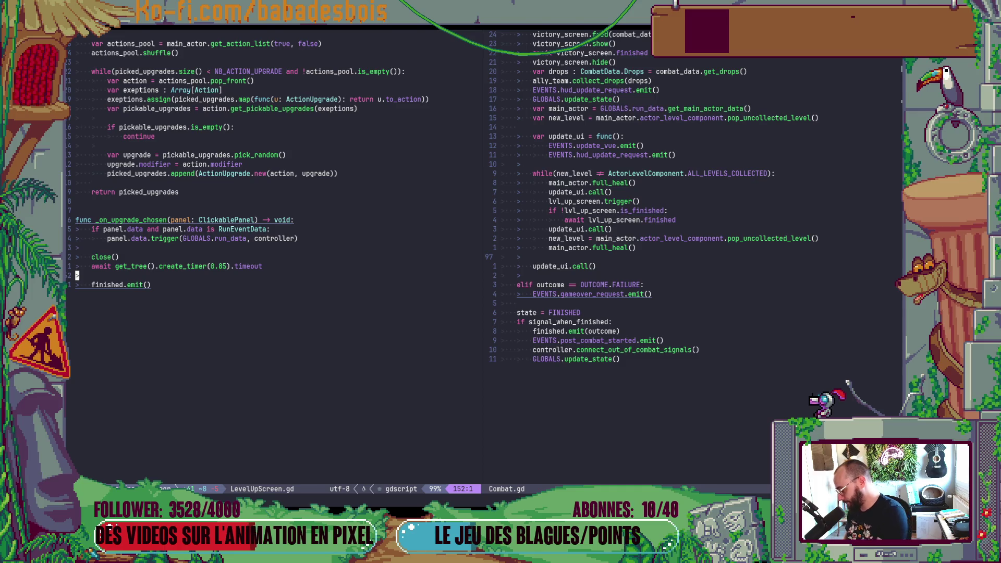
key("alt+Tab")
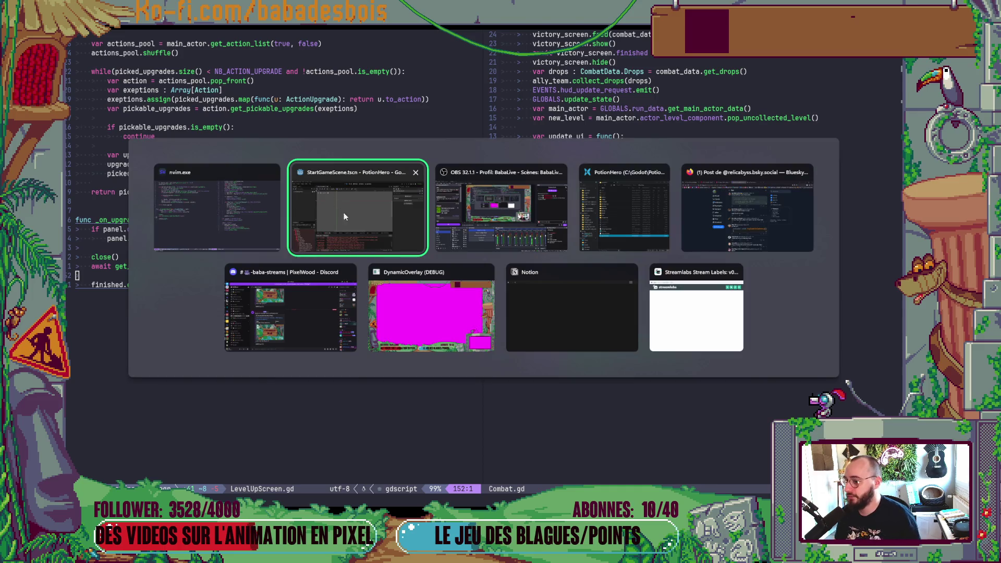
Save the scene, clear the Debugger errors, collapse the bottom panel, and bring up Select Scene
key("ctrl+s")
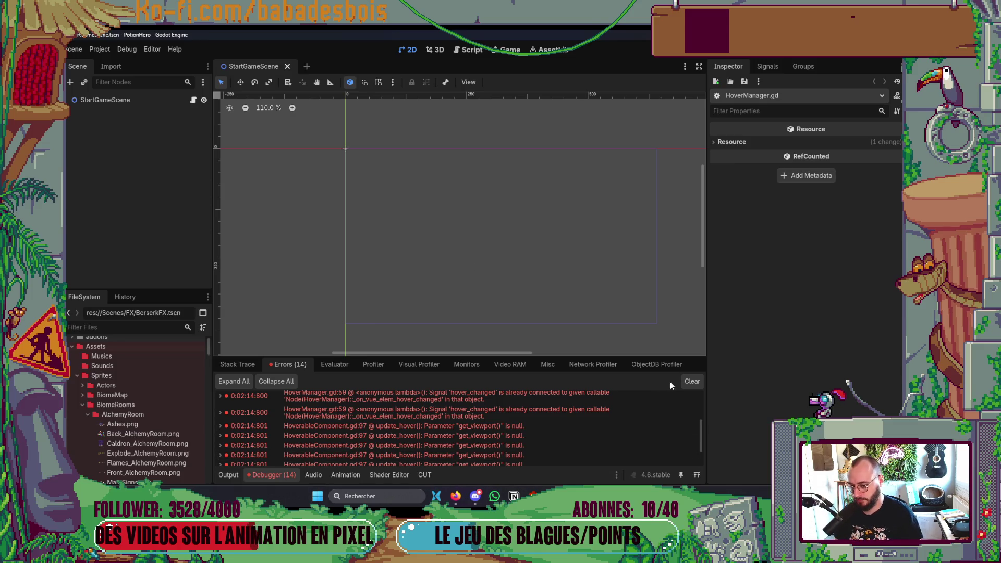
left_click(692, 381)
left_click(264, 474)
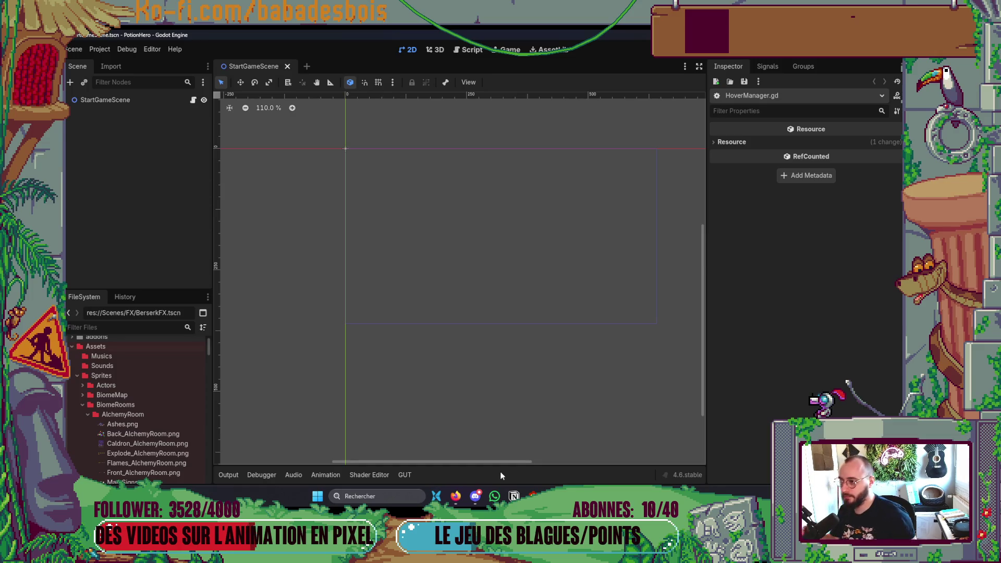
key("ctrl+shift+o")
Open AlchemyLabBiomeRoom.tscn from the scene picker and frame the whole room on the canvas
type("All")
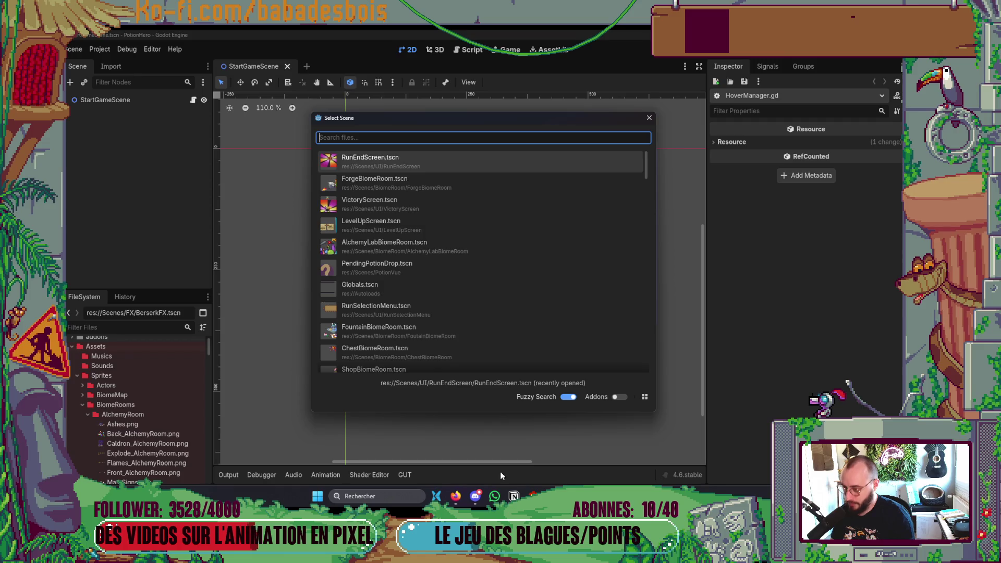
key("Return")
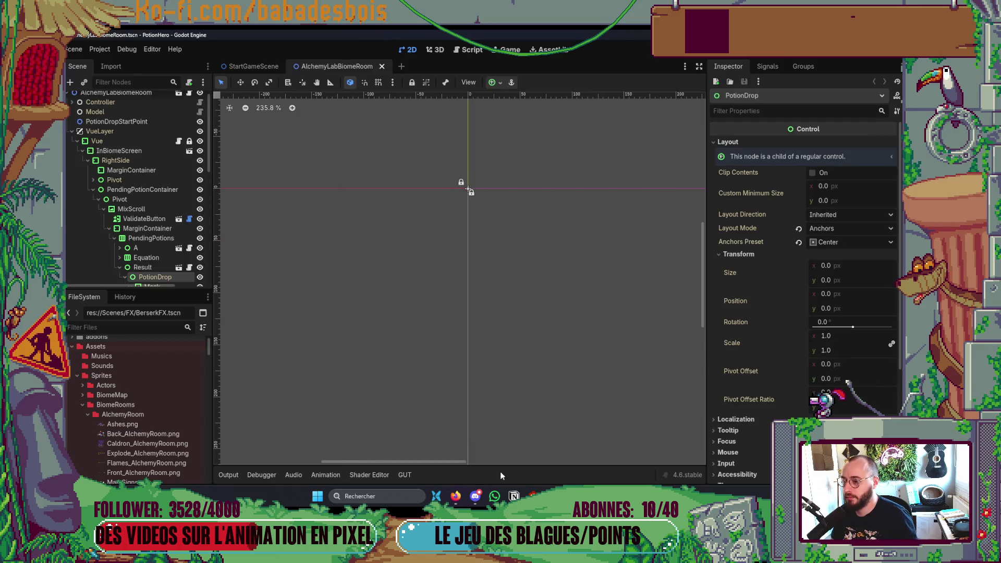
left_click_drag(532, 349, 436, 291)
scroll(417, 276, "down", 4)
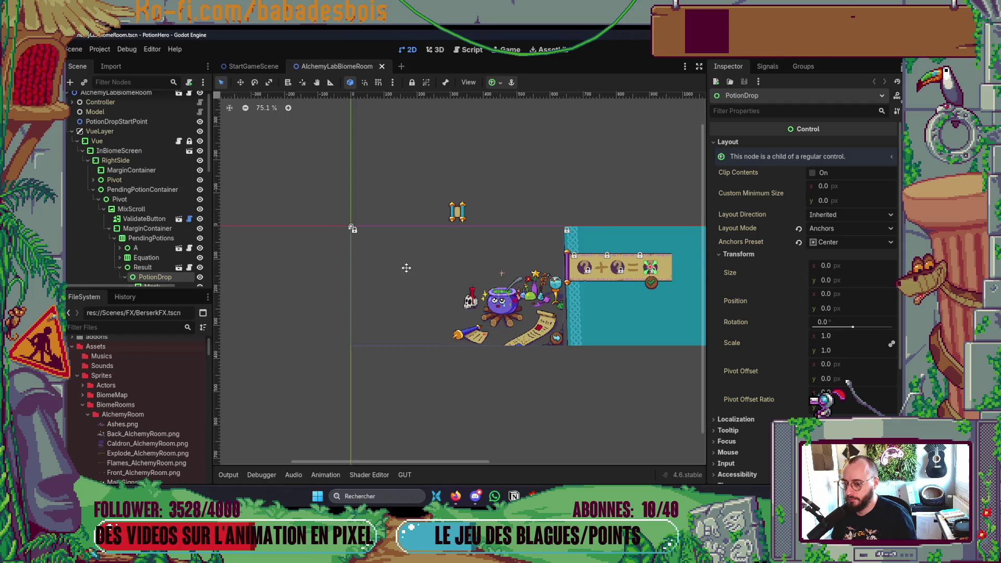
left_click(557, 171)
scroll(557, 171, "up", 1)
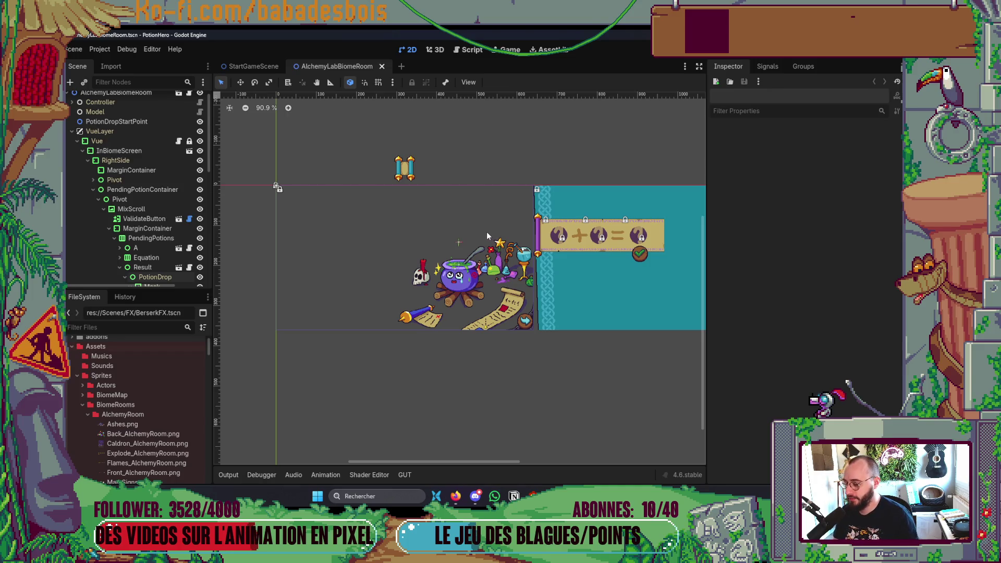
Filter the FileSystem by 'Run' to list the RunData resources
left_click(117, 327)
type("Run1")
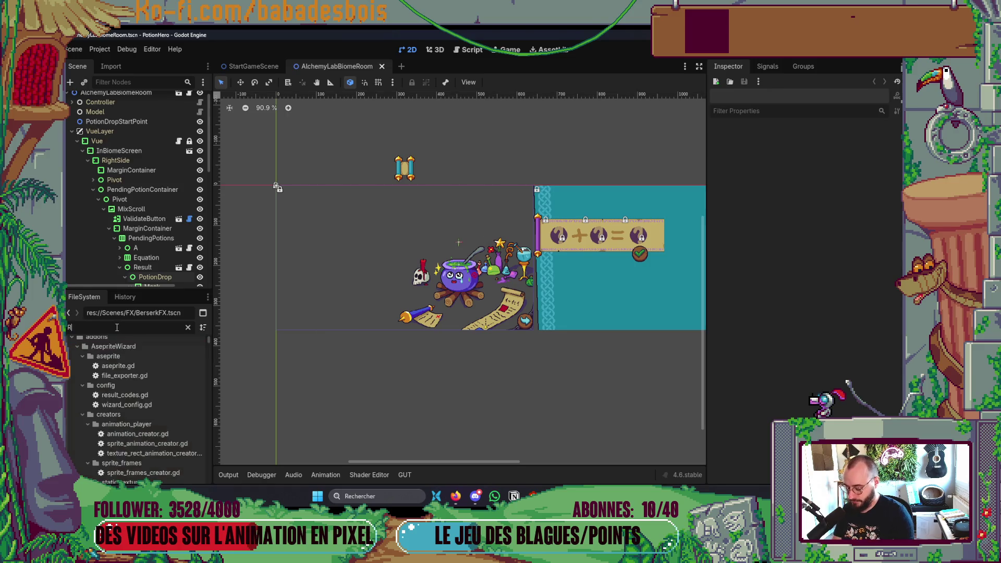
key("BackSpace")
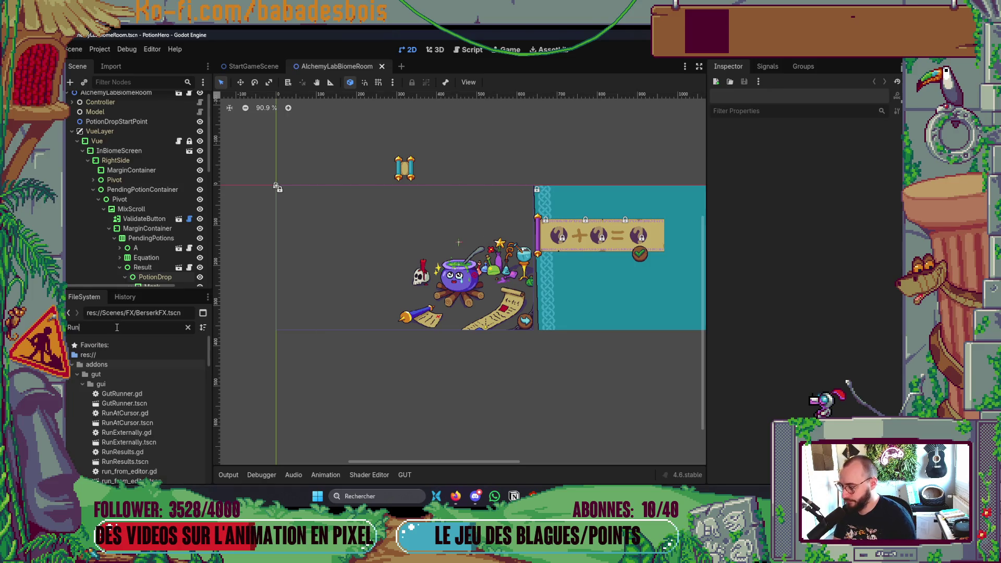
scroll(128, 392, "down", 3)
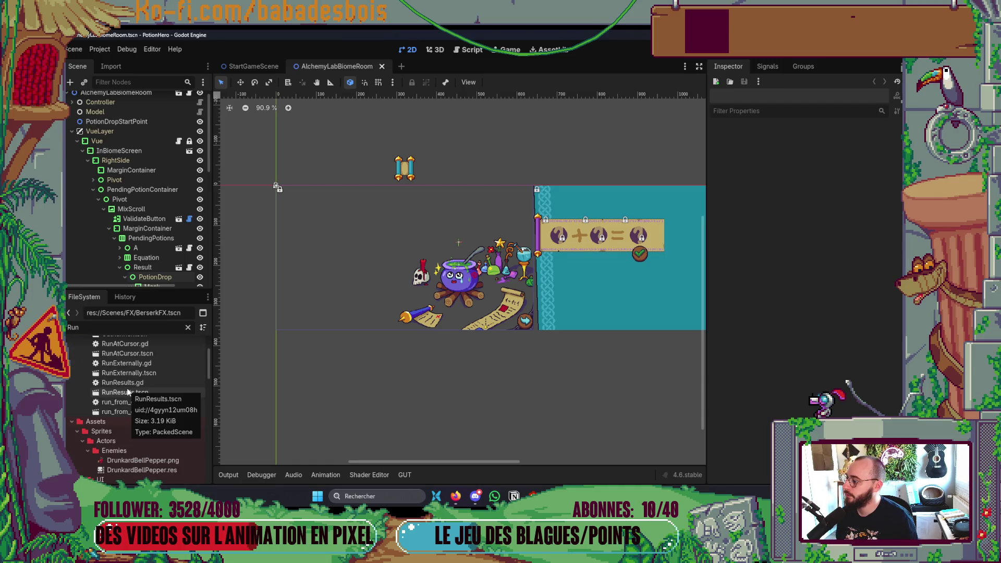
scroll(127, 390, "down", 10)
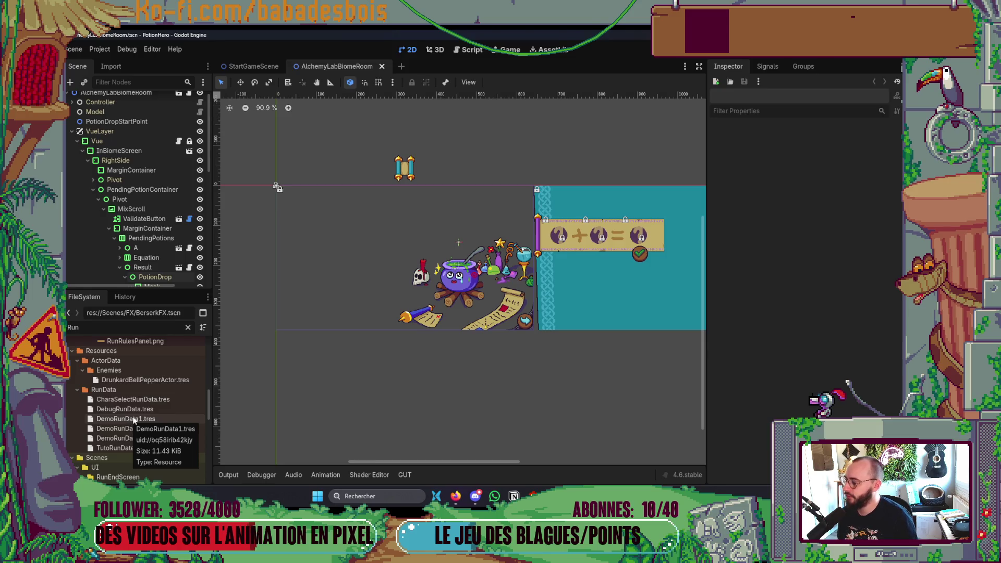
Select DemoRunData1.tres and expand Steps[0] and its Nodes list in the Inspector
left_click(128, 418)
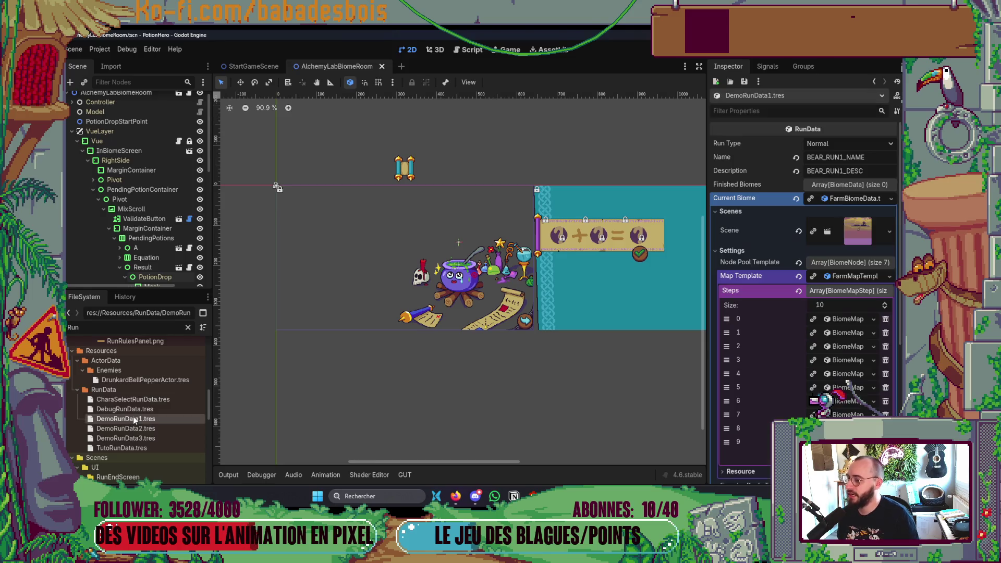
left_click(838, 318)
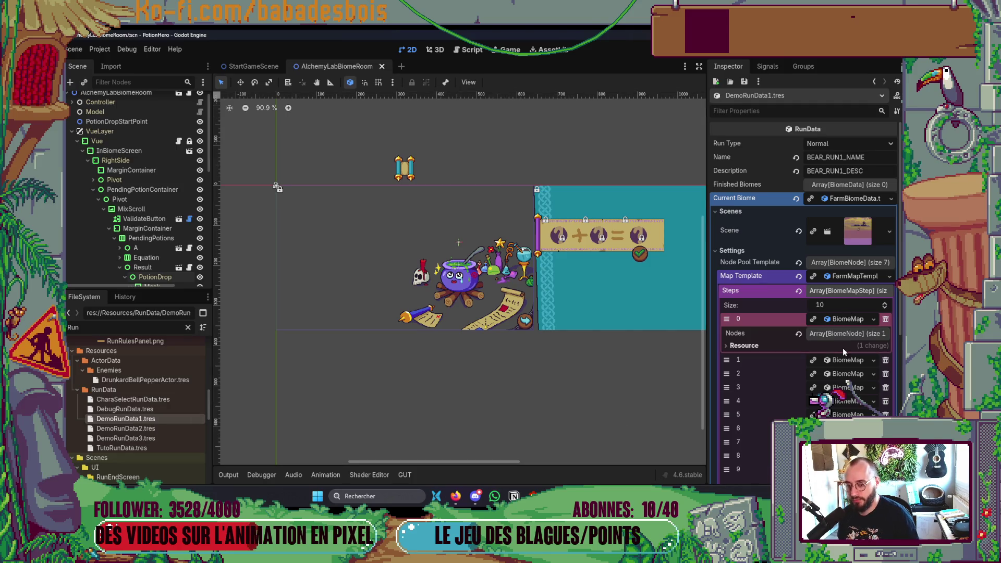
left_click(840, 337)
Assign AlchemyLab_BiomeNodeTemplate to node element 0, save, and launch the game with F5
double_click(73, 327)
type("Alc")
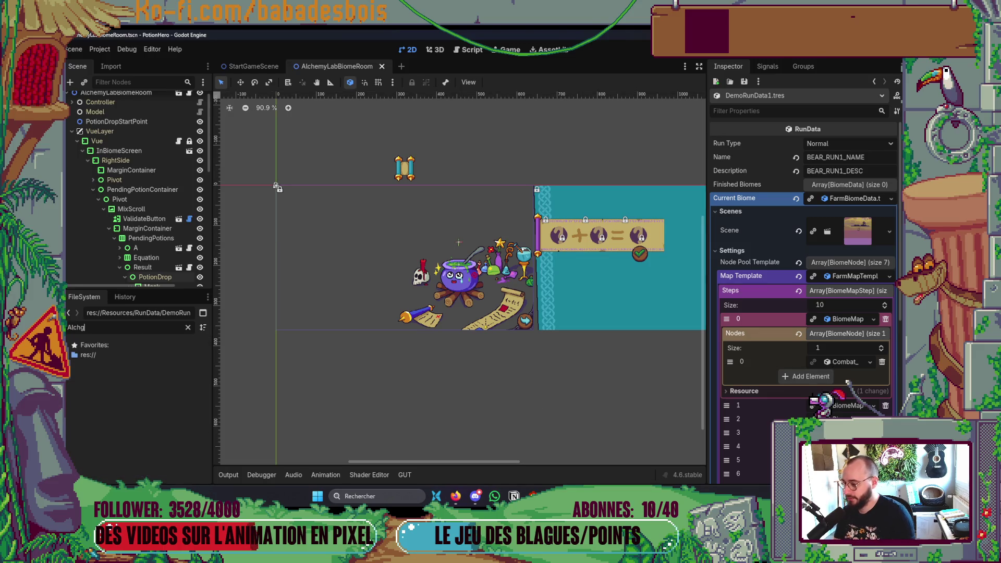
type("hem")
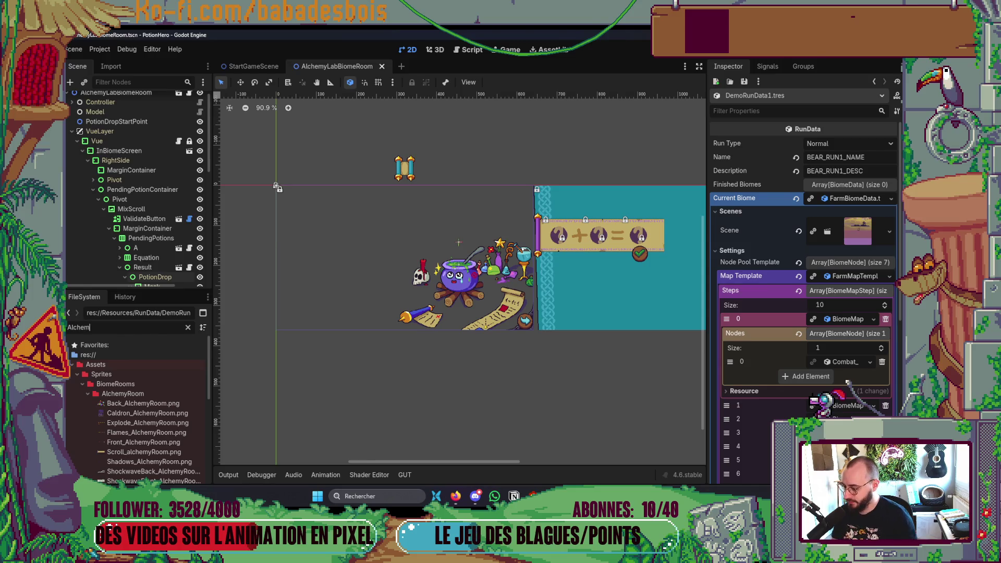
scroll(146, 414, "down", 5)
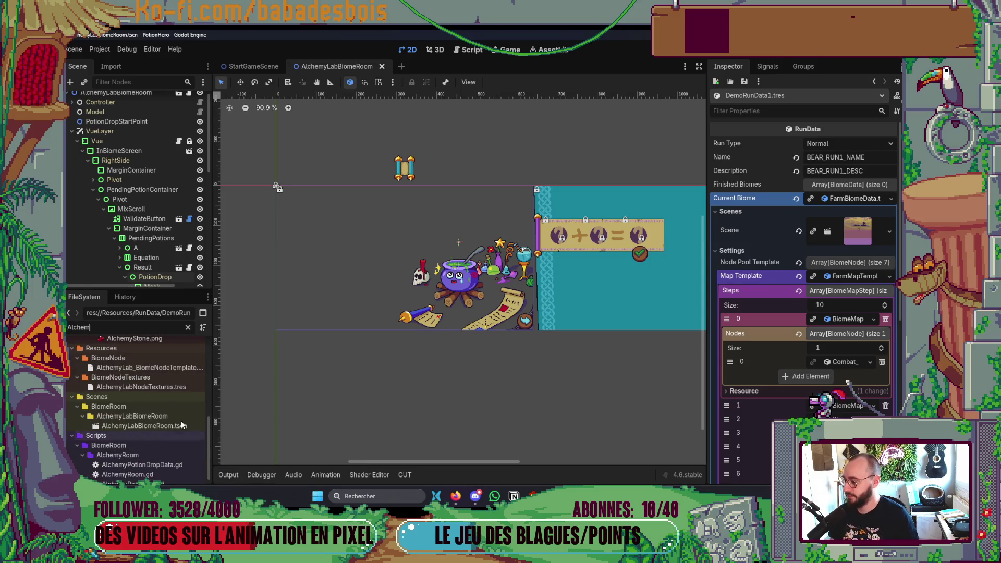
left_click(164, 369)
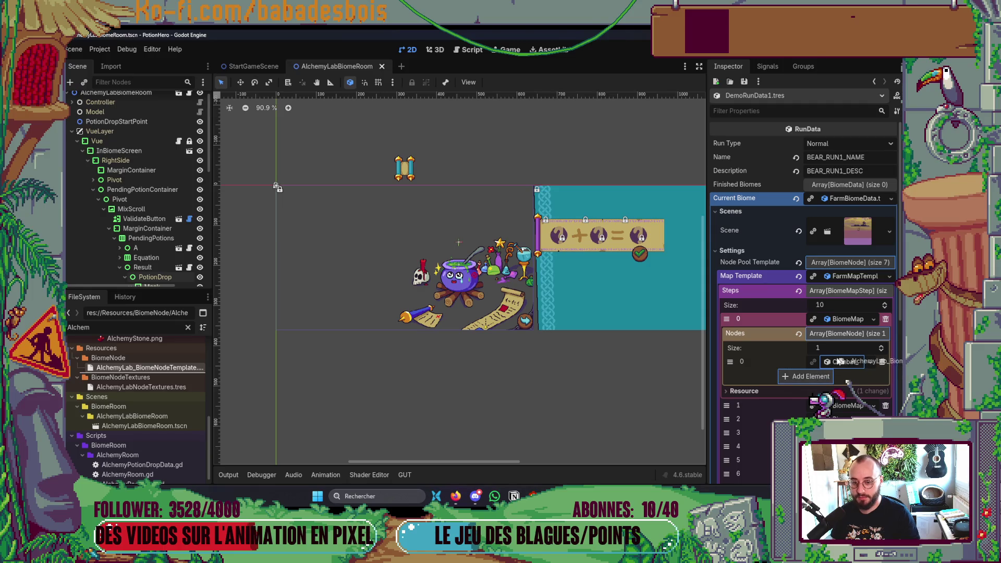
key("ctrl+s")
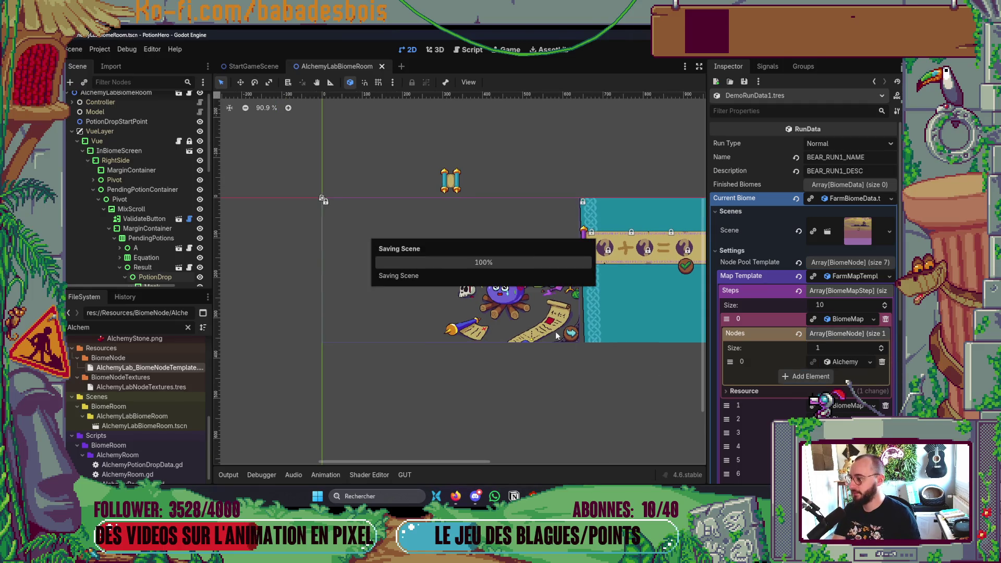
key("F5")
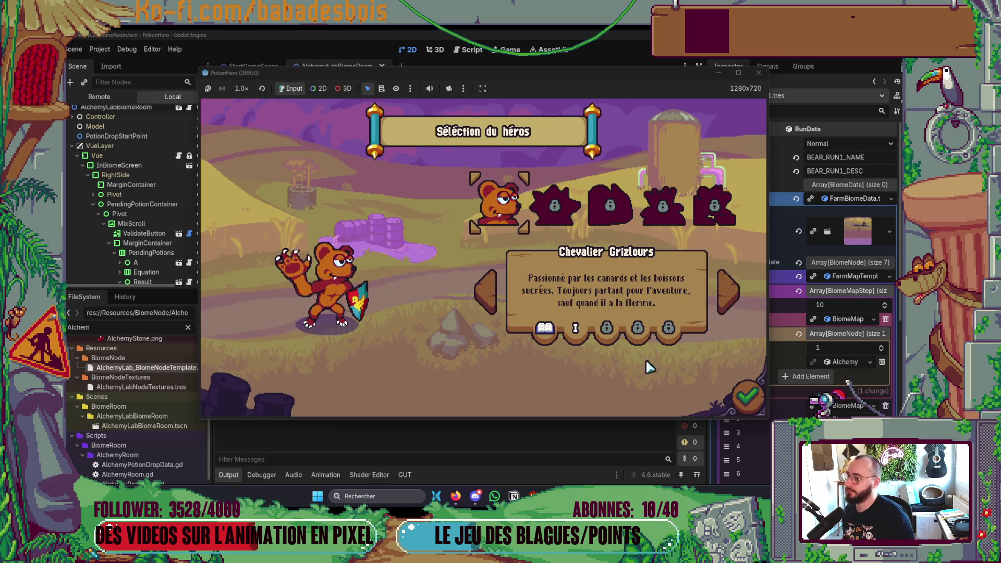
Start the adventure, travel to the Chaudron room, and open the cauldron's mixing screen
left_click(750, 401)
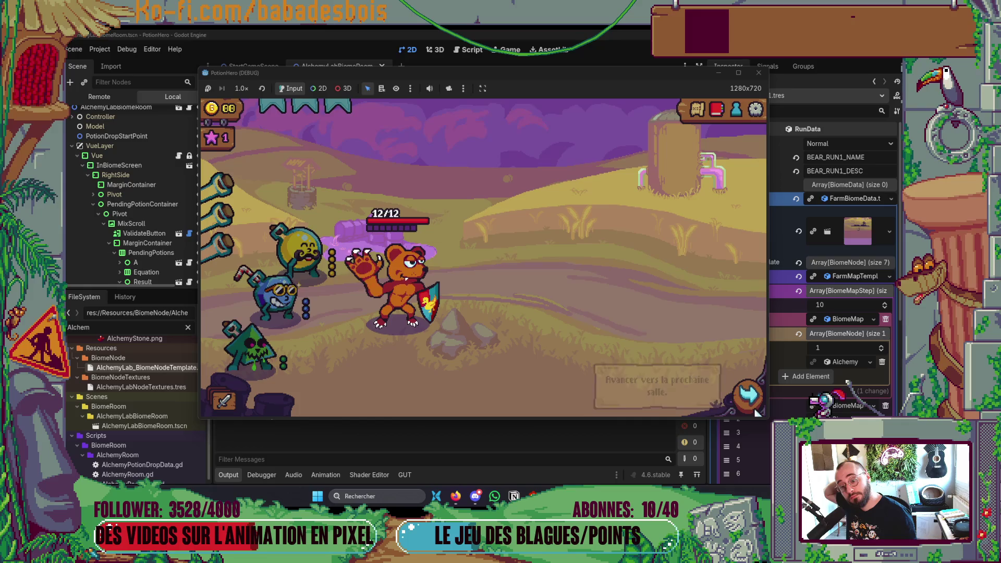
left_click(705, 395)
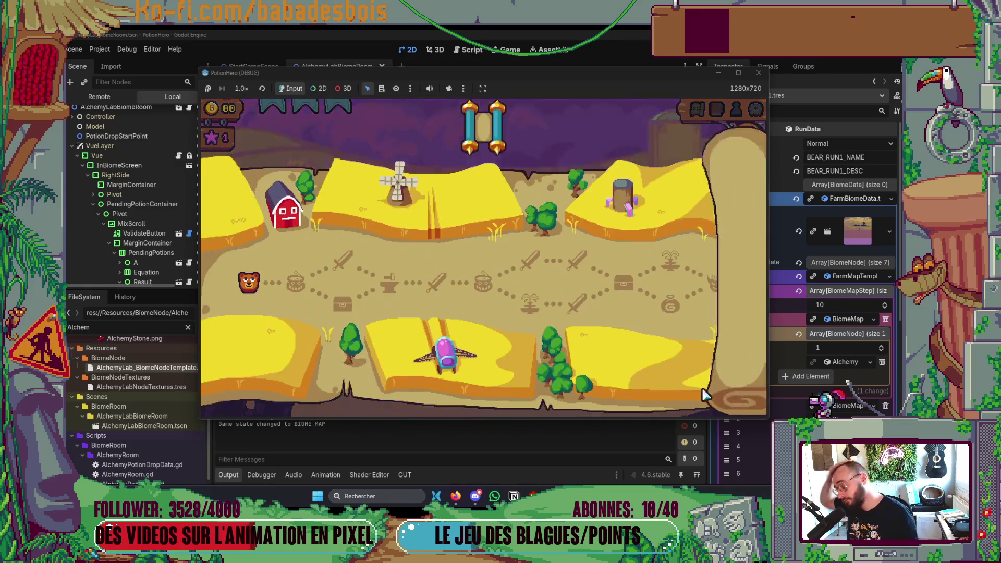
left_click(297, 286)
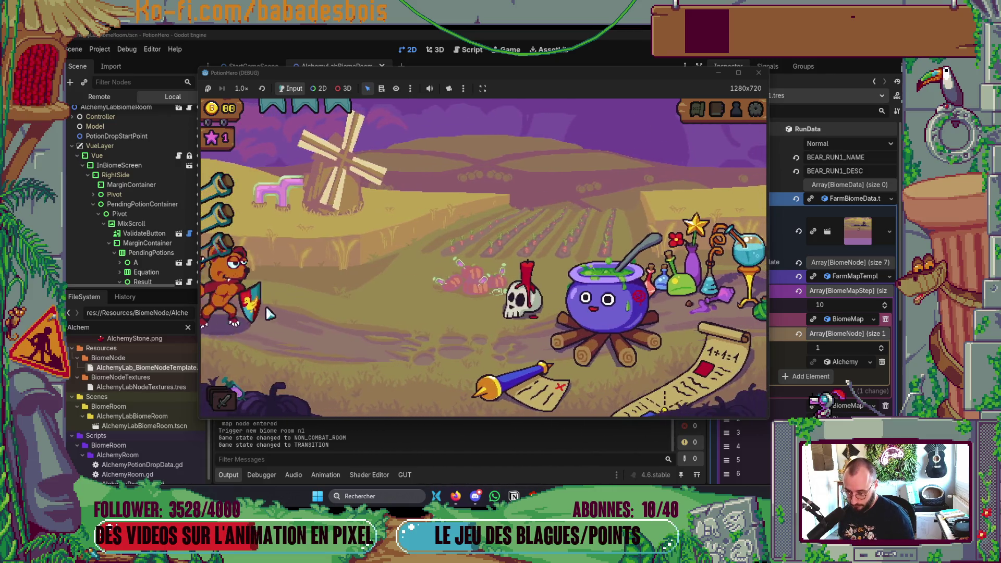
left_click(574, 316)
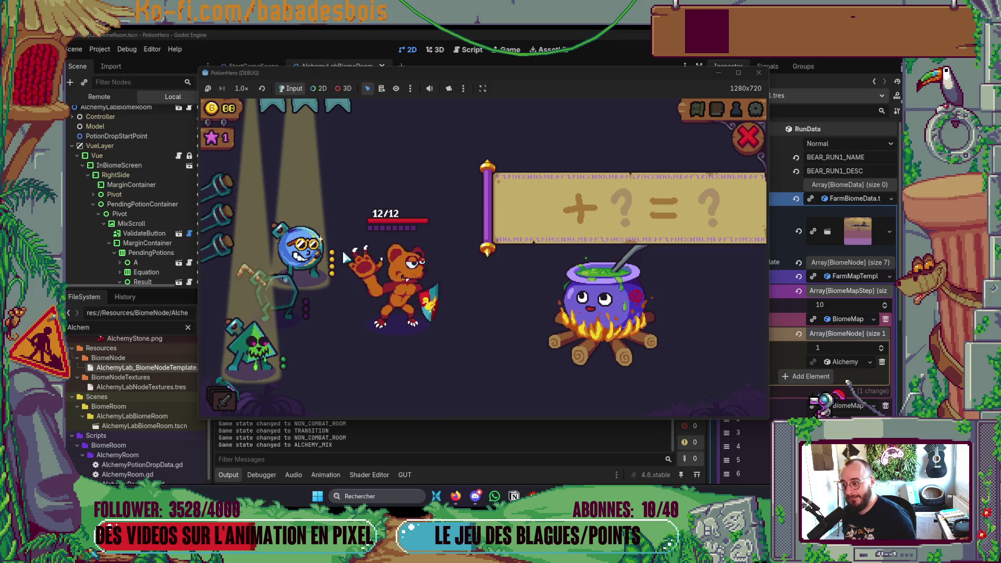
Mix the yellow and blue potions, close the result panel, and return to Neovim
left_click(286, 266)
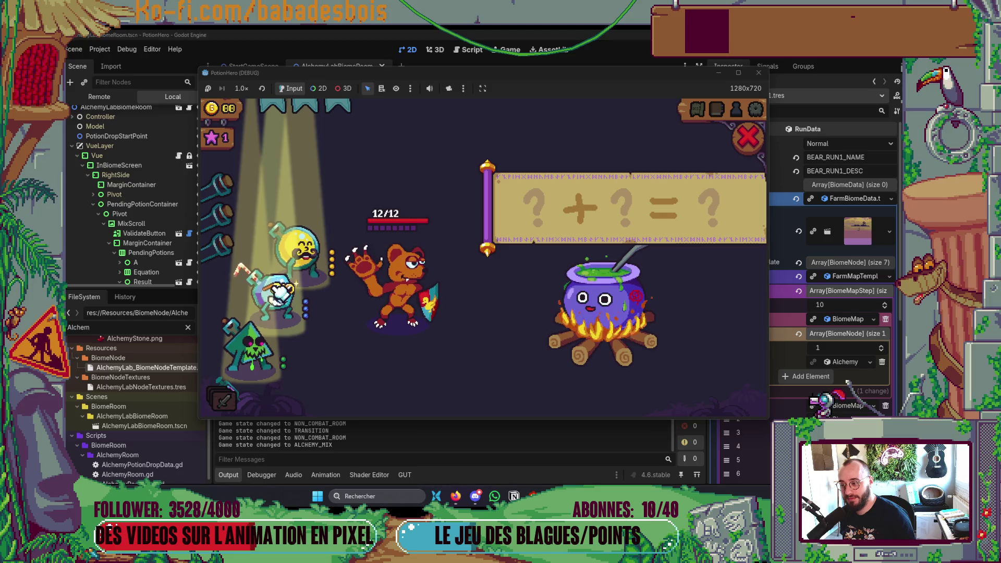
left_click(313, 256)
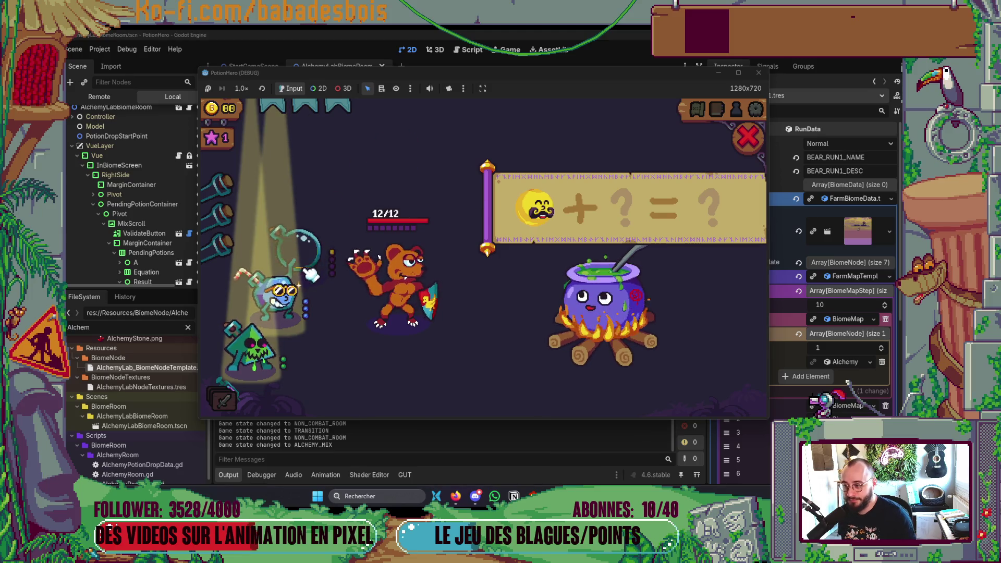
left_click(276, 292)
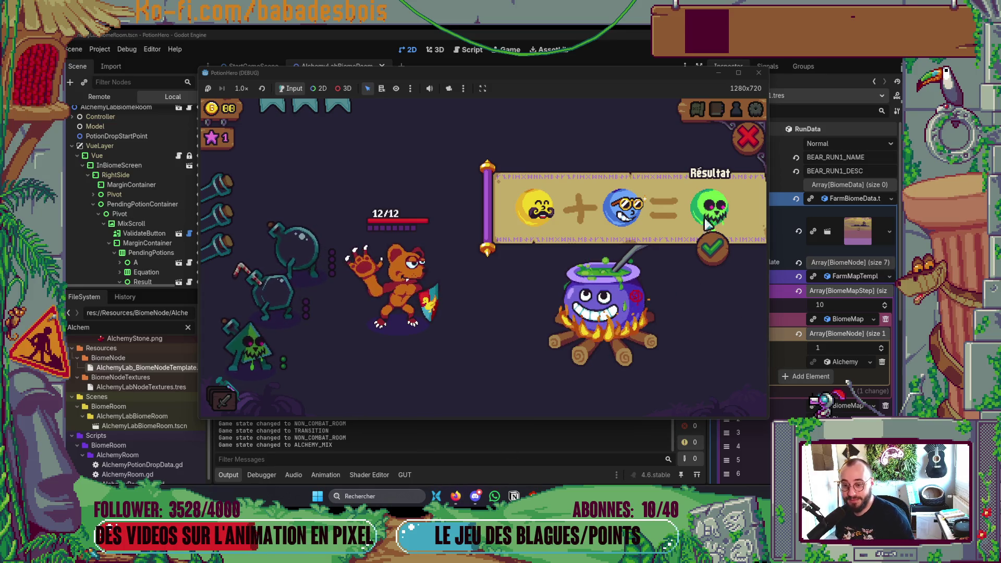
left_click(748, 136)
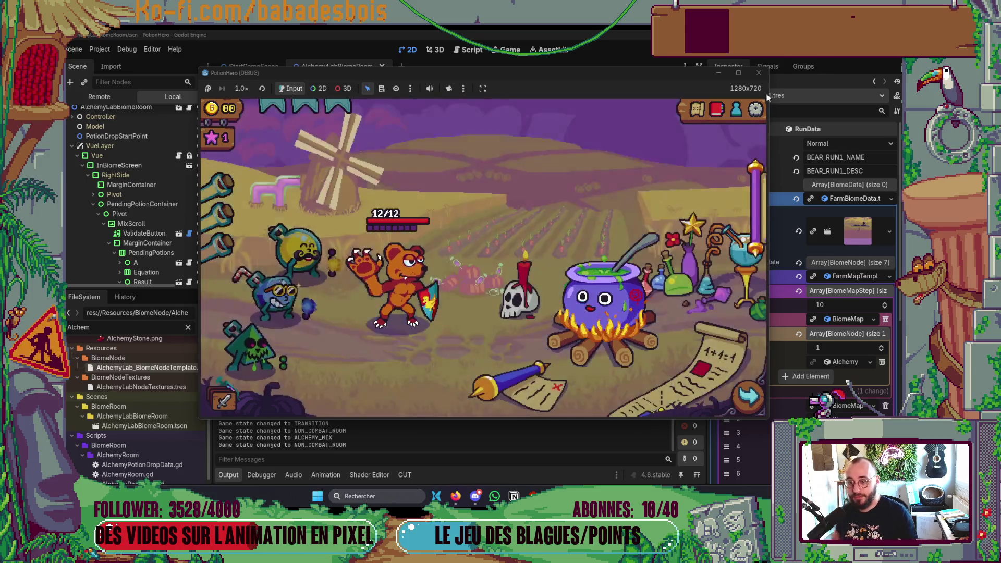
key("alt+Tab")
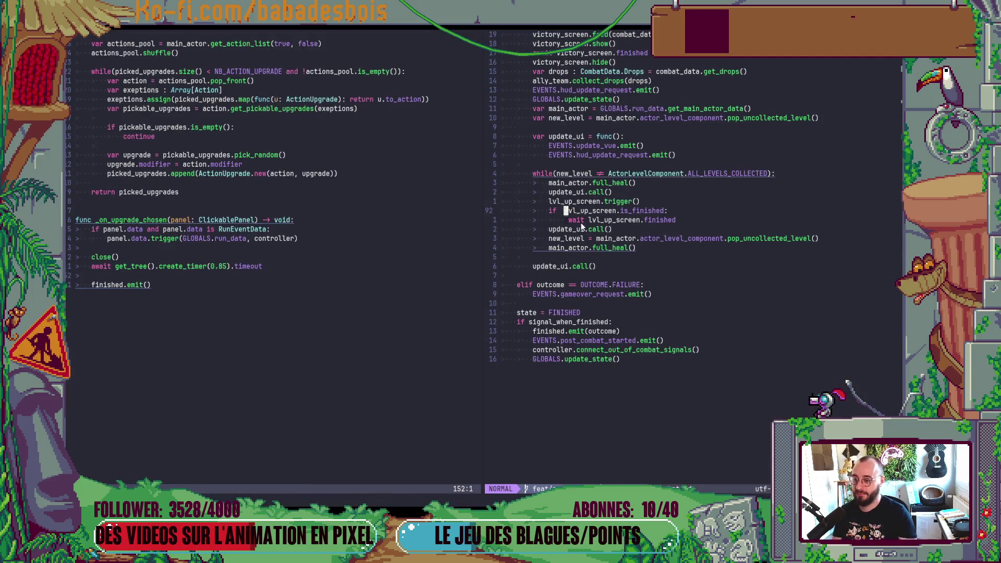
Find 'Alchem' with Telescope, open AlchemyRoom.gd on the right, and scroll to put_result_in_vial
key("space")
key("f")
key("f")
type("A")
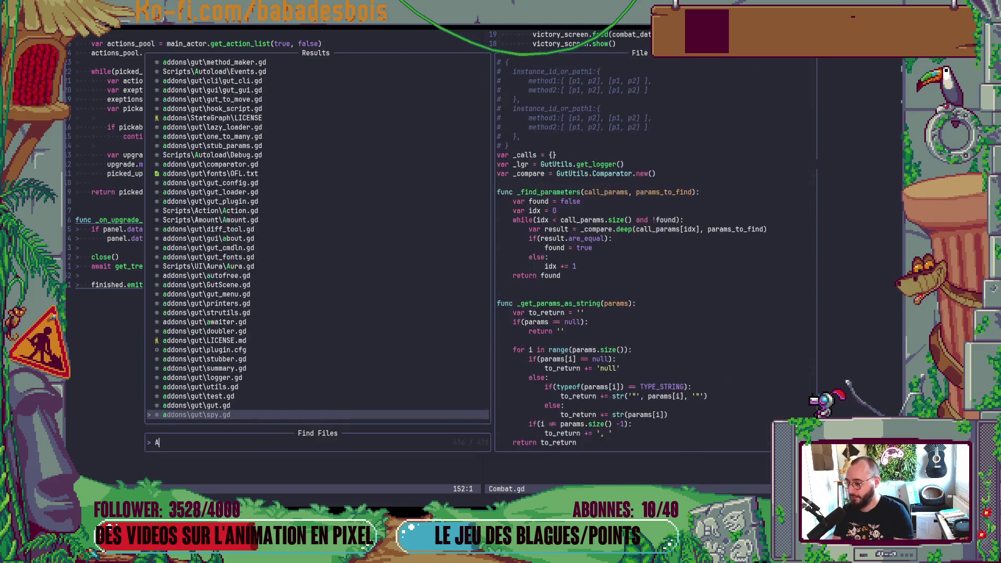
type("lchem")
left_click(255, 406)
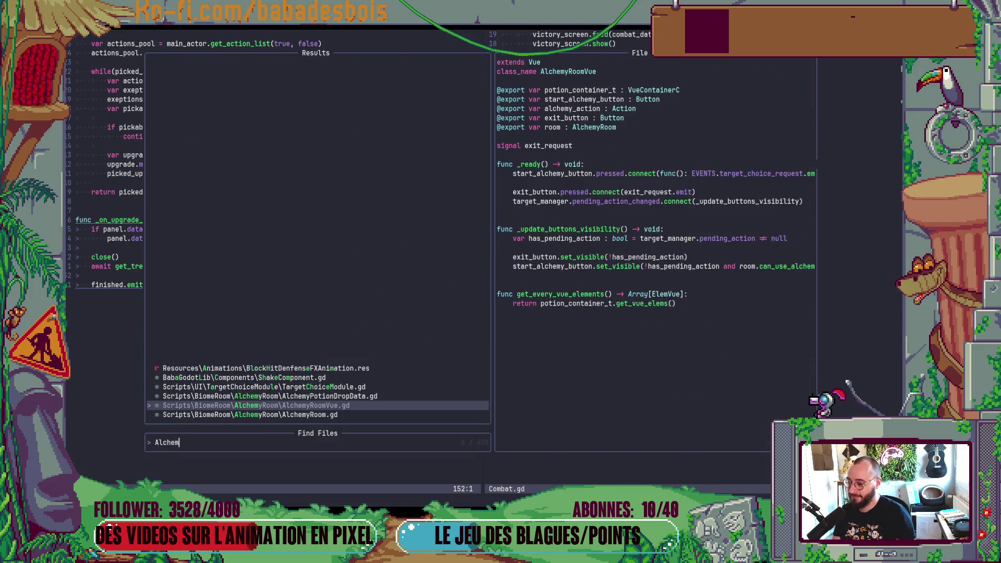
key("Down")
key("Return")
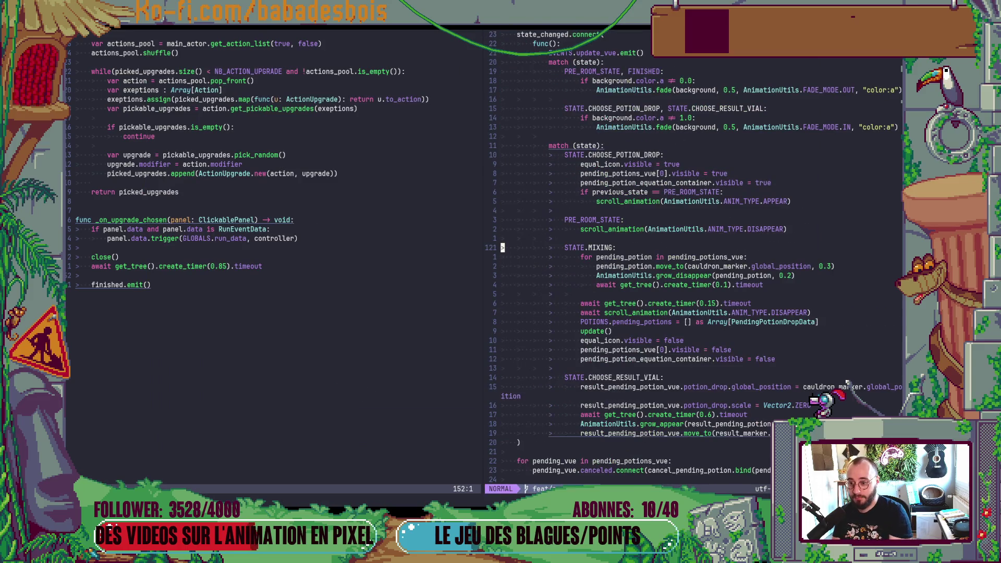
key("ctrl+d")
key("ctrl+d")
key("ctrl+d")
key("ctrl+d")
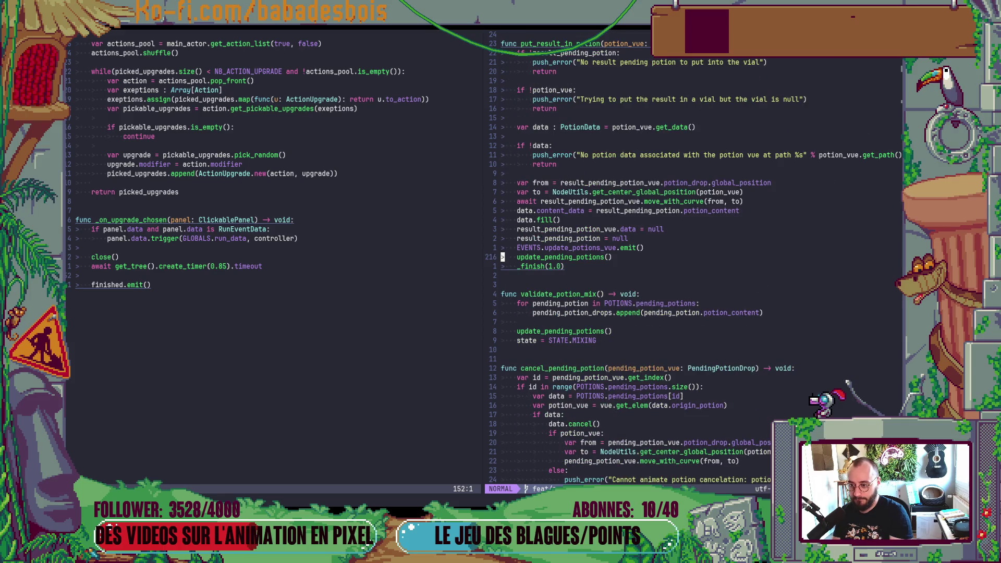
key("ctrl+d")
key("ctrl+d")
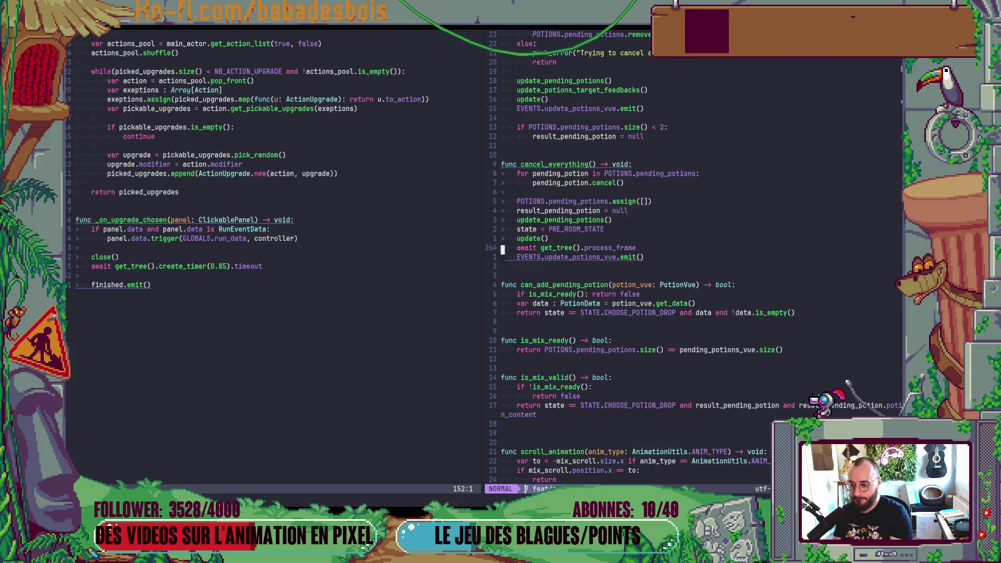
Comment out the cancel-animation lines in cancel_pending_potion
key("ctrl+u")
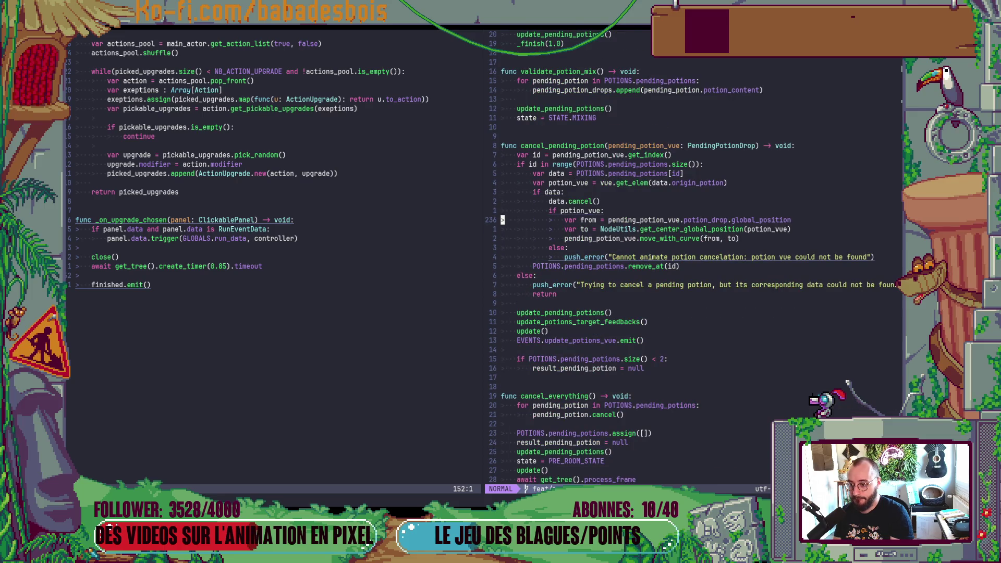
key("j")
key("j")
key("j")
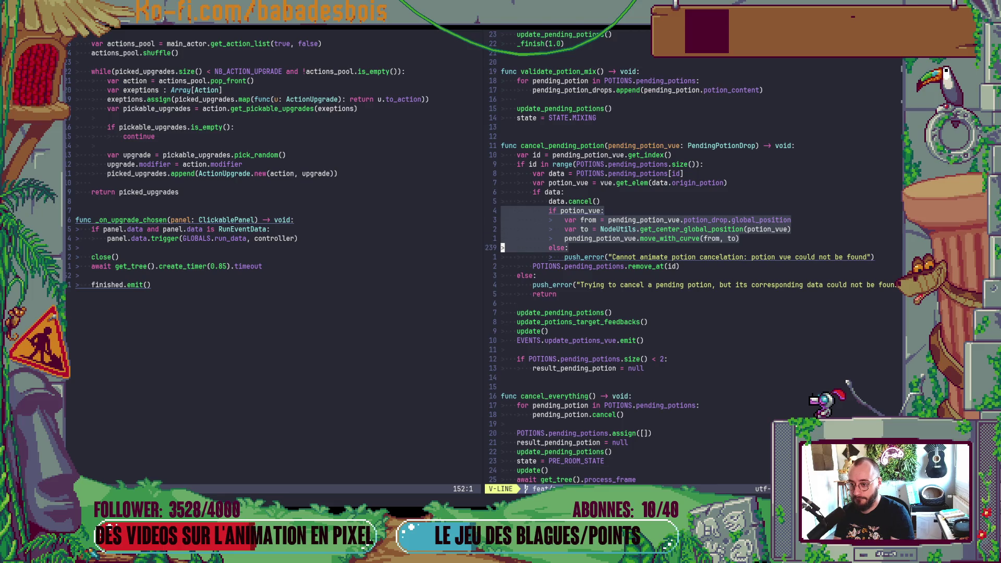
key("j")
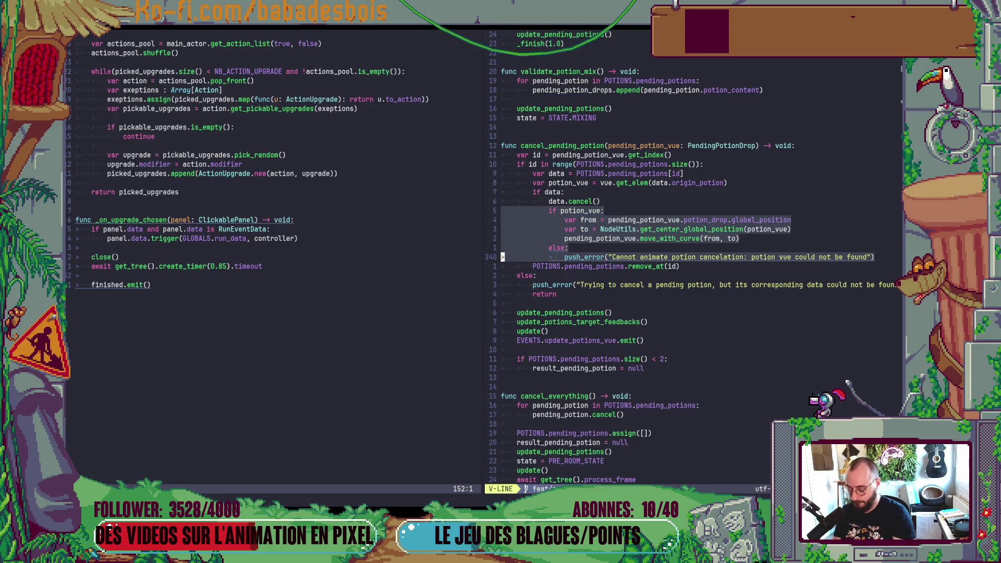
key("g")
key("c")
key("j")
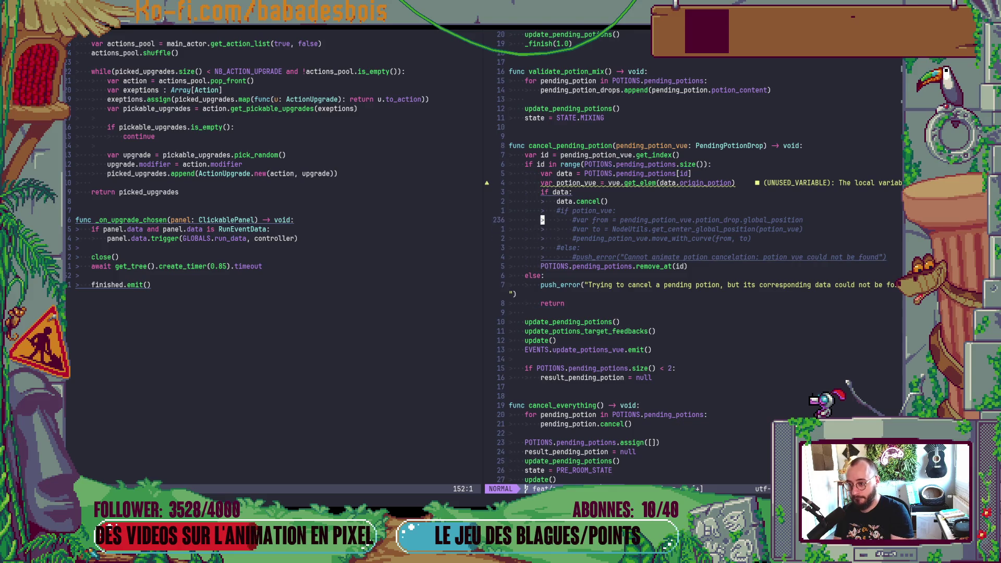
Add a '# NOTE: Temporarily remove the animation…' comment above the block, then save
key("O")
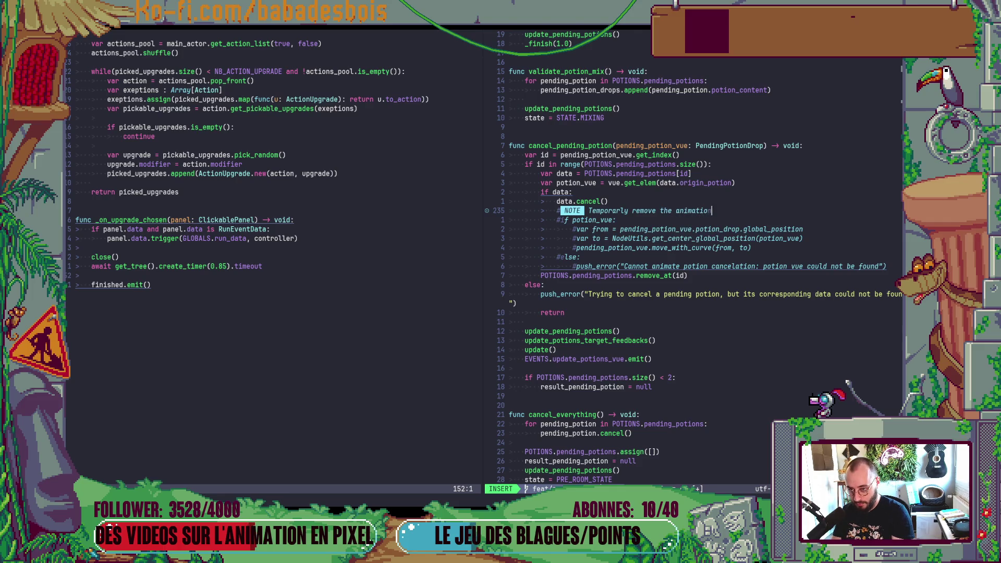
key("BackSpace")
key("BackSpace")
type("f")
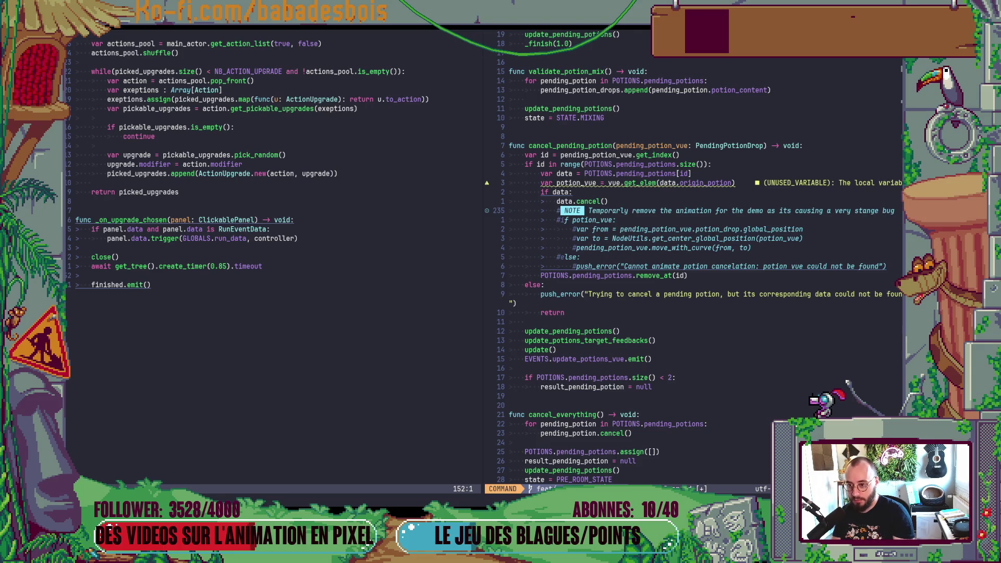
key("Return")
key("alt+Tab")
Run the game, confirm the bear hero, and start the Réveil de l'ours adventure
key("F5")
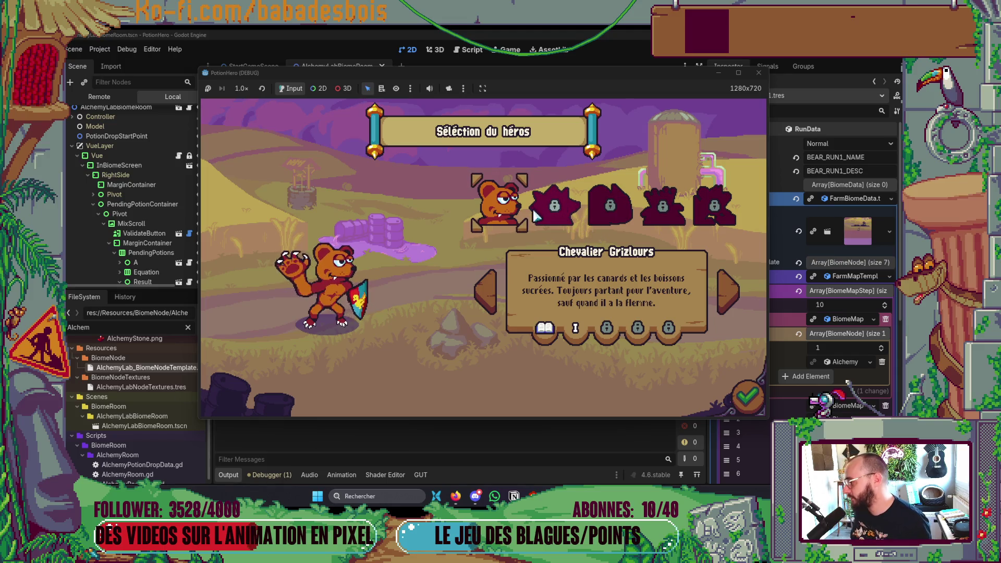
left_click(762, 400)
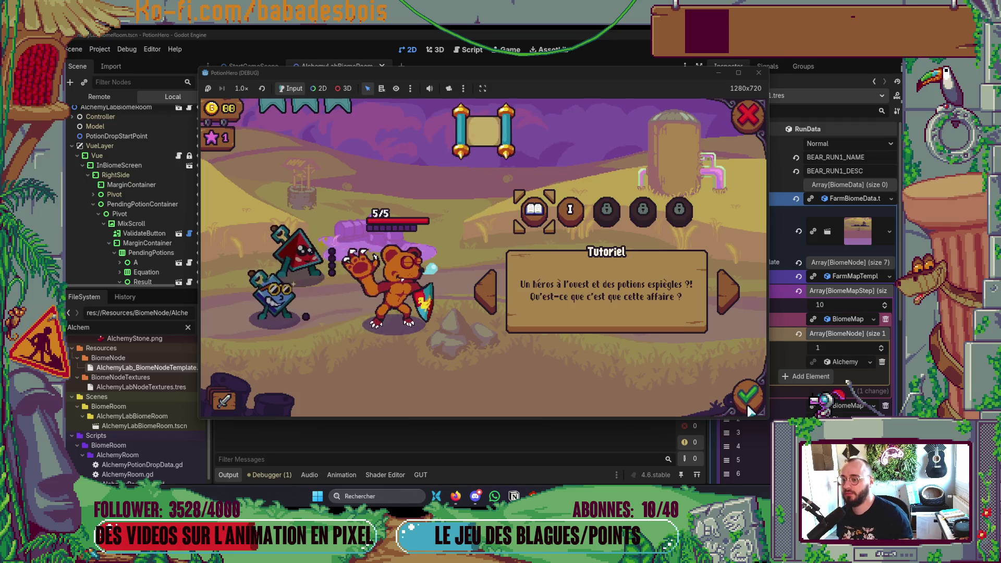
left_click(573, 214)
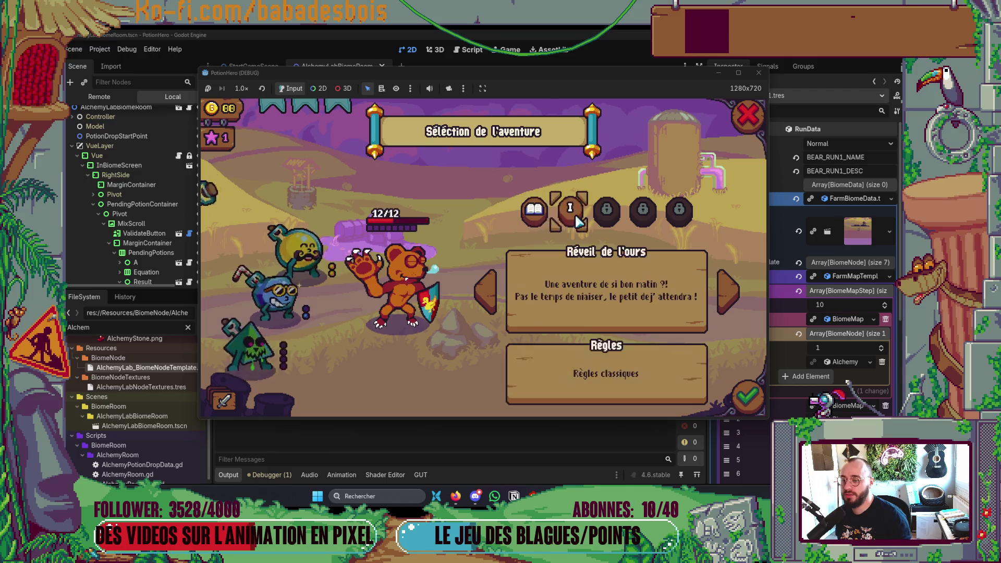
left_click(751, 399)
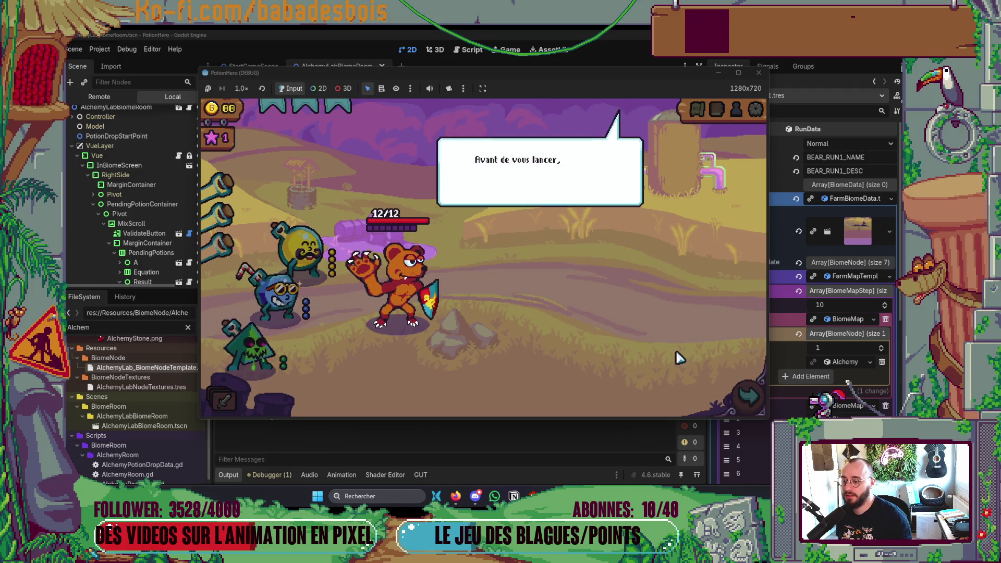
Advance the intro dialog, move to the next room, and open the cauldron's mixing screen
left_click(584, 373)
left_click(590, 364)
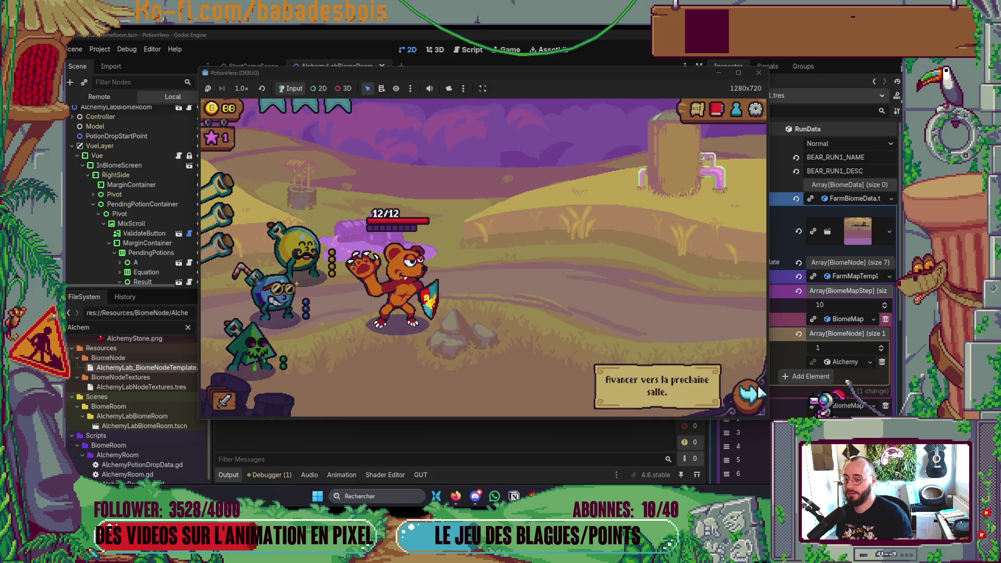
left_click(751, 395)
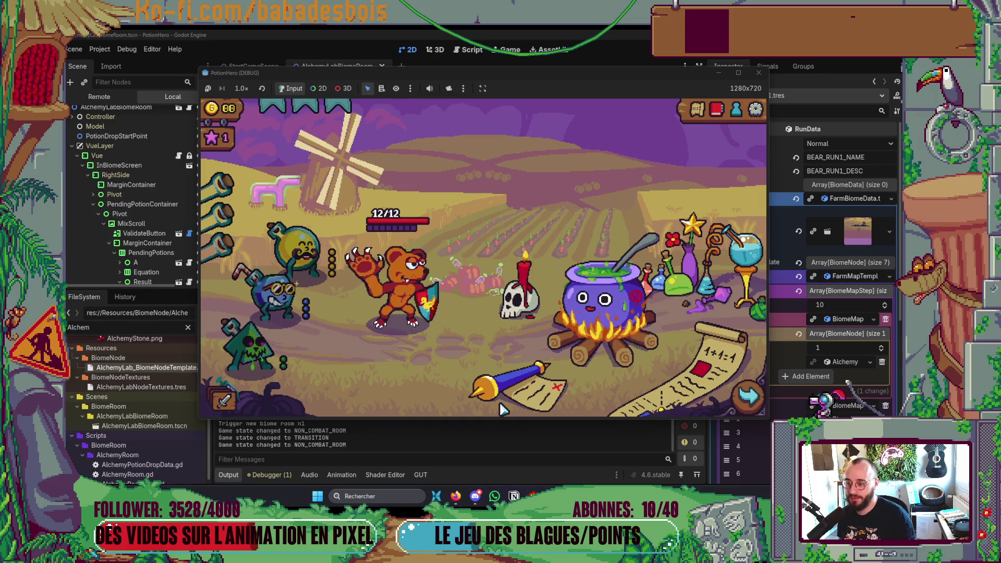
left_click(573, 323)
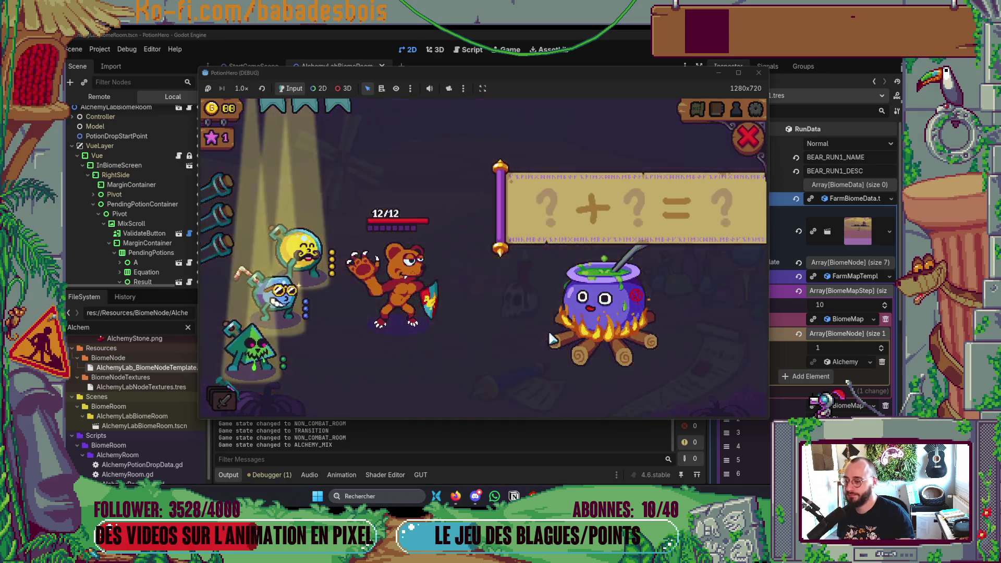
Add the yellow and blue potions, then cancel the mix to return both
left_click(308, 244)
left_click(286, 300)
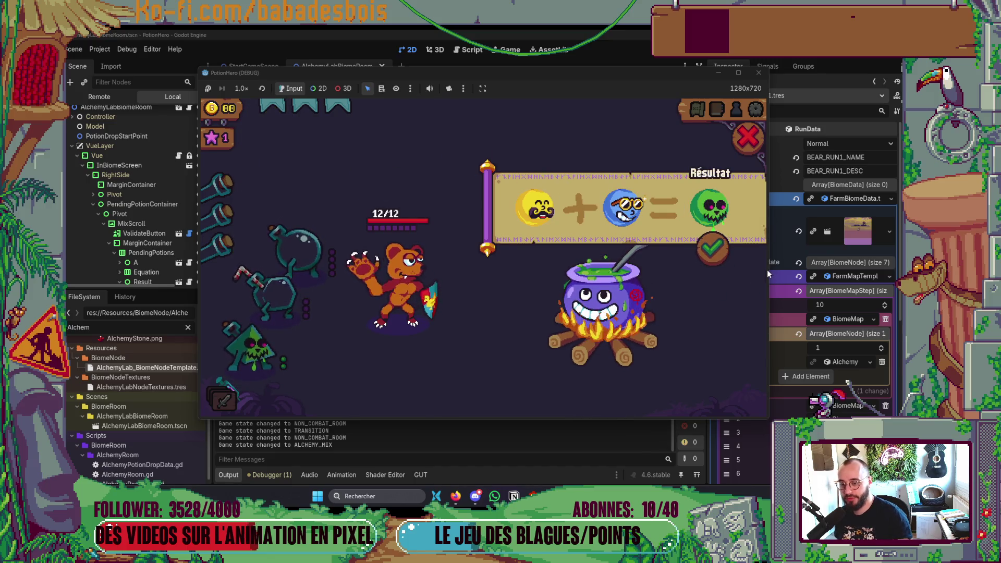
left_click(542, 210)
left_click(545, 211)
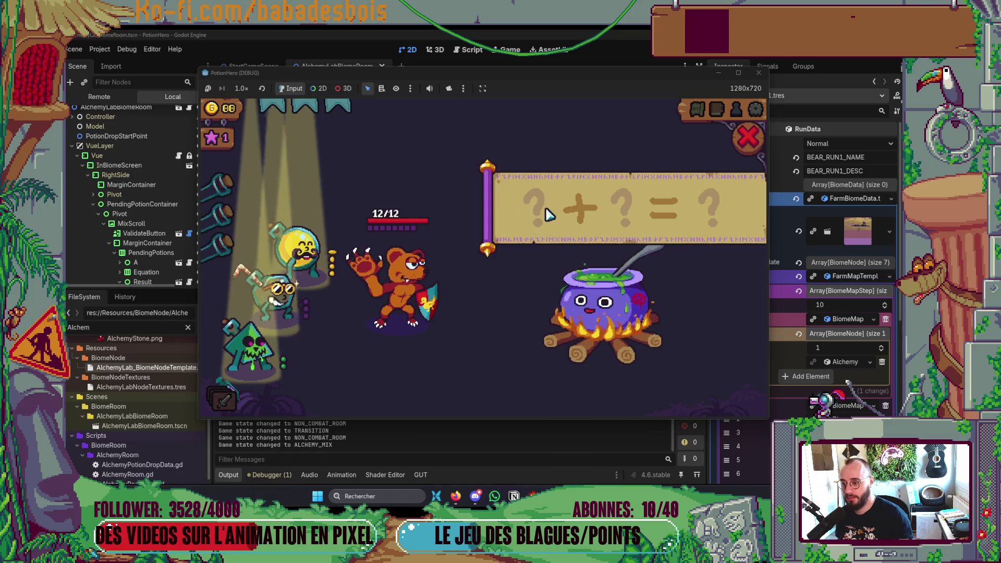
Twice fill the recipe with yellow and blue, then remove each potion individually
left_click(310, 248)
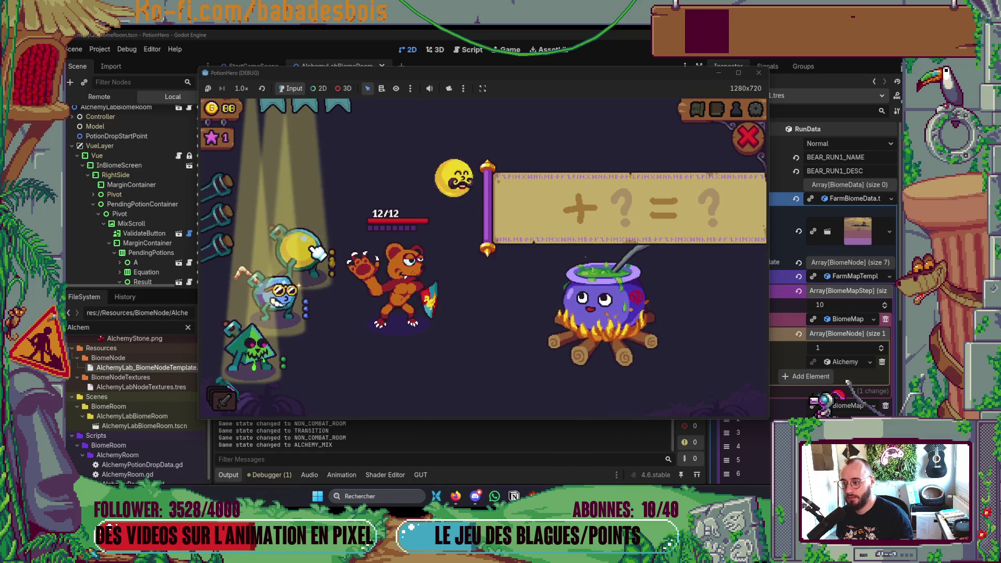
left_click(285, 296)
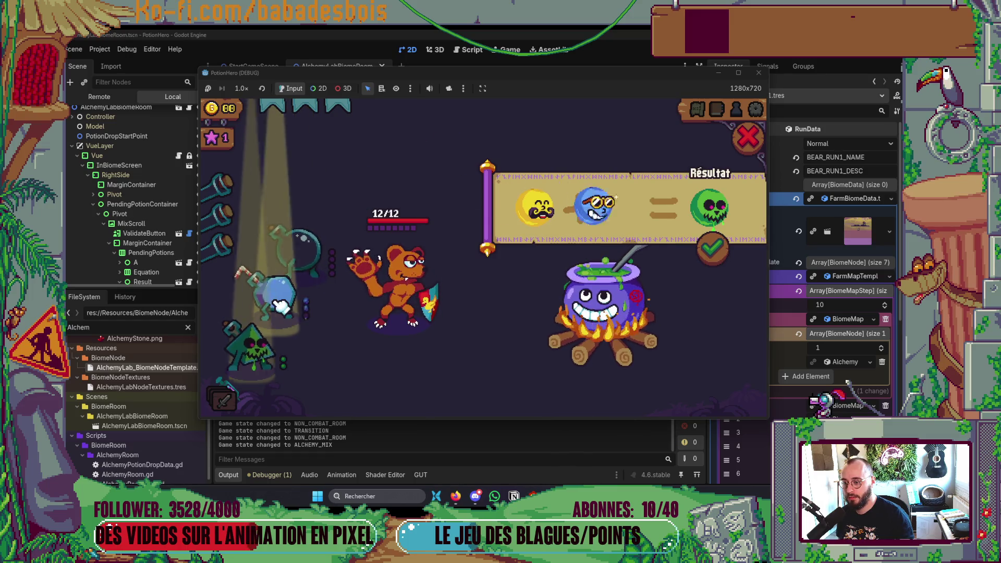
left_click(524, 231)
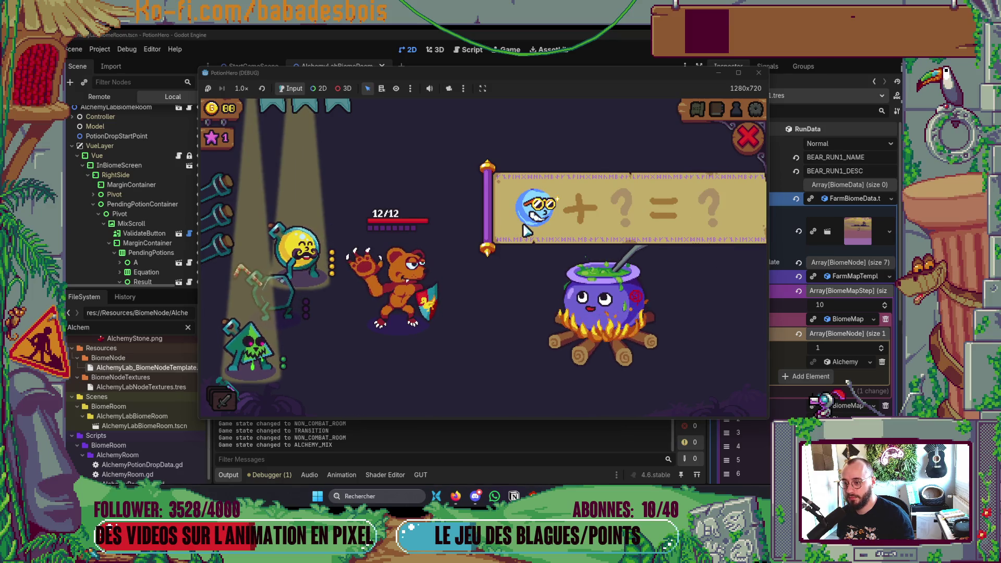
left_click(524, 231)
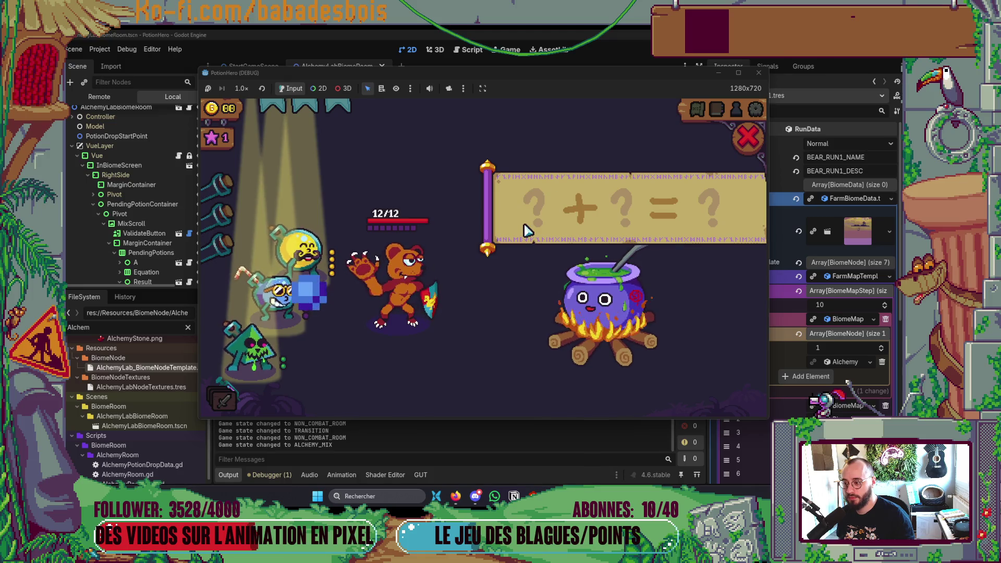
left_click(300, 250)
left_click(282, 292)
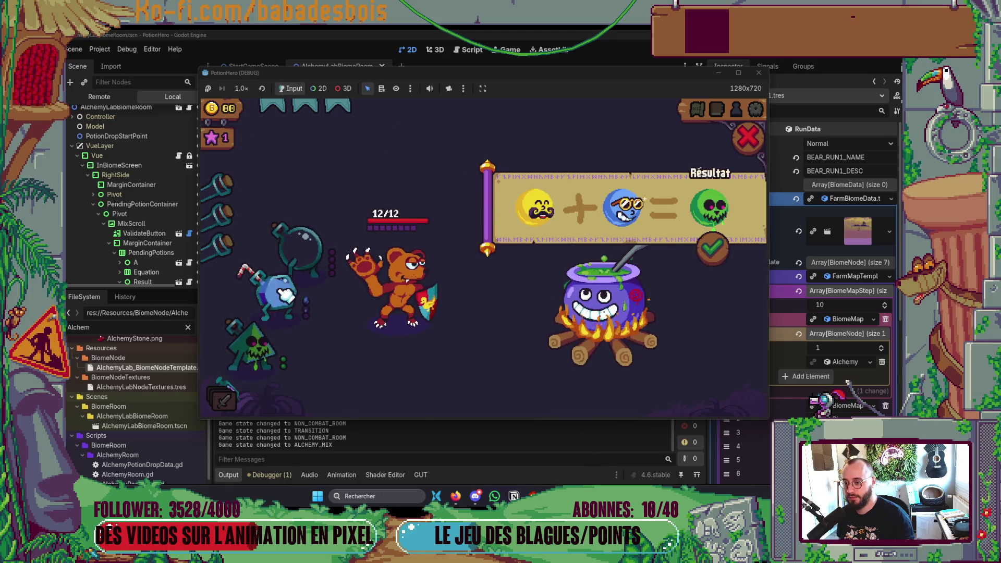
left_click(535, 224)
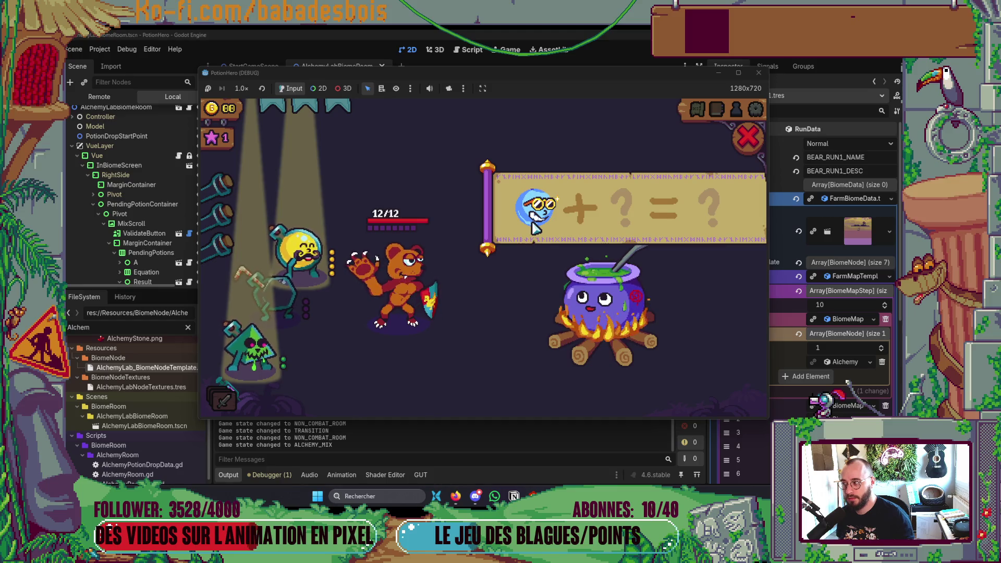
left_click(535, 226)
Repeat adding and removing, ending with yellow plus blue giving green, then return to Neovim
left_click(311, 253)
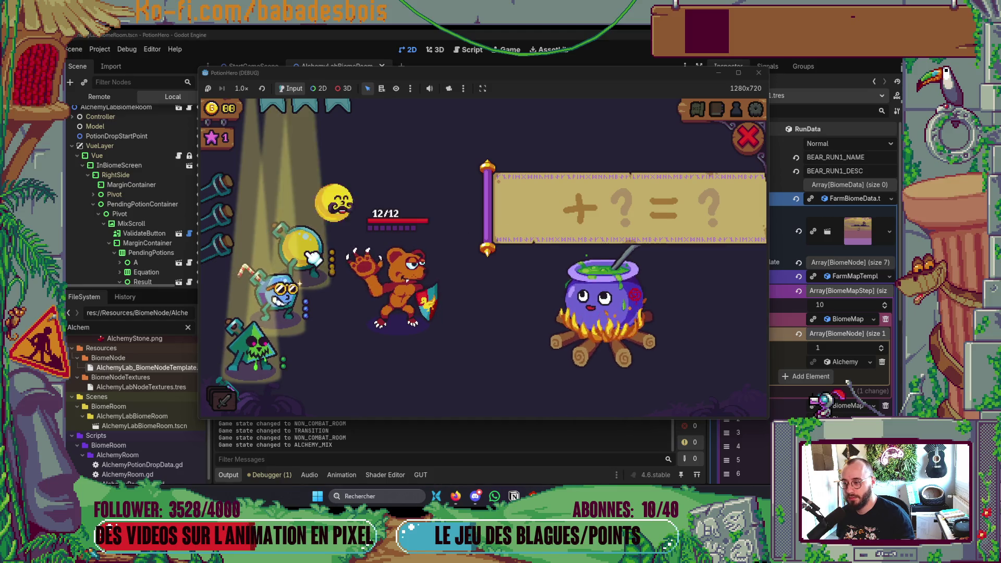
left_click(311, 254)
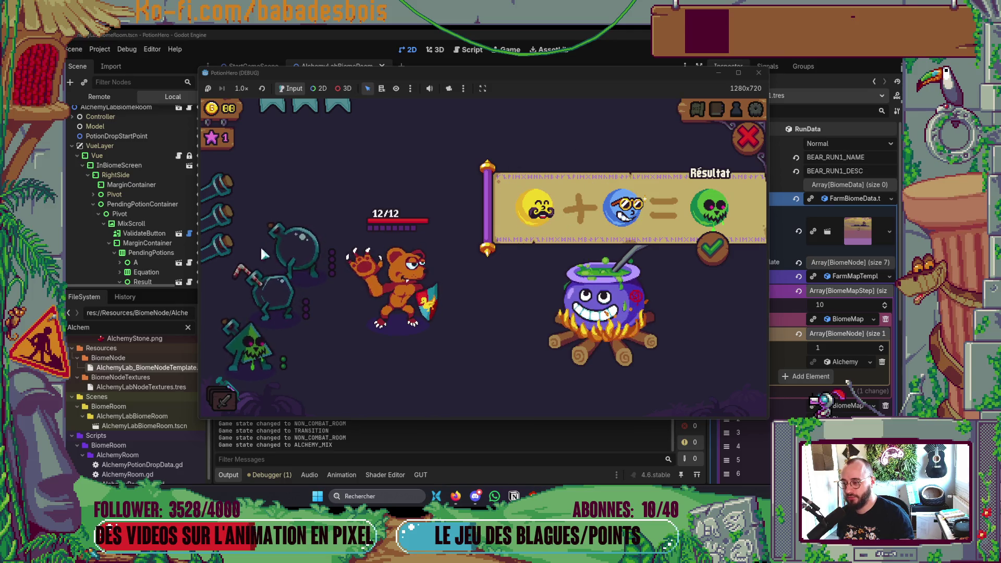
left_click(543, 229)
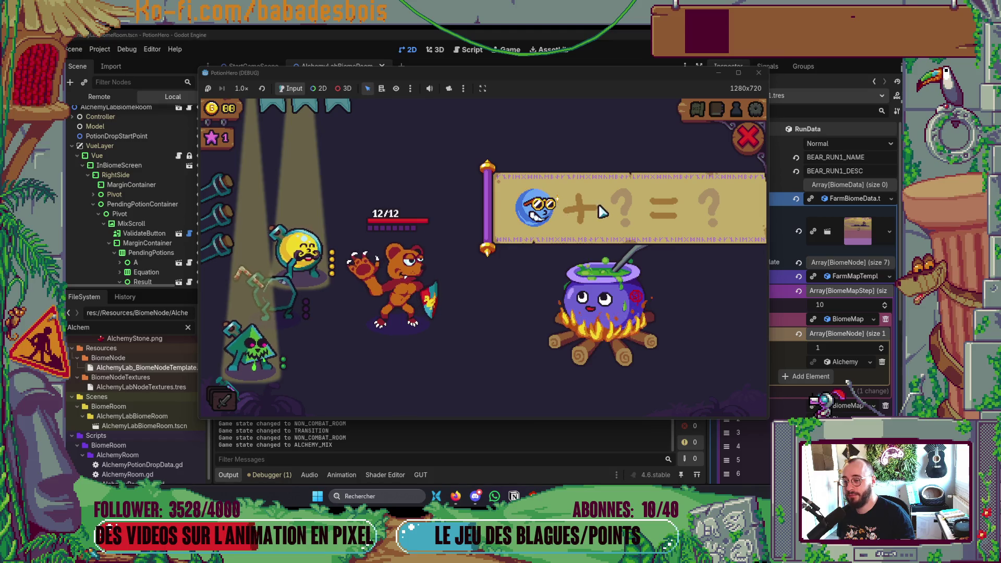
left_click(550, 225)
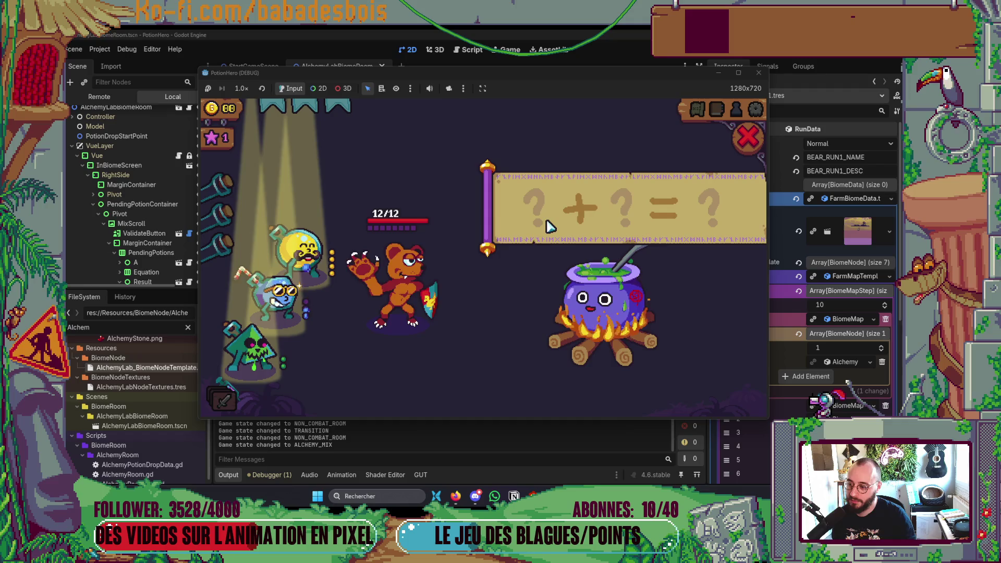
left_click(309, 256)
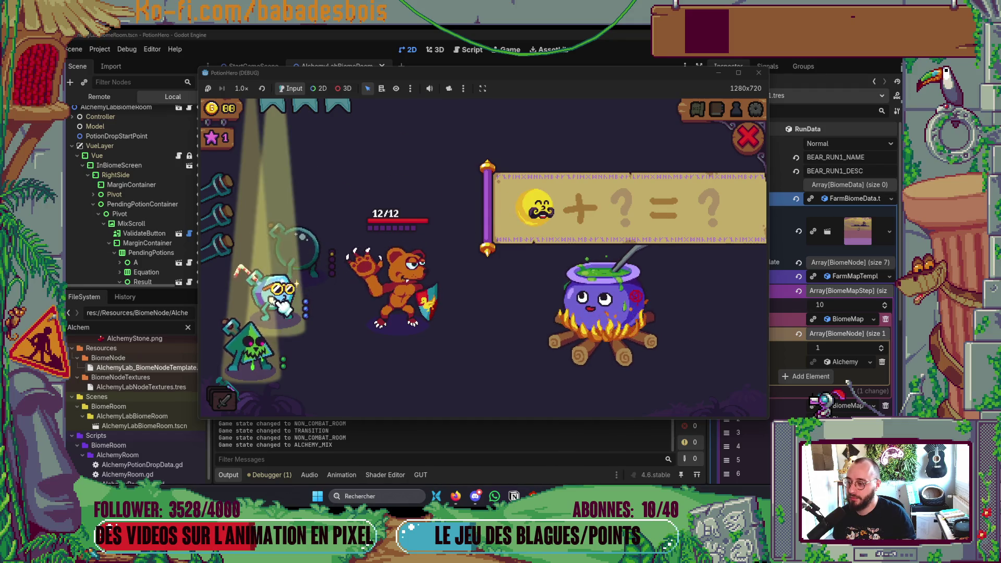
left_click(279, 295)
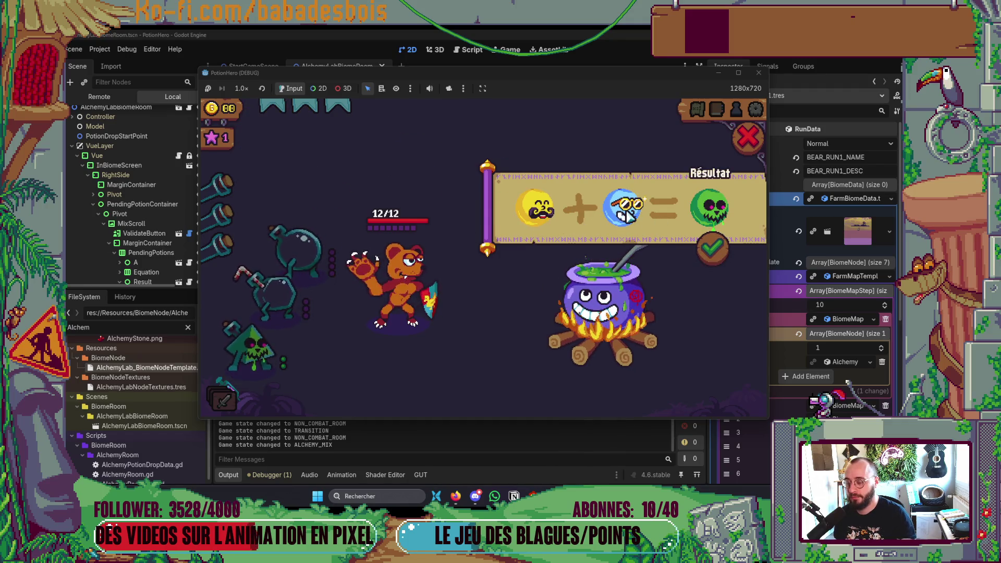
key("alt+Tab")
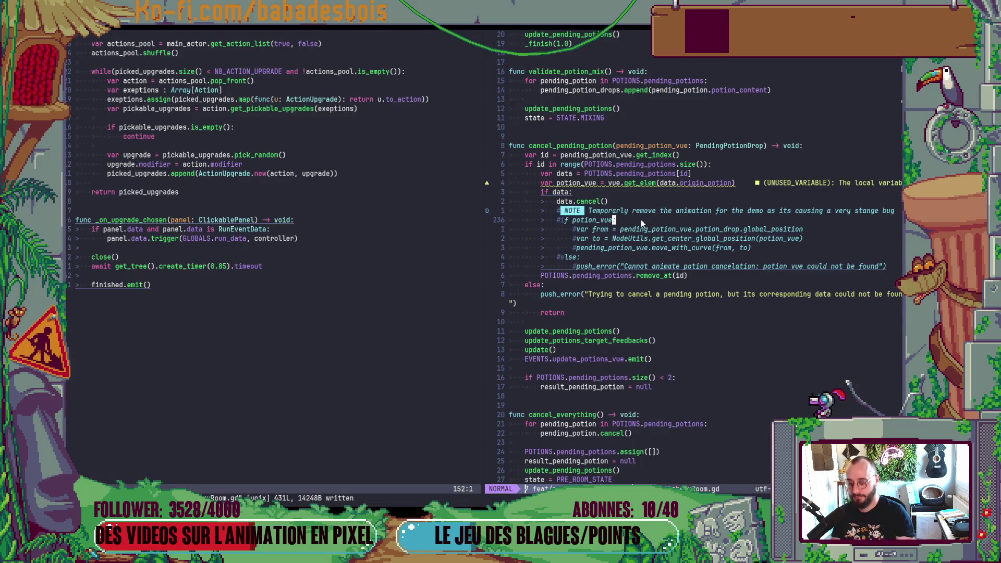
Write the NOTE comment 'Found it while removing the animation: the potion drops are changed by the game'
type("o")
type("# ")
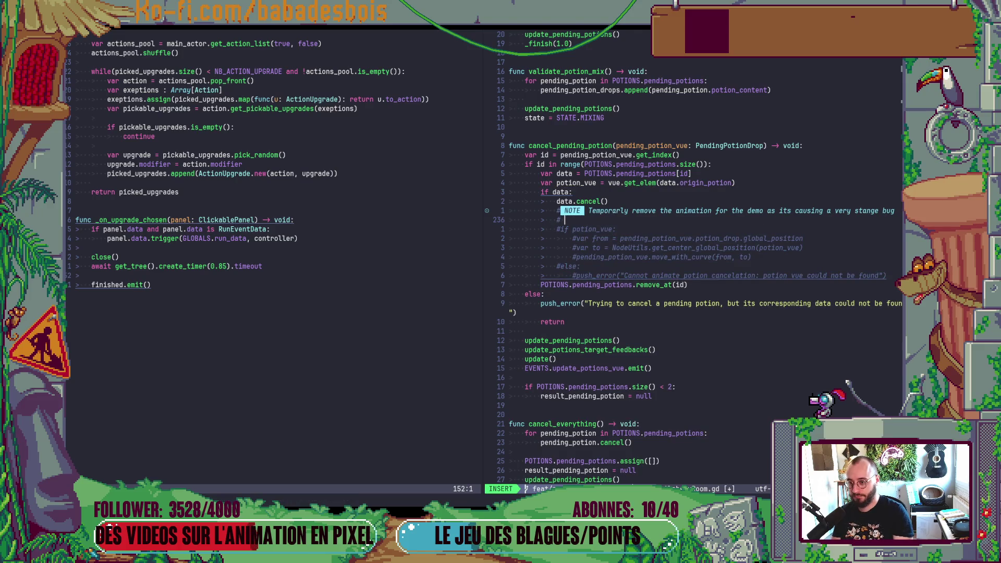
type("THe")
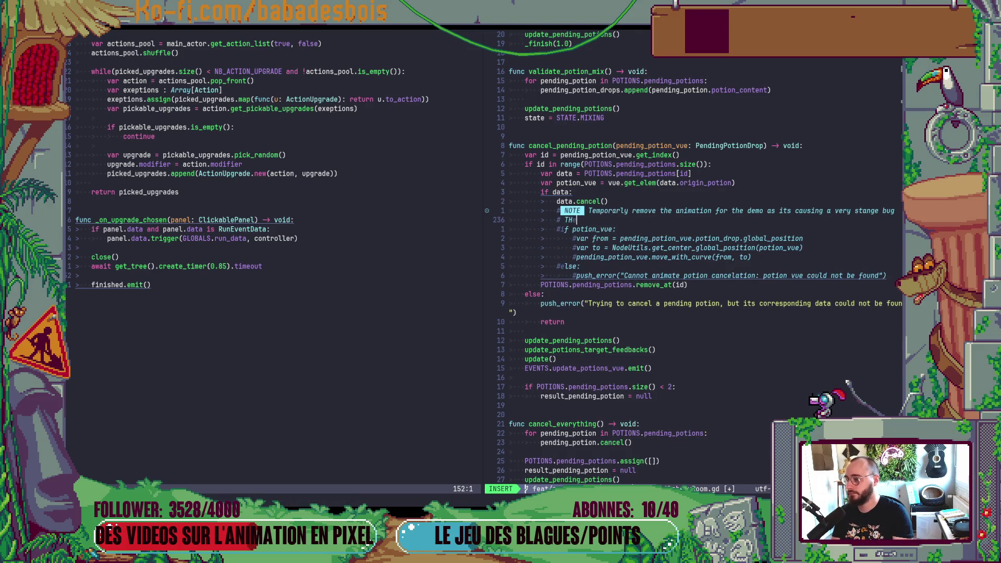
key("BackSpace")
key("BackSpace")
key("BackSpace")
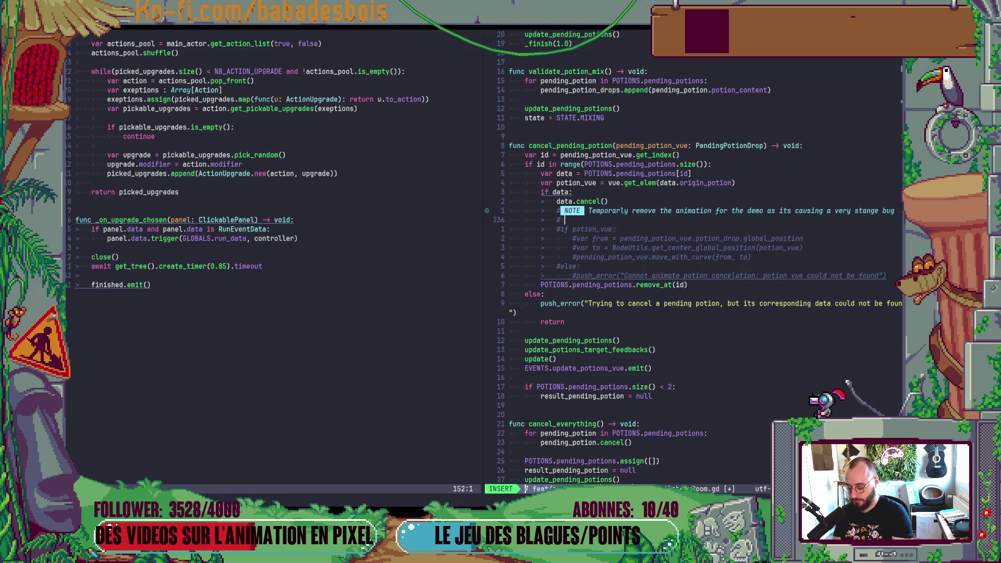
type("FO")
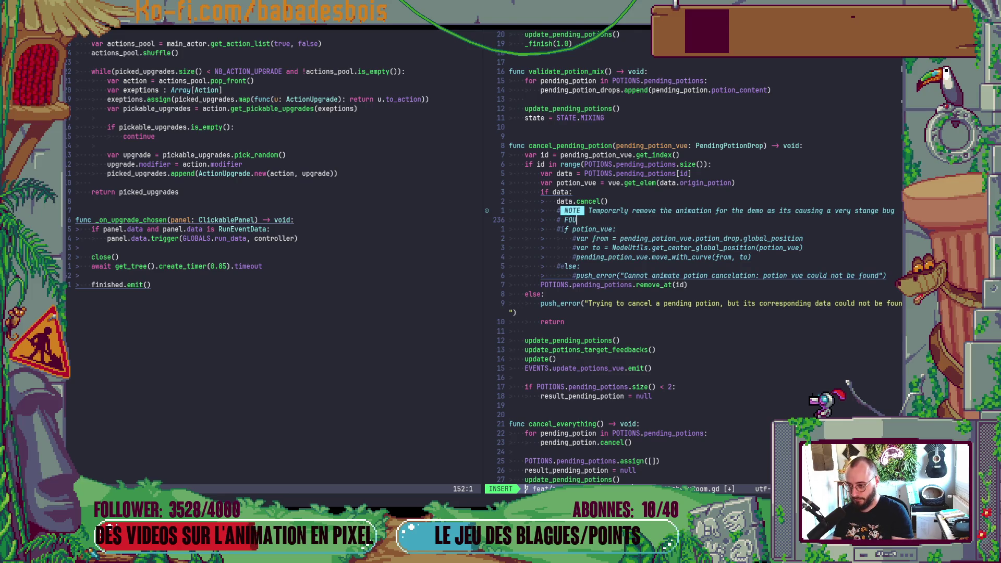
type("und")
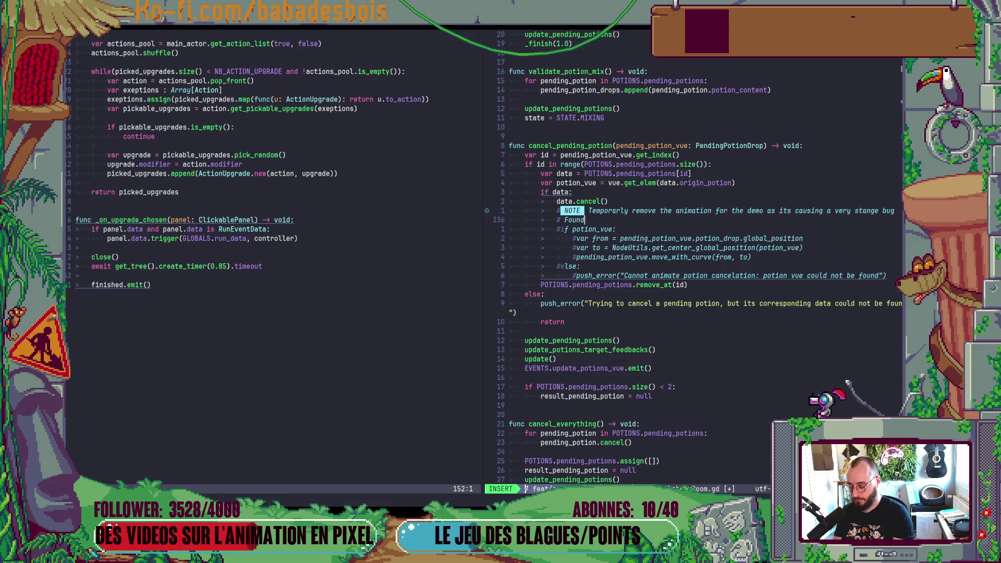
type(" it whi")
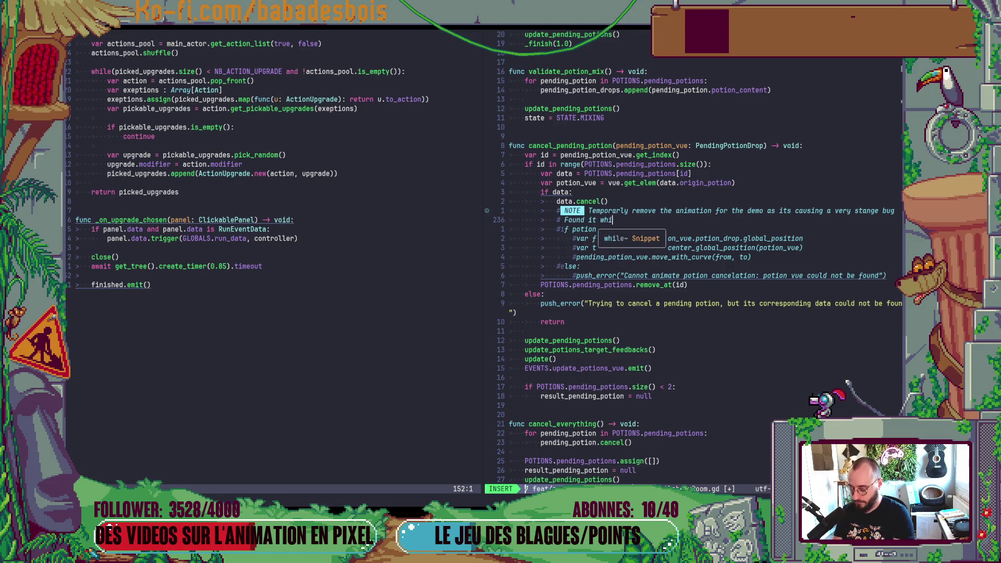
type("le remov")
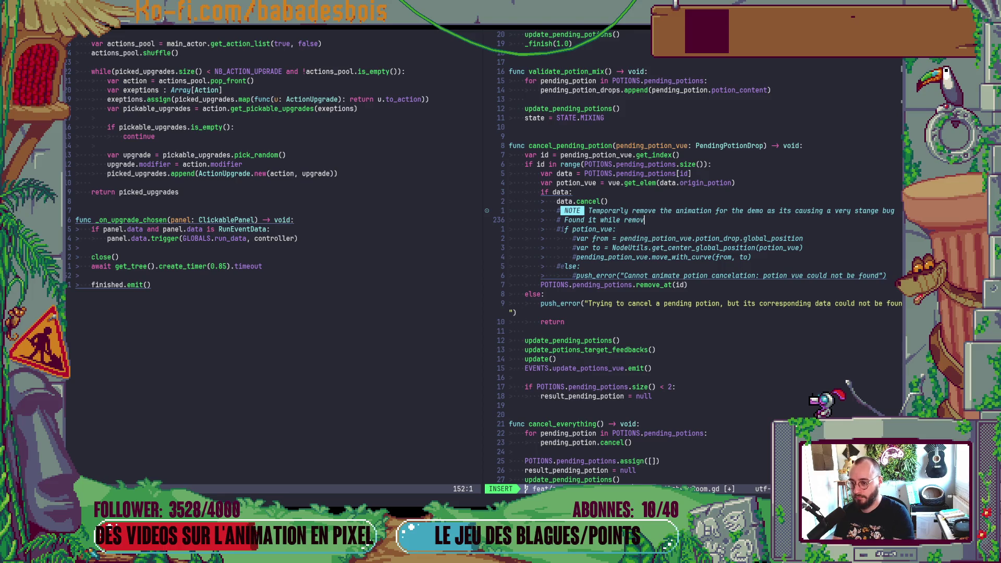
type("ing the animation:the")
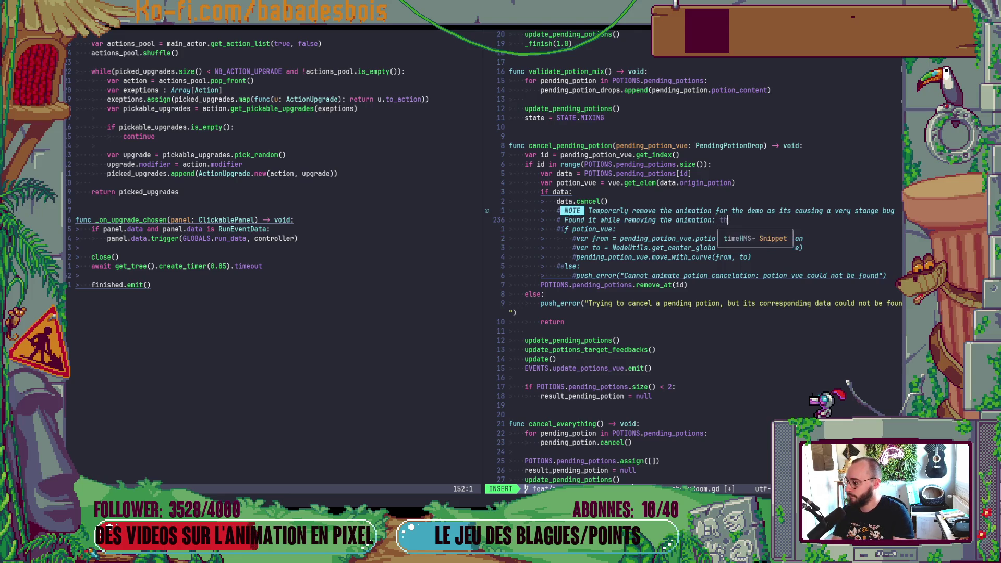
key("alt+Tab")
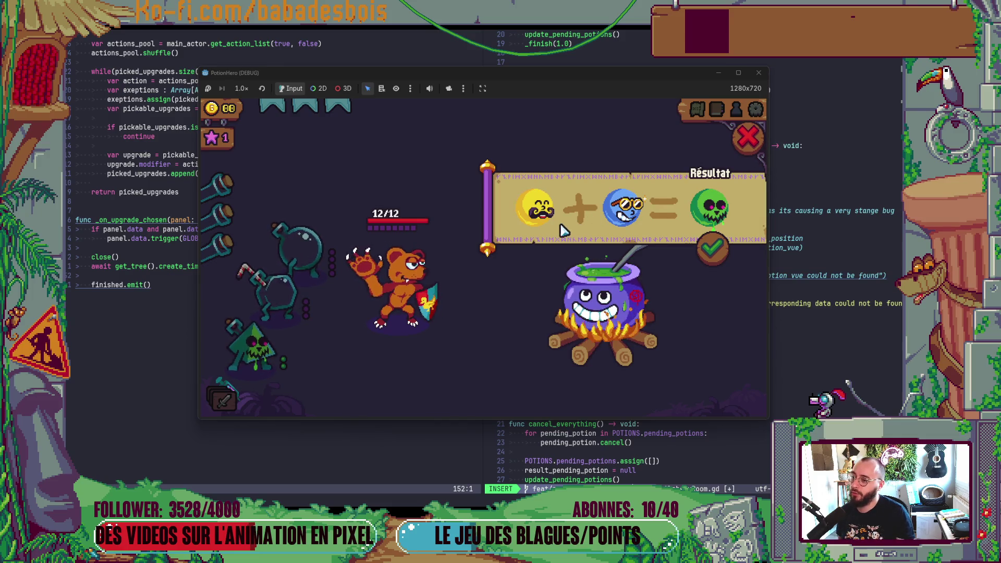
left_click(759, 73)
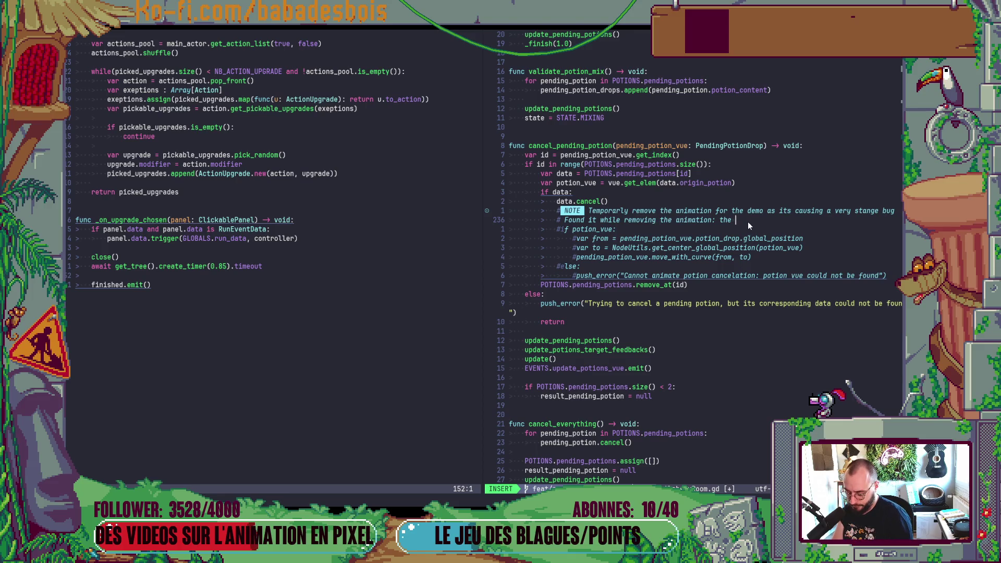
type("p")
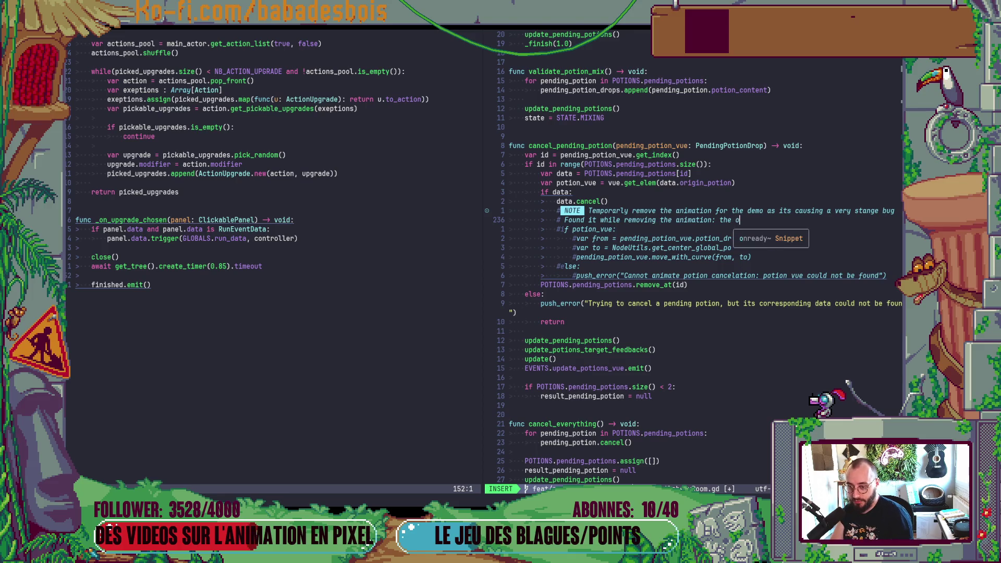
type("oitions d")
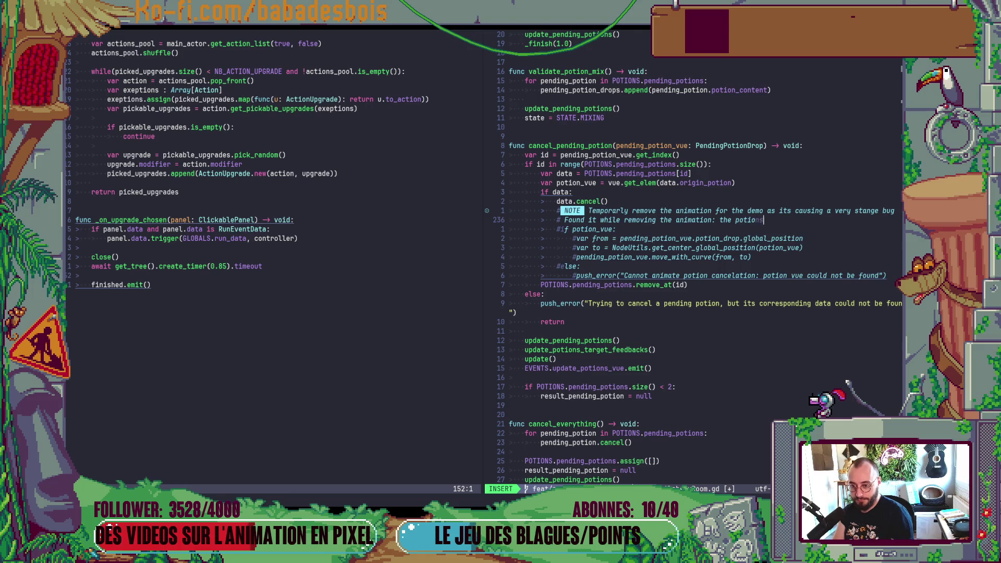
type("o")
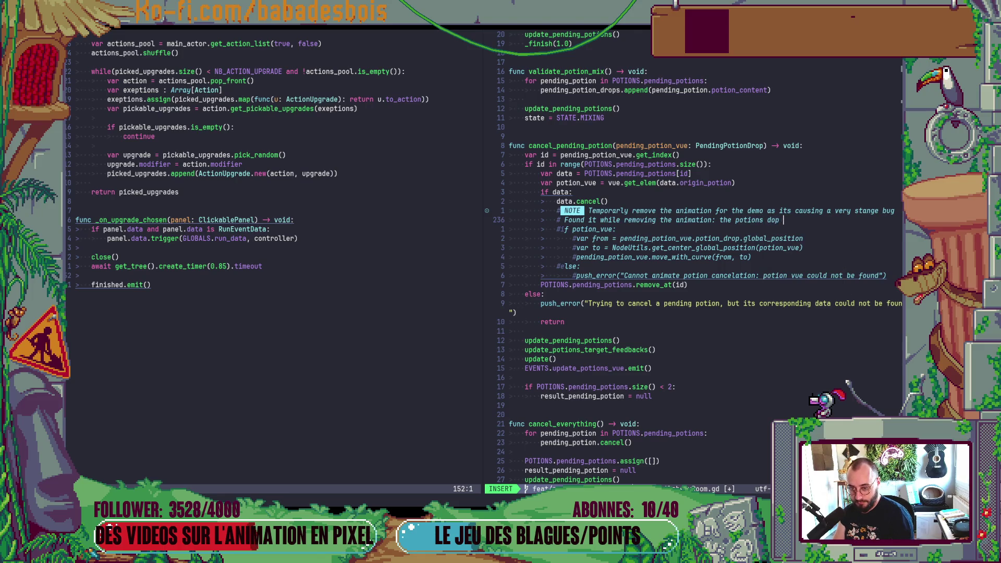
key("BackSpace")
type("rops")
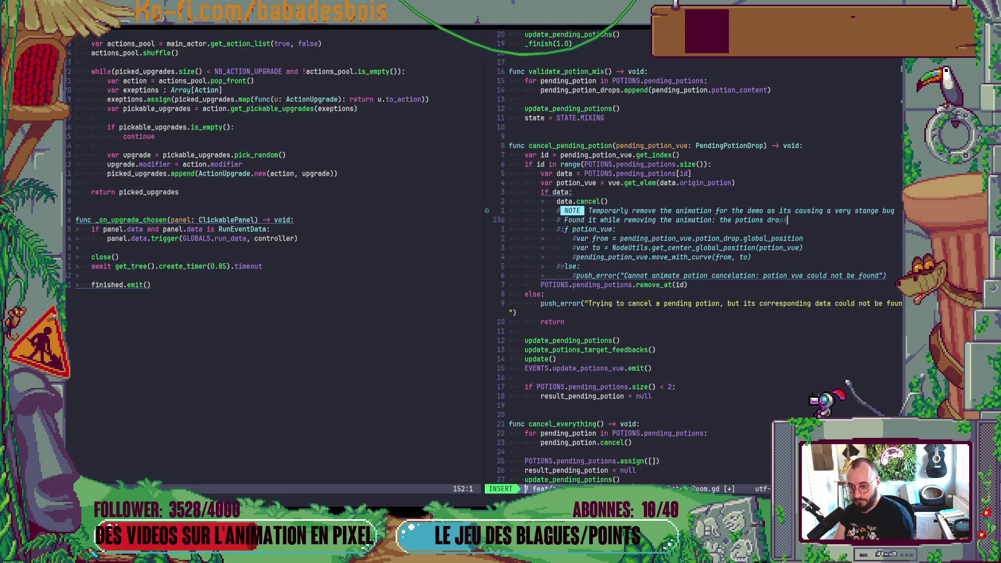
type(" are change")
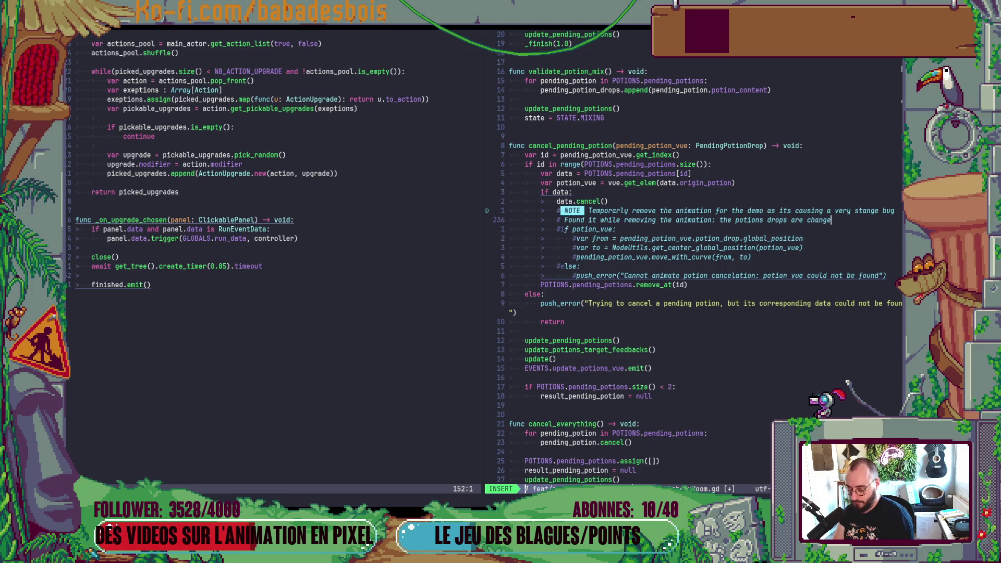
type("d by the game")
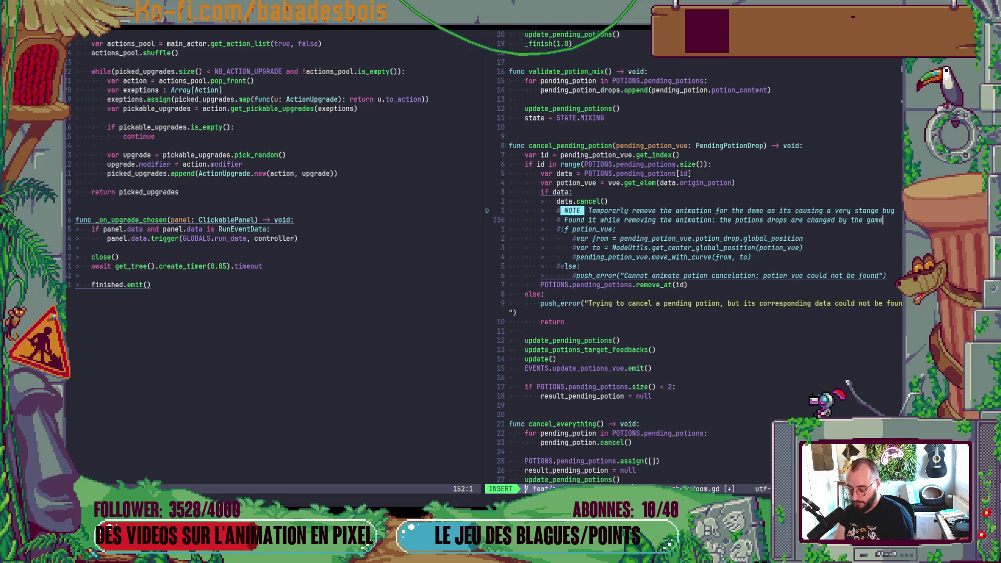
Add the comment line '# before the animation actually happens' below it and save AlchemyRoom.gd
key("Return")
type("b")
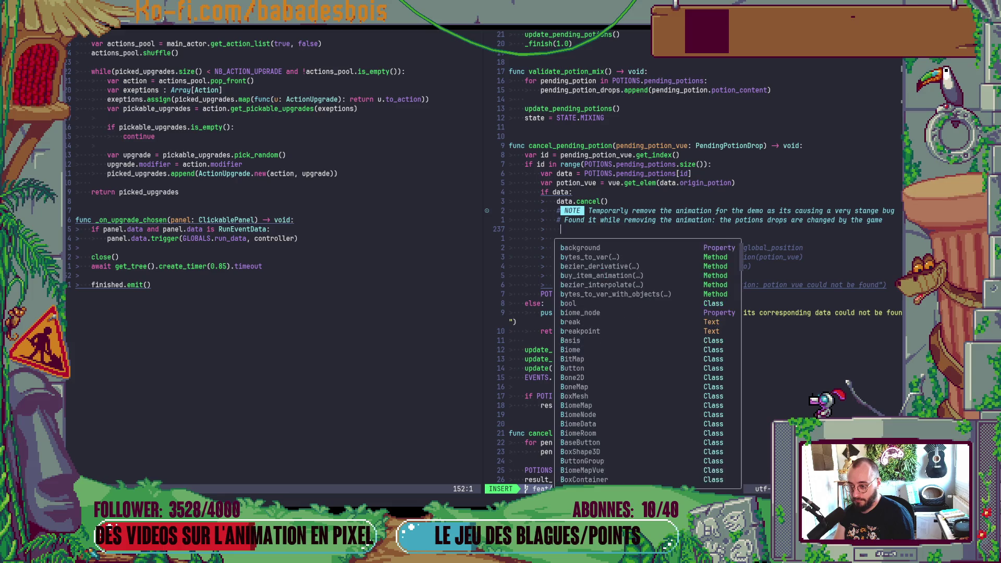
key("BackSpace")
type("# before the animation actually ha")
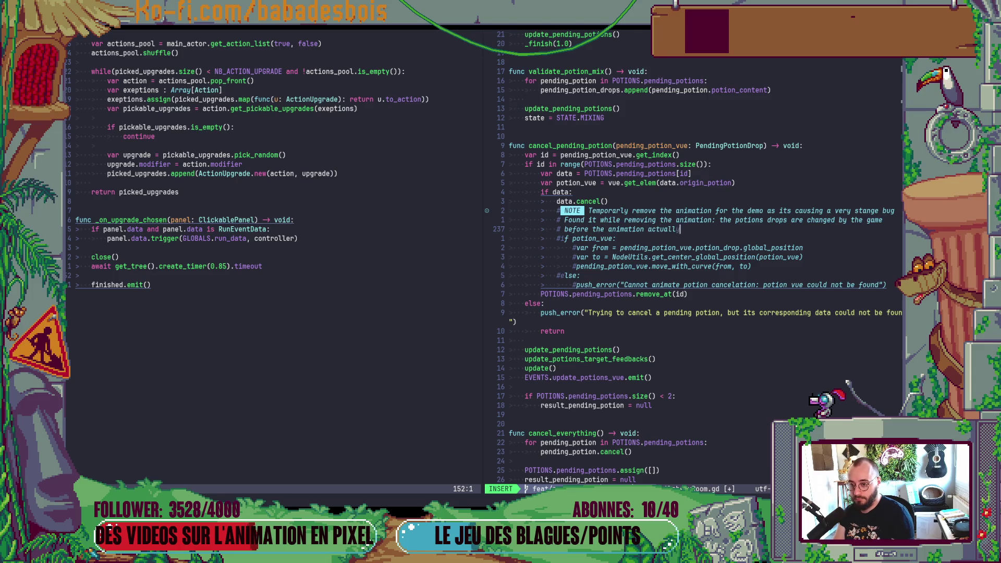
type("ppens")
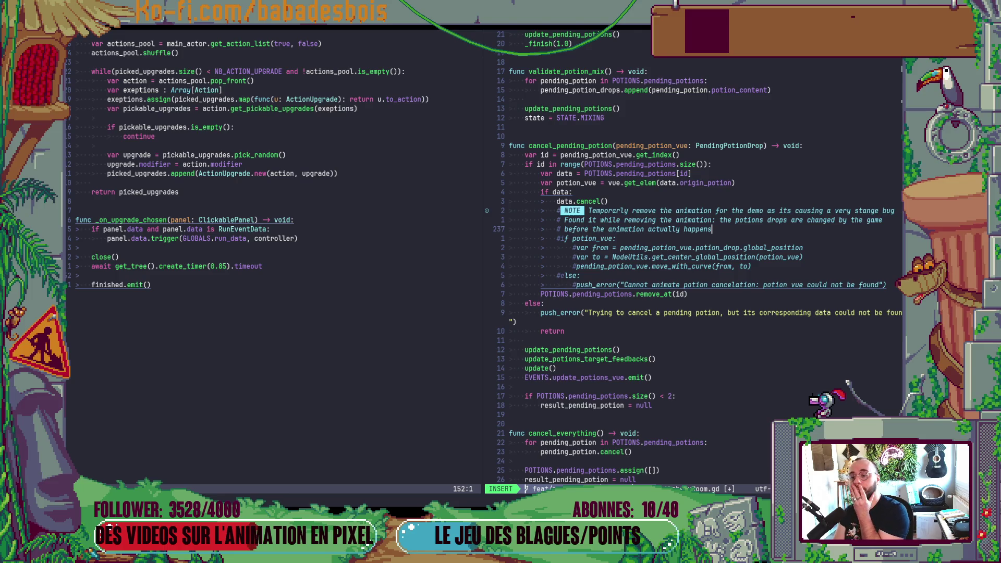
key("Escape")
type(":w")
key("Return")
key("k")
key("k")
key("j")
key("j")
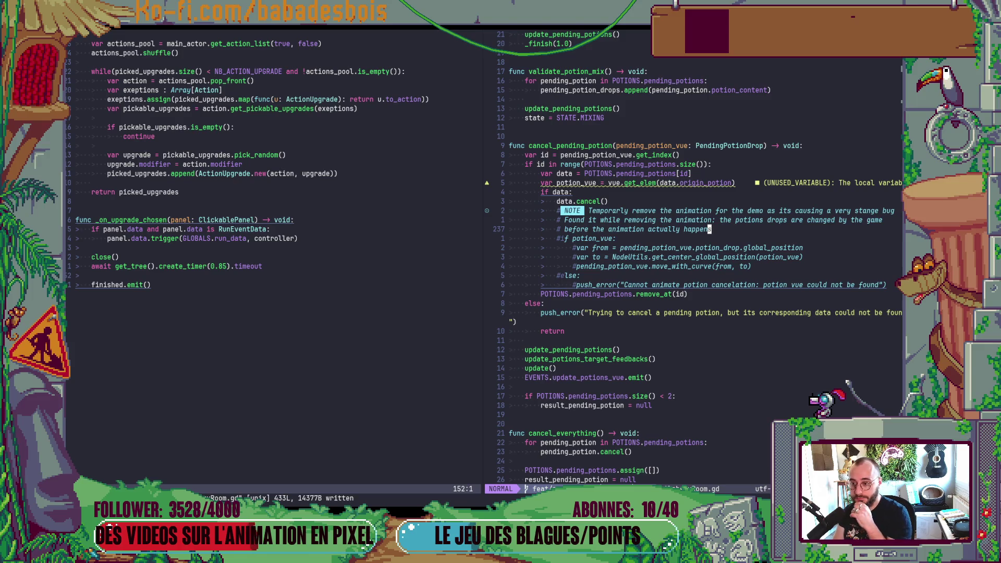
Append ', causing the wrong drop to be animated' to the before-the-animation comment
key("k")
key("k")
key("k")
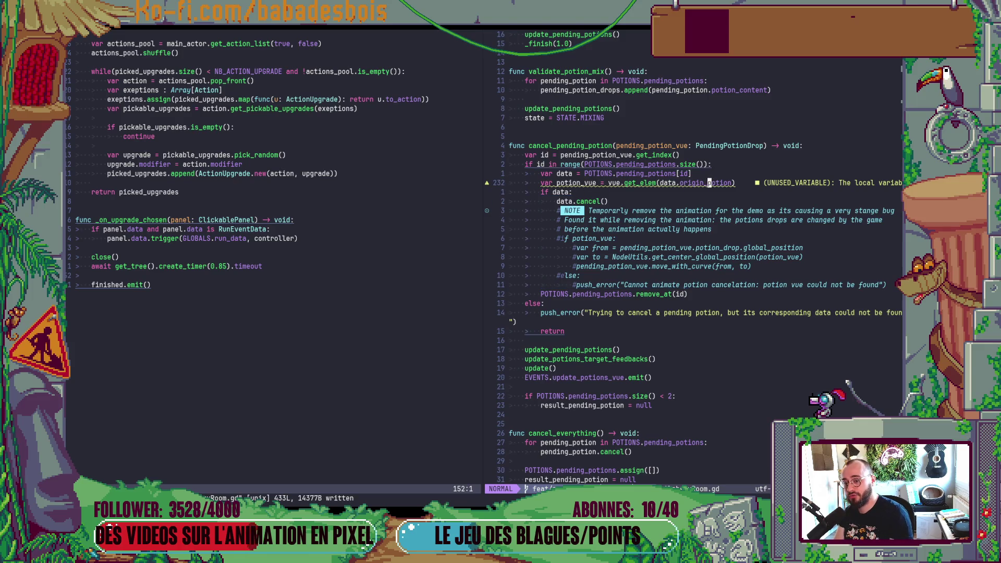
key("V")
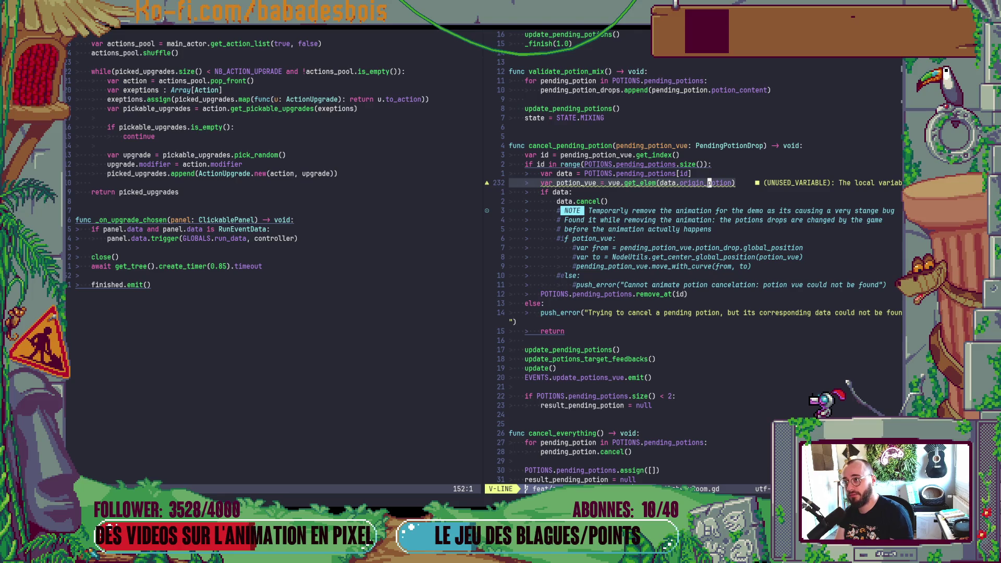
key("j")
key("j")
key("j")
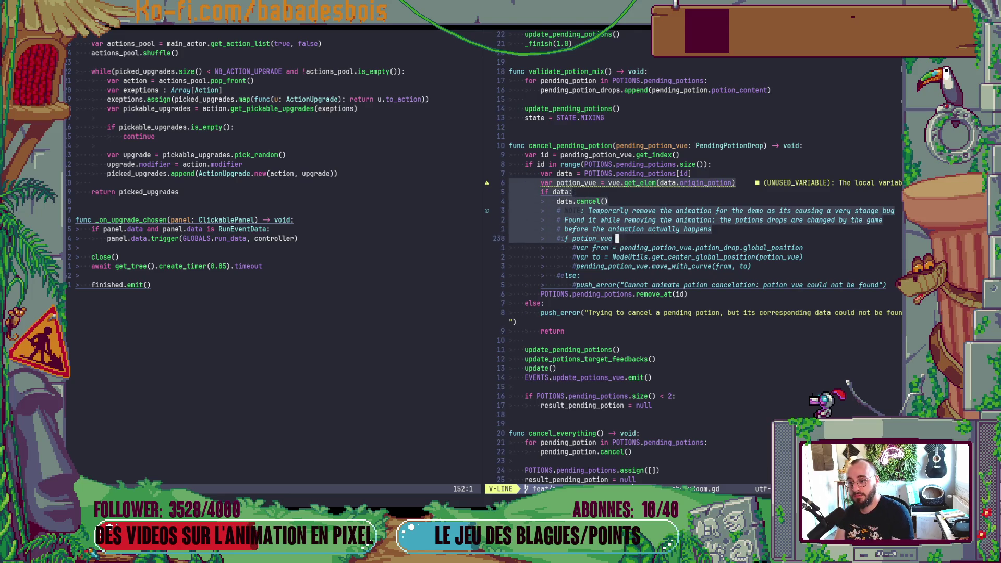
key("Escape")
key("k")
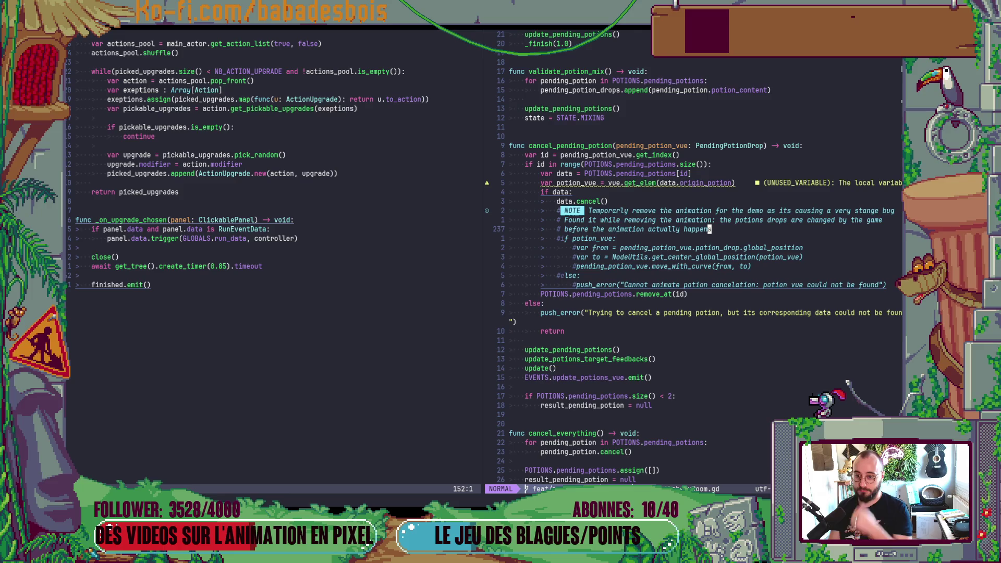
type("appens")
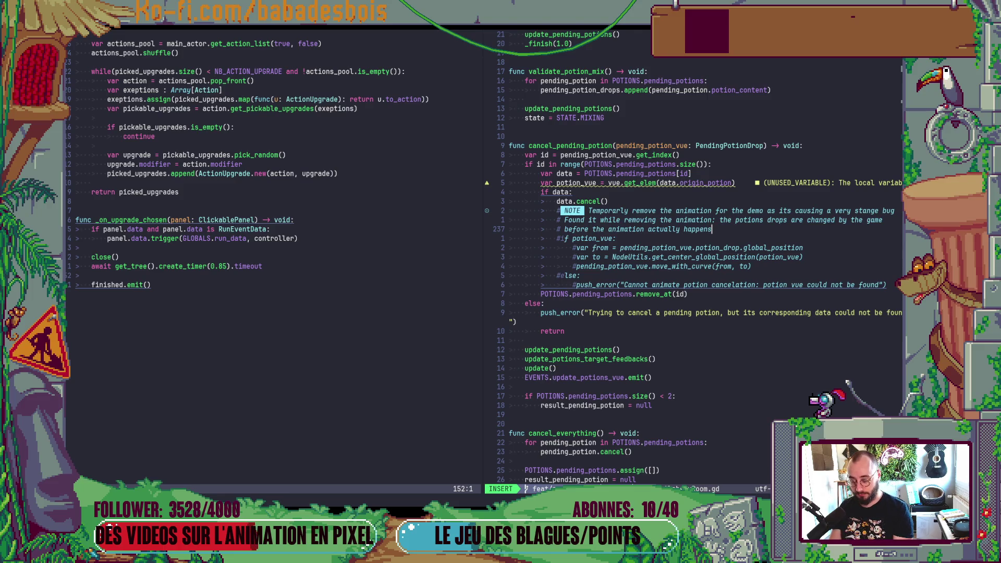
type(", ca")
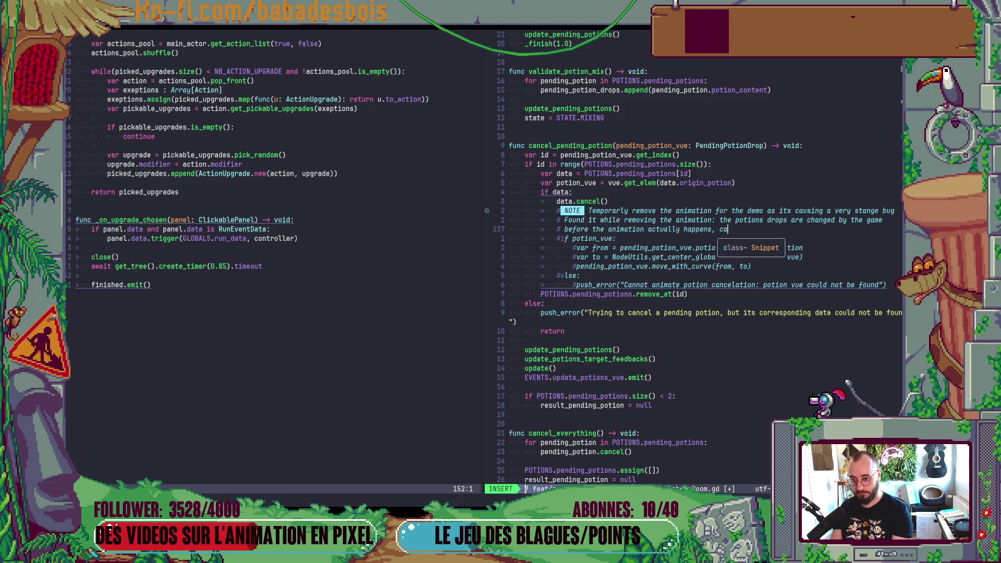
type("using the ")
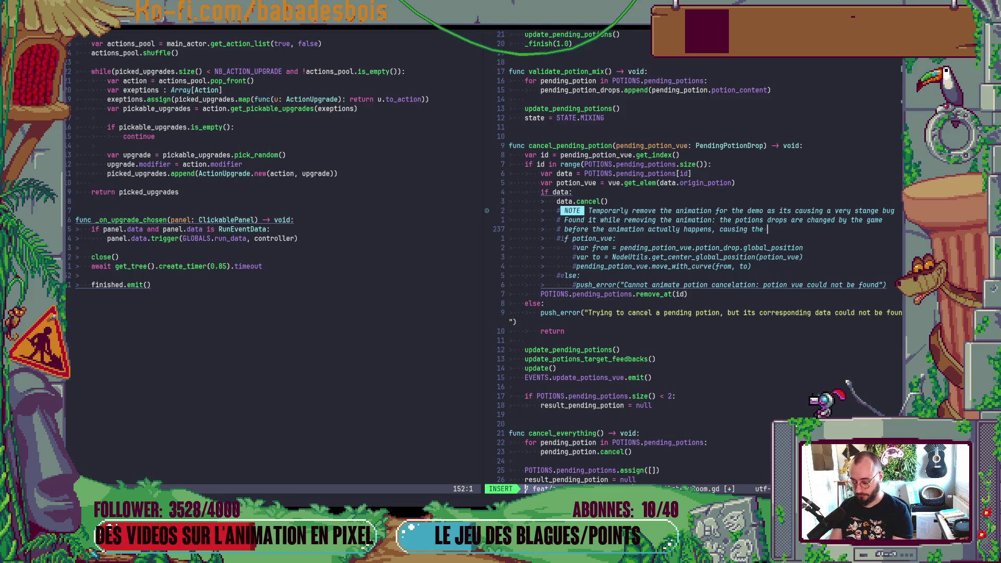
type("wrong")
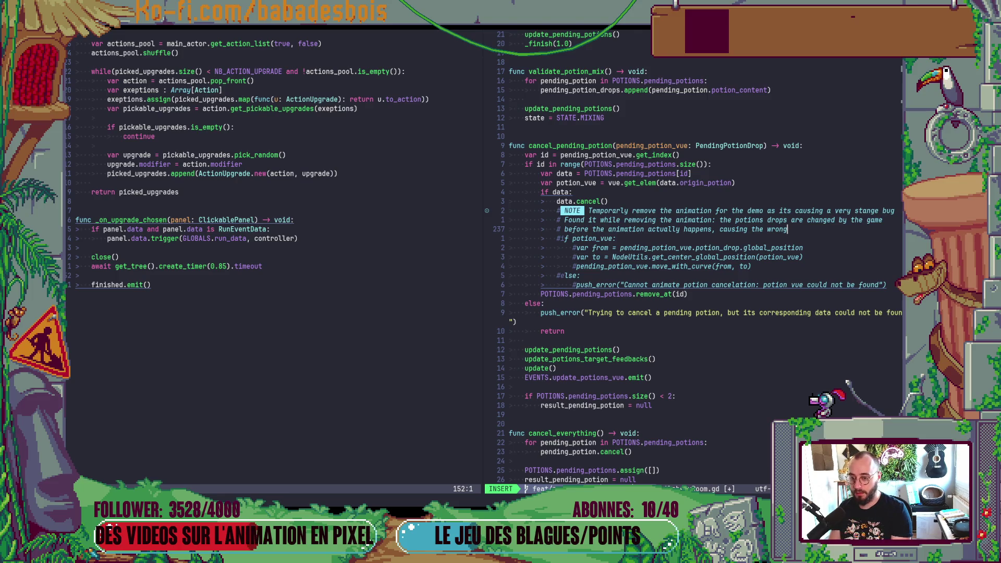
type(" drop t")
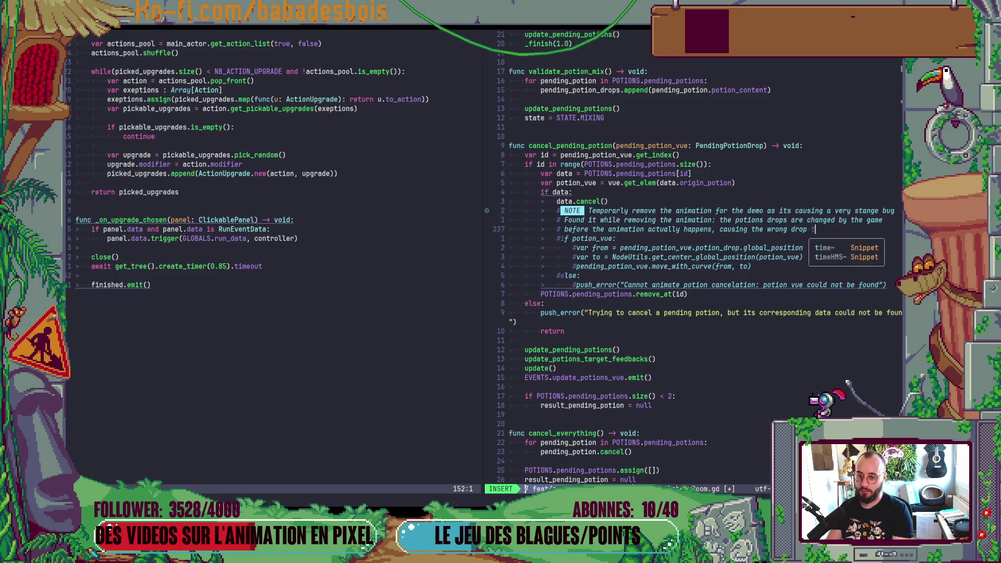
type("o be an")
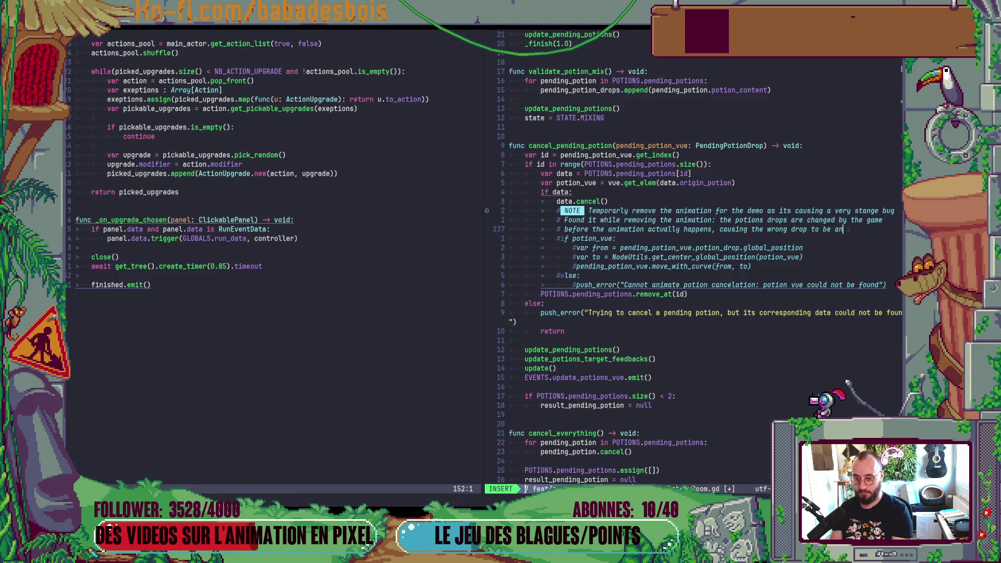
type("imated")
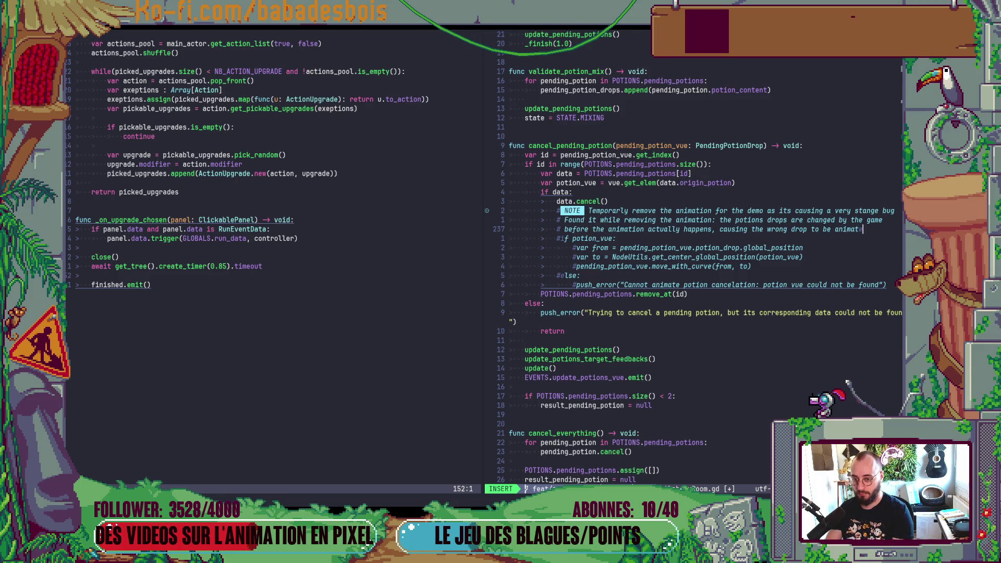
Add the line '# I still don't understand why they both move the' and save
key("Return")
type("# ")
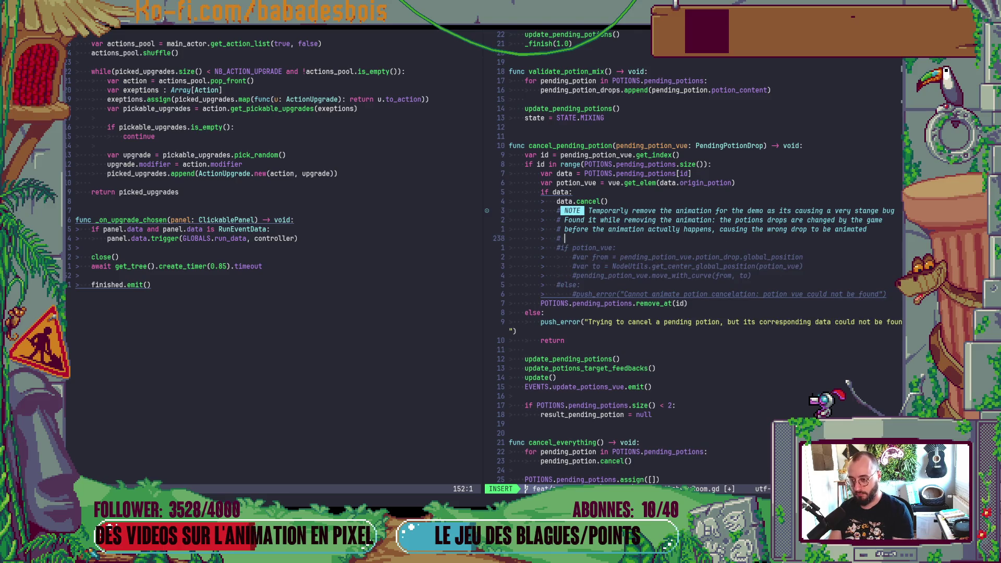
type("I still ")
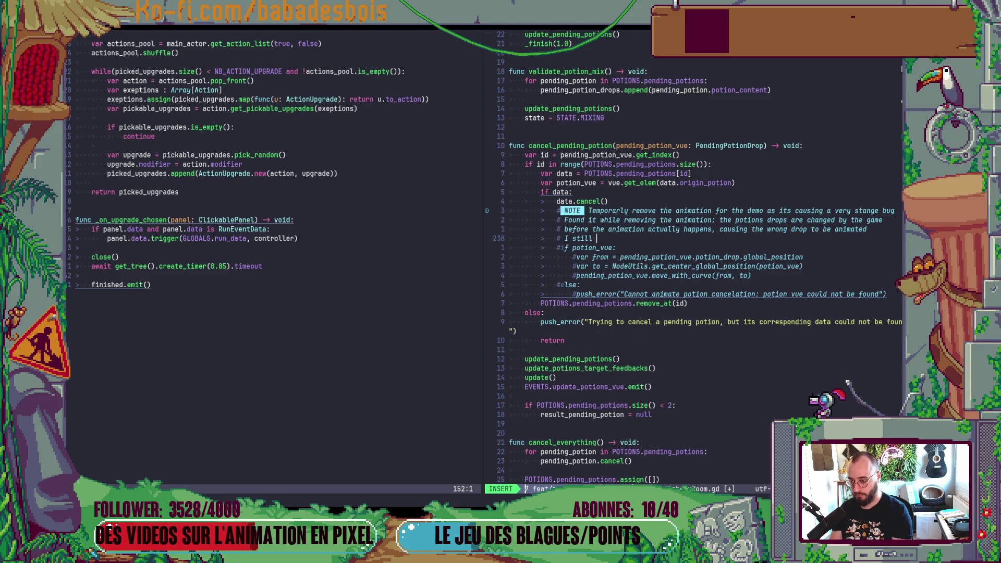
type("don't understand")
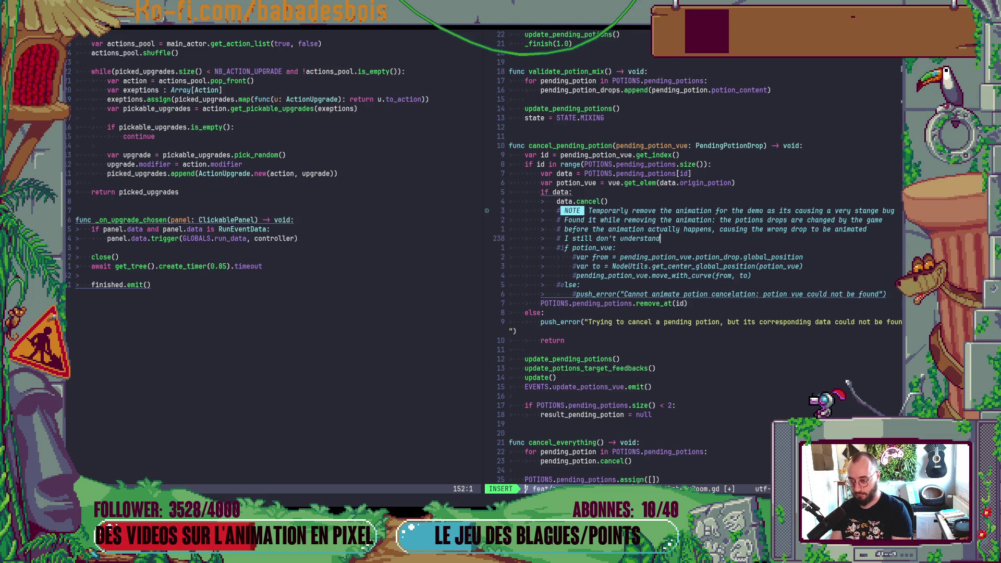
type(" why rth")
key("BackSpace")
key("BackSpace")
key("BackSpace")
type("they both move the")
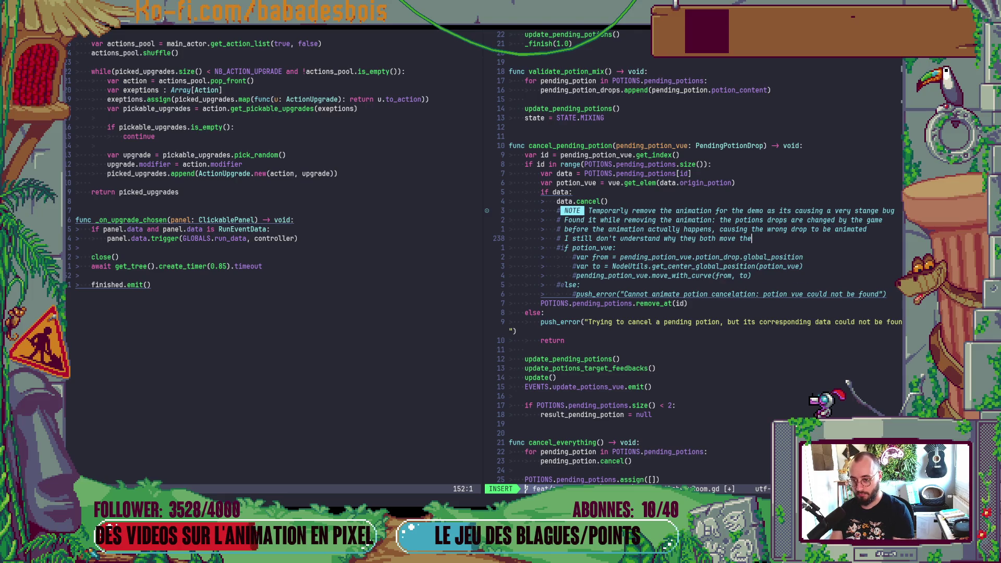
key("Escape")
type(":w")
key("Return")
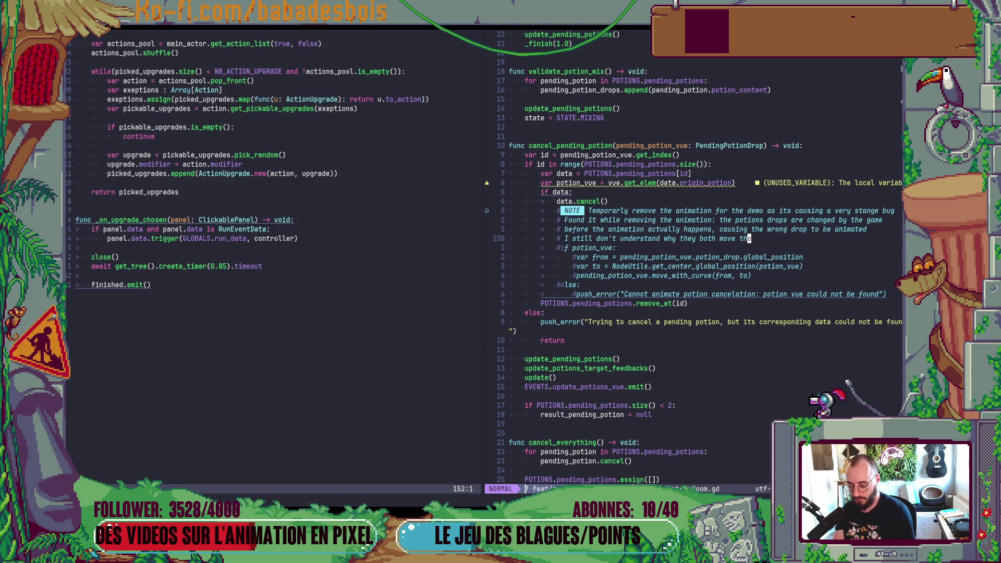
Add a blank line below the 'why they both move the' comment in cancel_pending_potion
key("bracketright")
key("space")
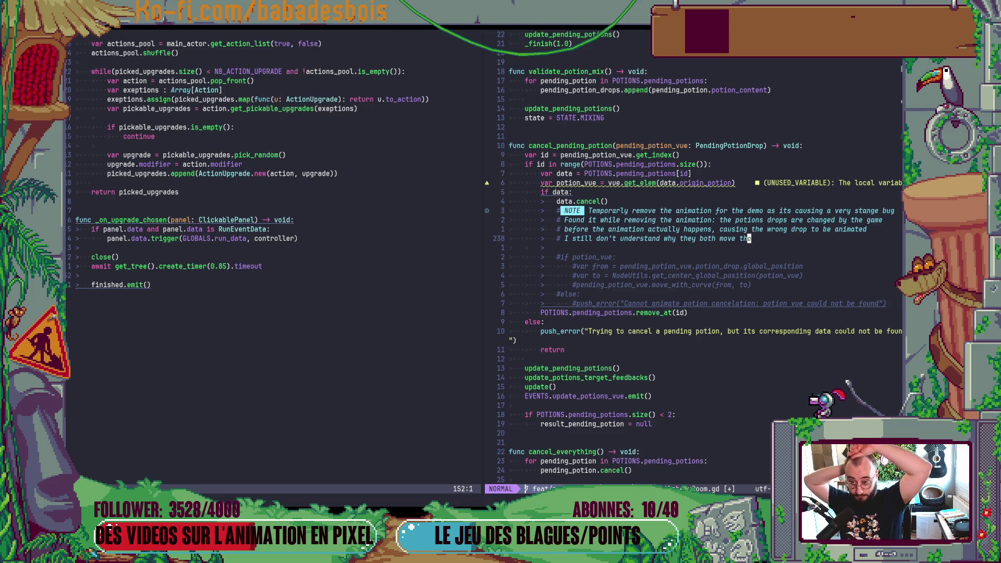
Prefix the 'Found it' comment with '!!' and save the script
key("k")
key("k")
key("b")
key("b")
key("b")
key("b")
key("b")
key("b")
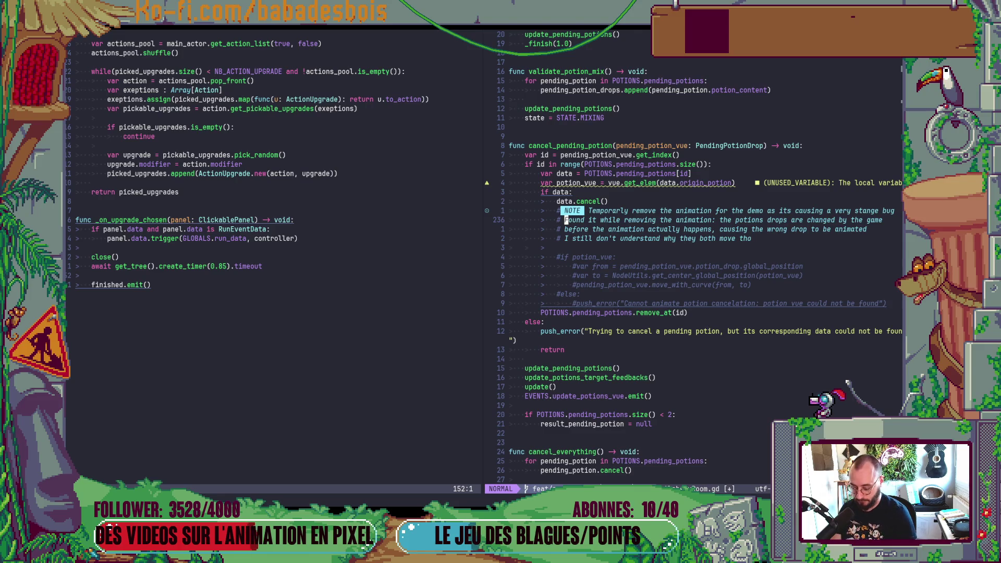
type("i!!")
key("Escape")
type(":w")
key("Return")
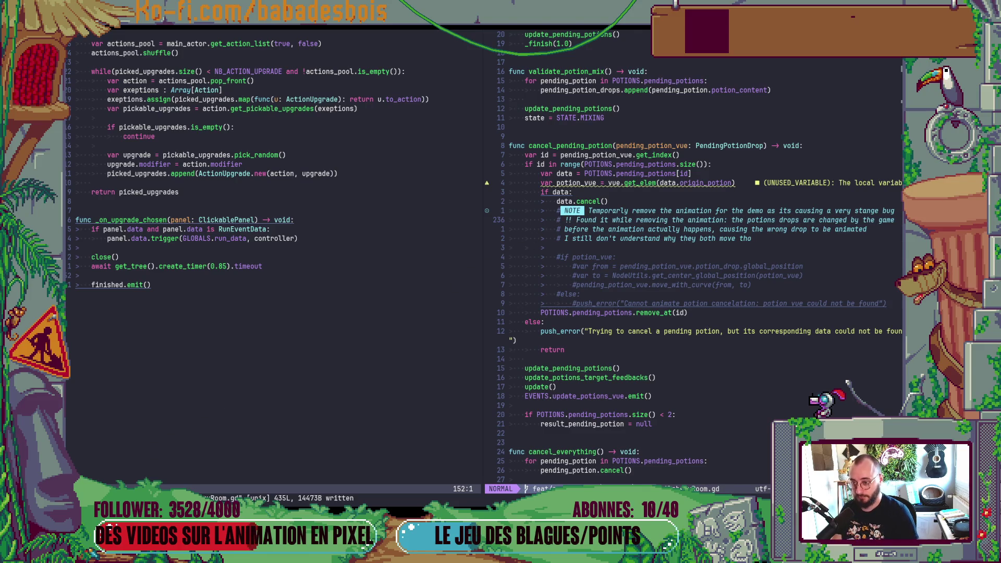
Comment out the unused 'var potion_vue' declaration with '#' and save
key("k")
key("k")
key("k")
key("k")
key("b")
key("b")
type("i#")
key("Escape")
key("ctrl+s")
key("ctrl+w")
key("h")
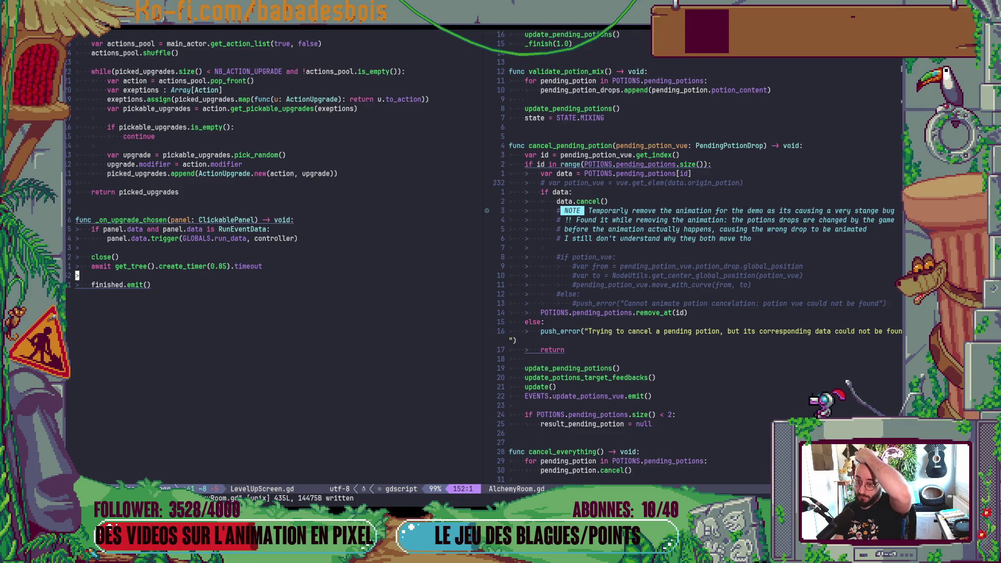
Switch from Neovim via the Godot editor to the Potion Hero Miro board
key("alt+Tab")
key("alt+Tab")
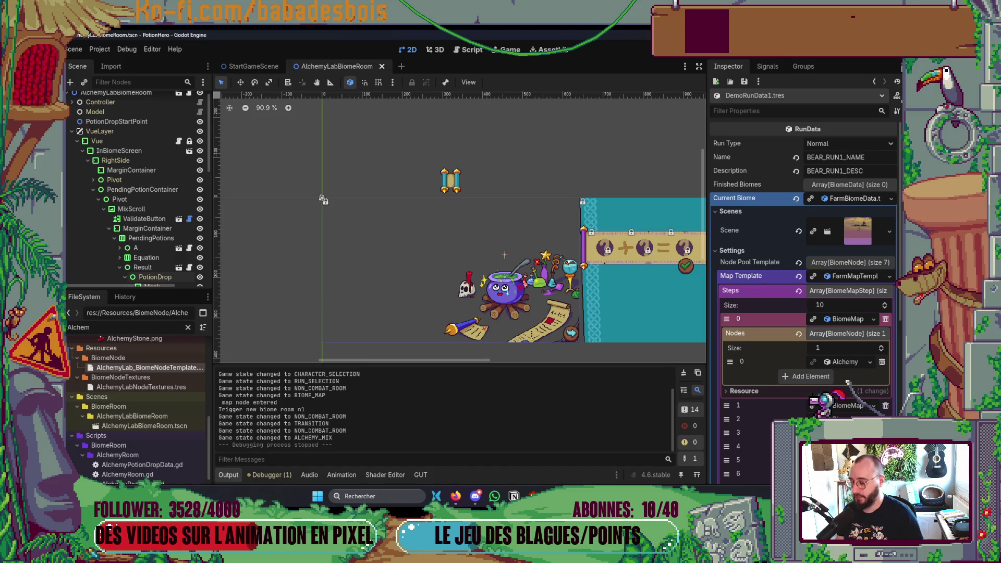
scroll(509, 275, "down", 1)
key("alt+Tab")
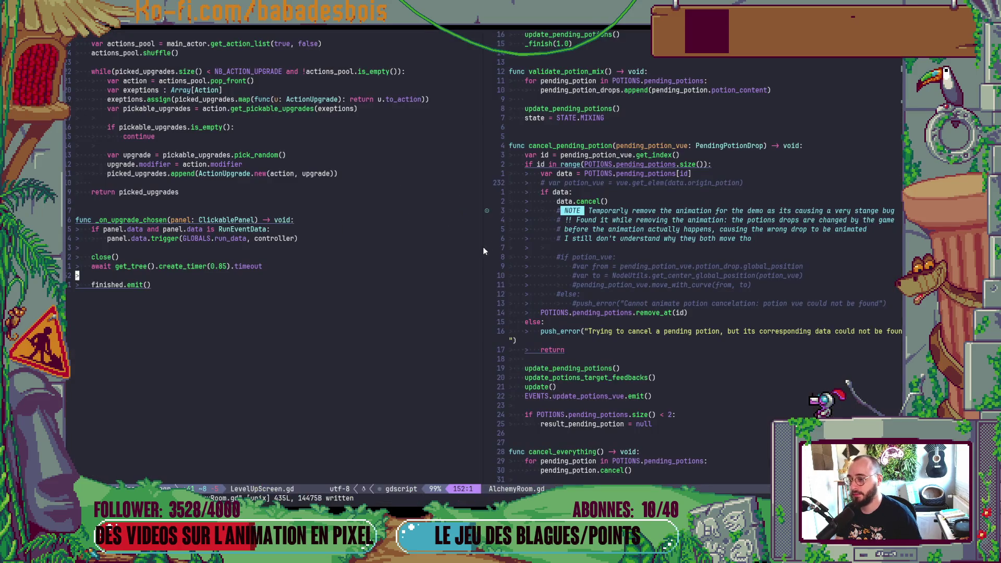
key("alt+Tab")
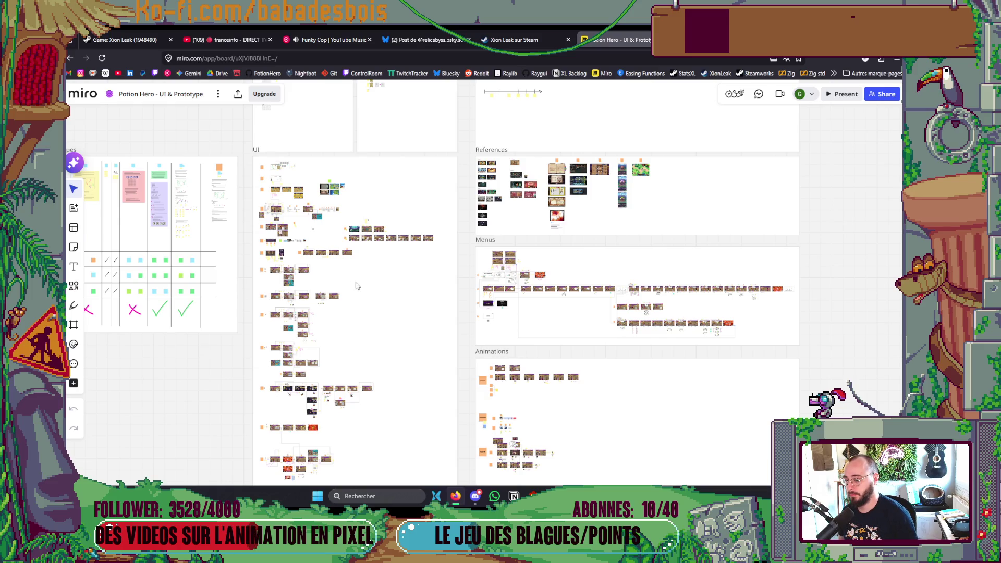
Pan and zoom the Miro board to inspect the Chaudron d'alchimie cauldron mockup frames
scroll(425, 292, "left", 3)
scroll(425, 292, "down", 1)
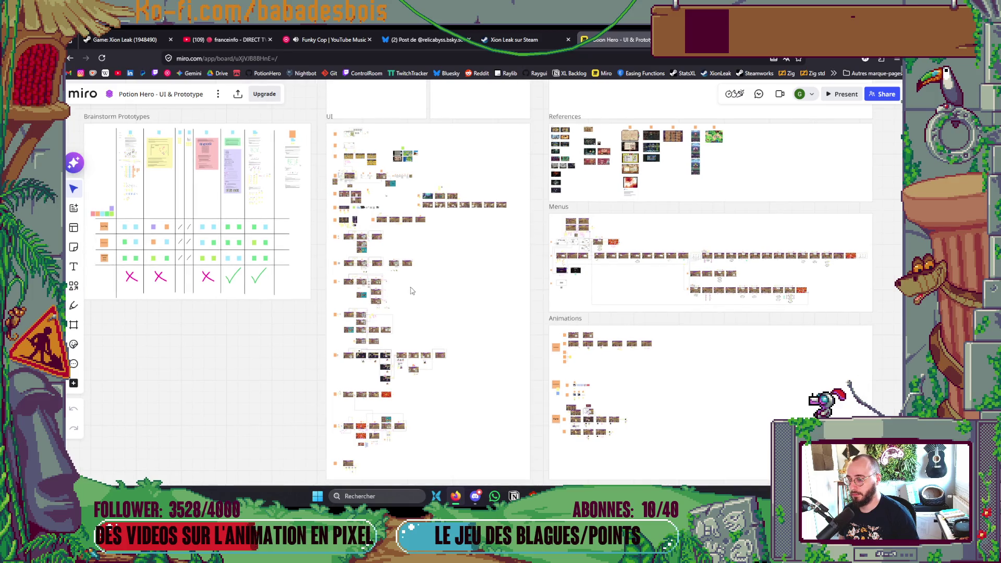
scroll(380, 301, "up", 5)
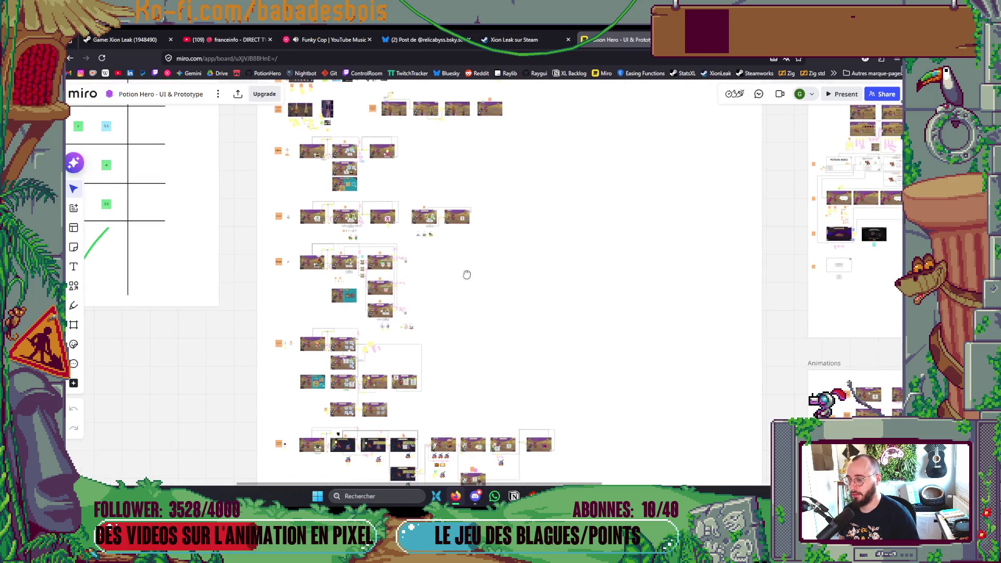
left_click_drag(452, 271, 494, 306)
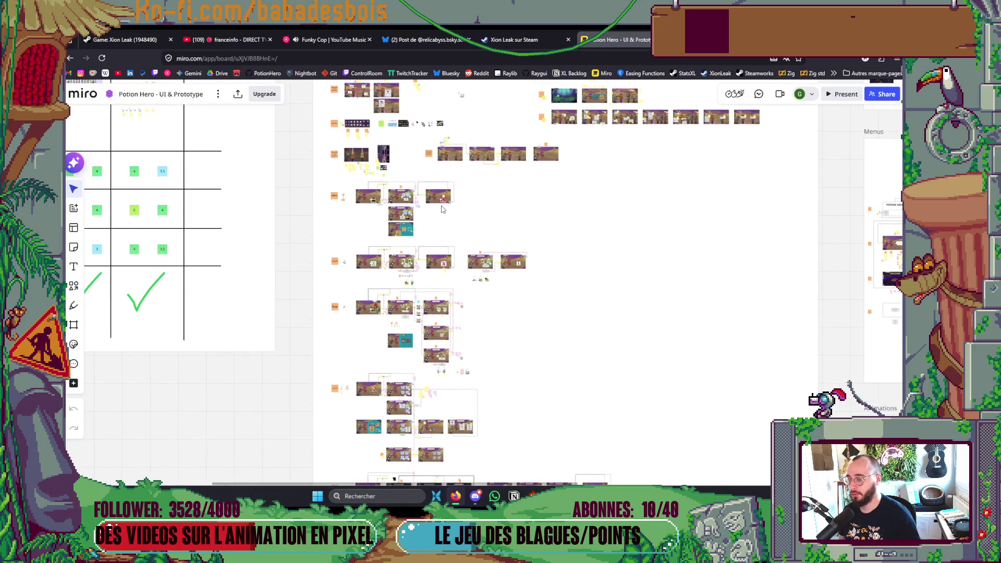
scroll(442, 209, "up", 3)
scroll(442, 209, "down", 3)
scroll(443, 211, "down", 3)
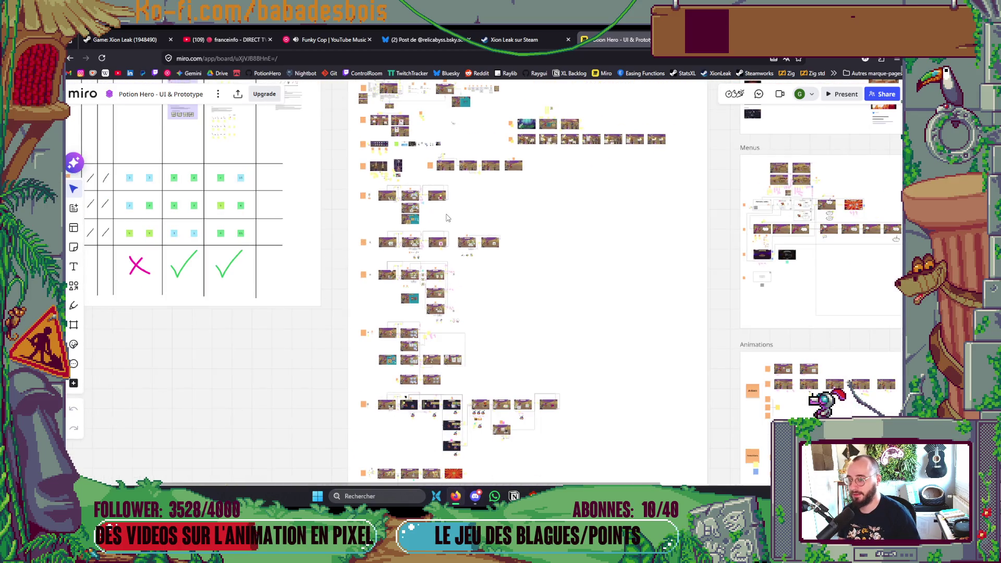
scroll(427, 359, "up", 3)
scroll(416, 284, "up", 10)
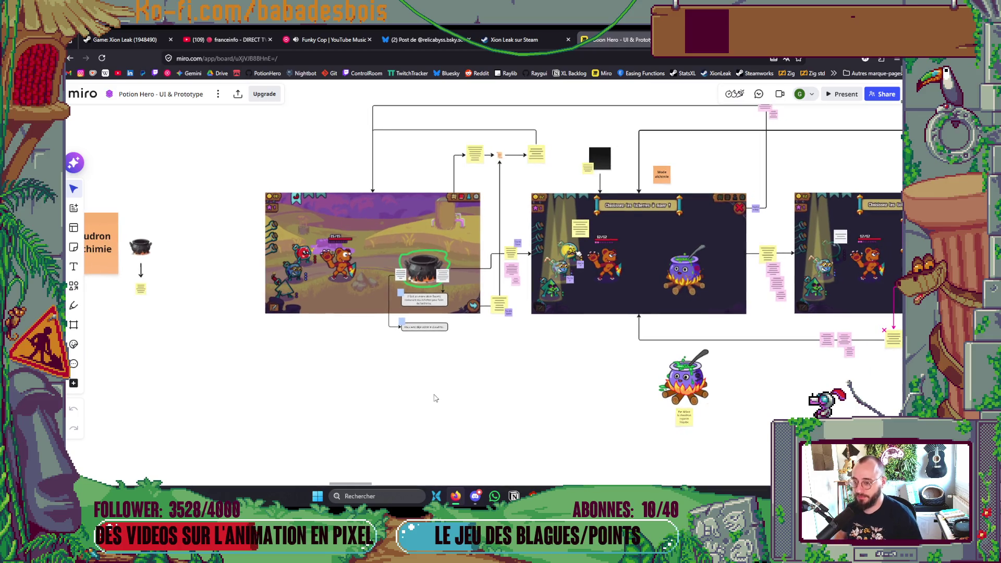
scroll(510, 371, "right", 5)
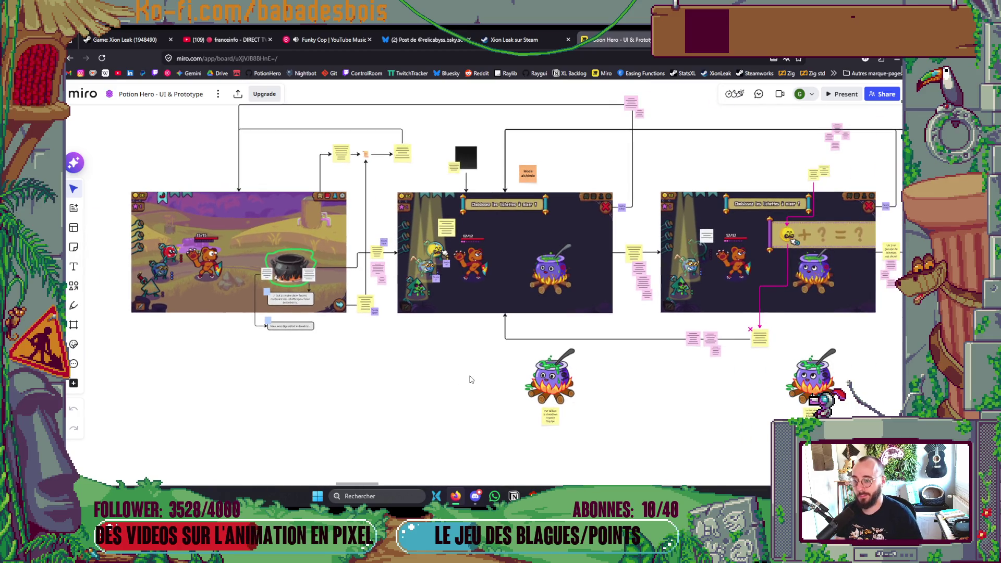
key("alt+Tab")
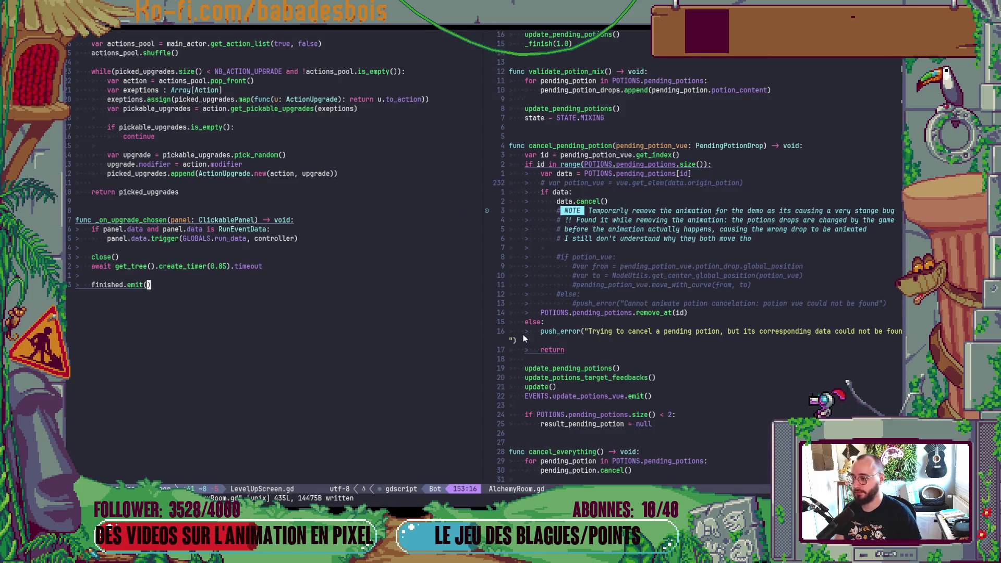
Open Translation.csv in the left split using the file finder with 'Tran'
left_click(523, 338)
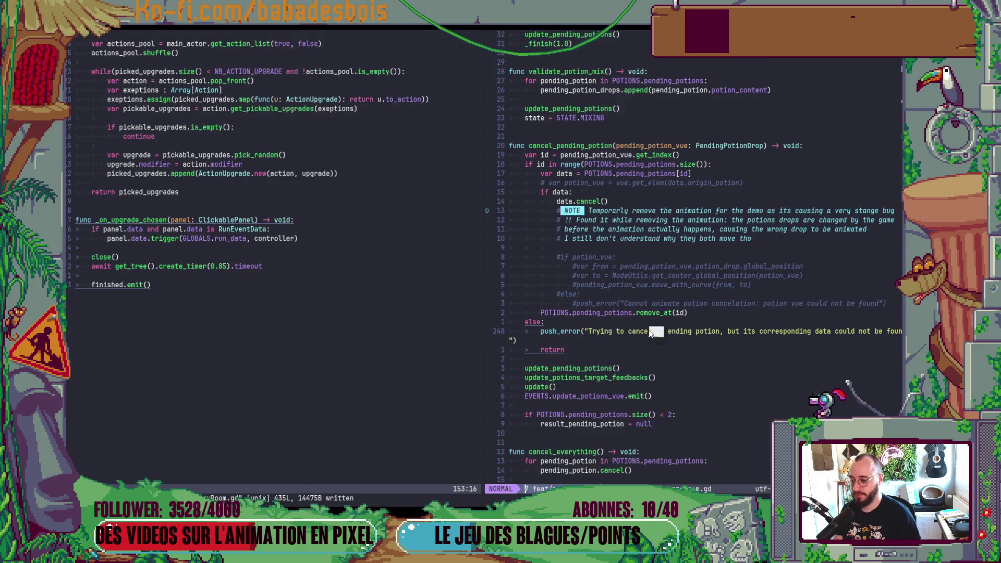
left_click(286, 352)
key("space")
key("f")
key("f")
type("Tran")
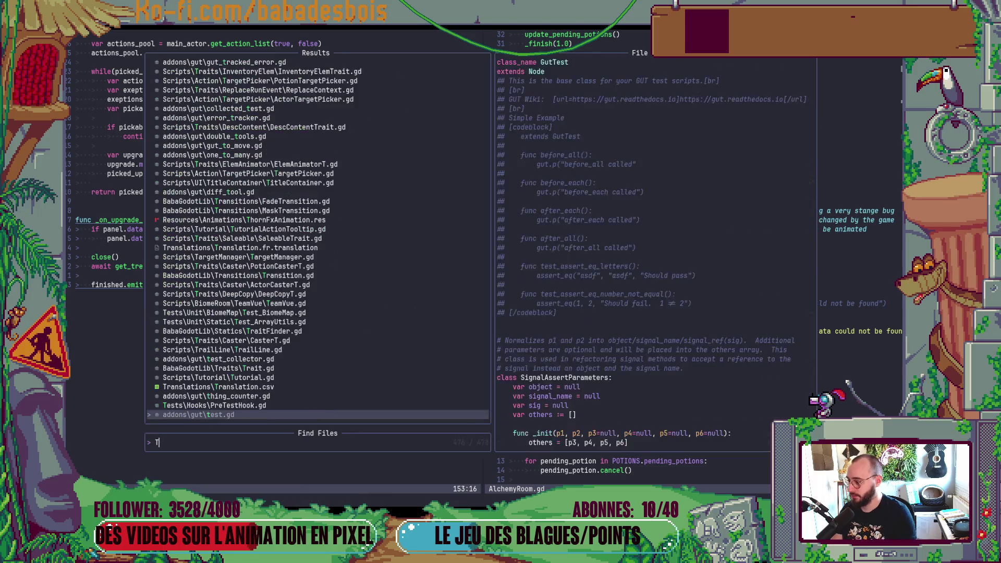
key("Return")
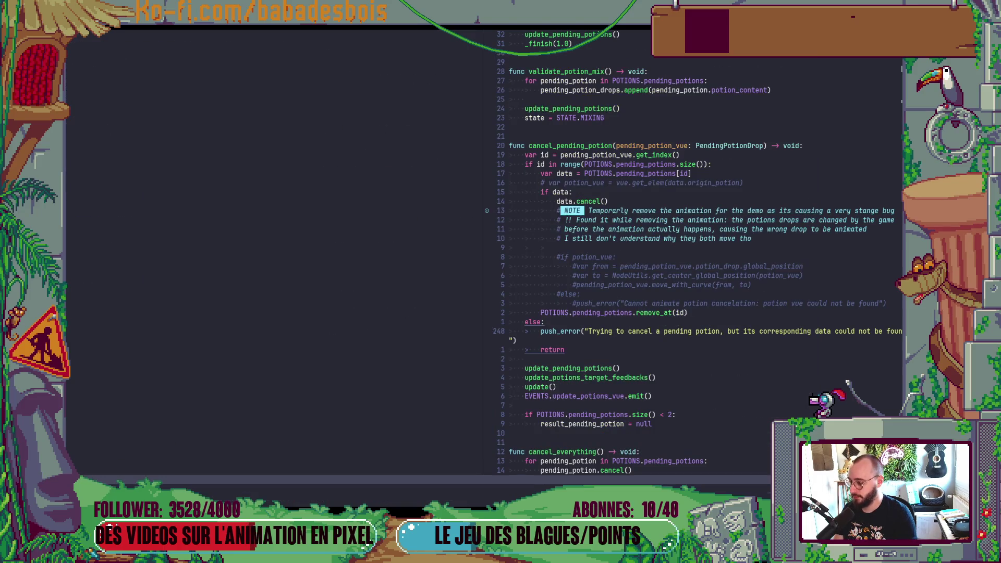
Search 'ALCH' to locate ALCHEMY_ROOM_CHOOSE_POTIONS_TITLE, then refocus the AlchemyRoom.gd pane
key("slash")
type("ALCH")
key("Return")
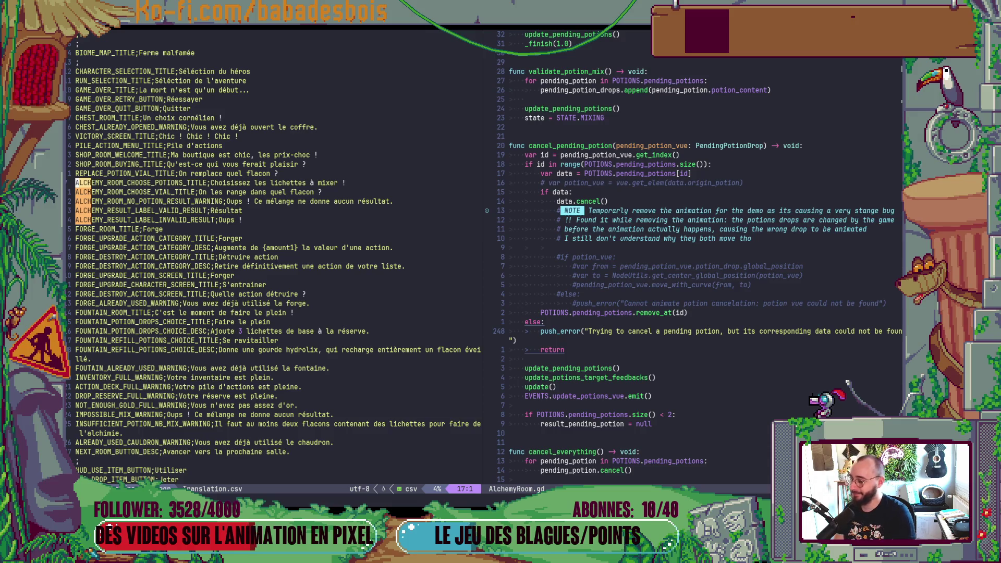
left_click(79, 192)
left_click(78, 182)
key("N")
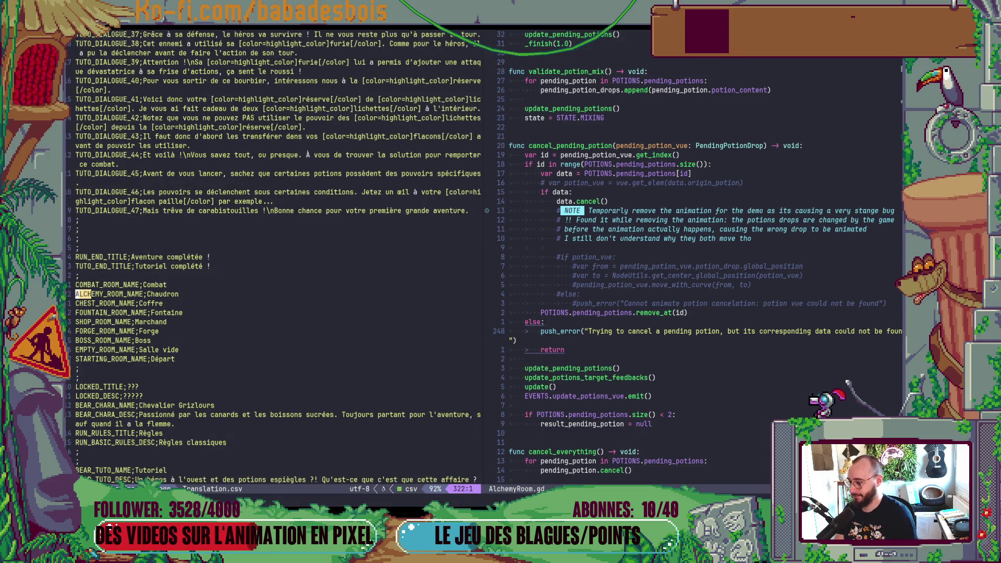
key("N")
key("N")
key("N")
key("N")
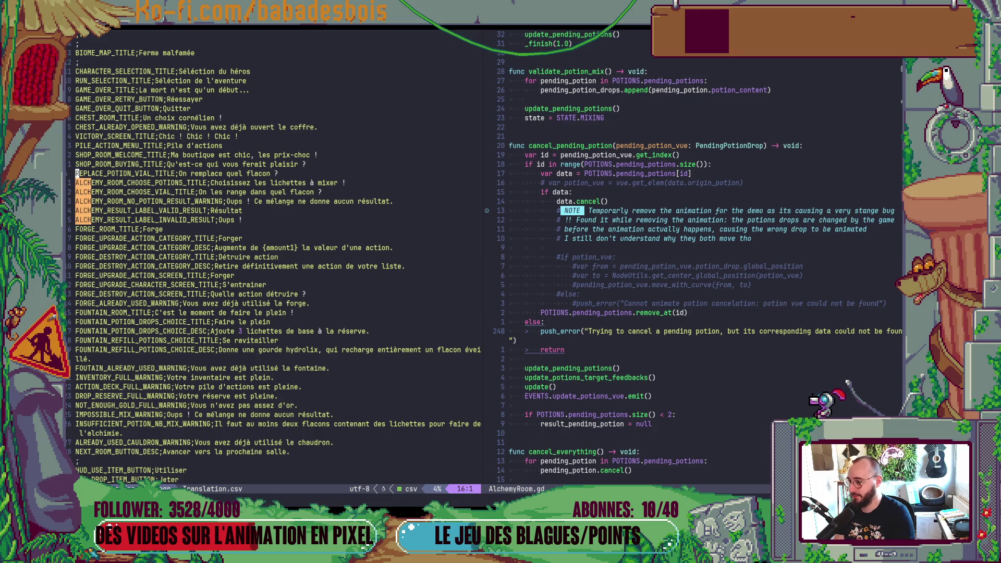
left_click(509, 294)
left_click(650, 331)
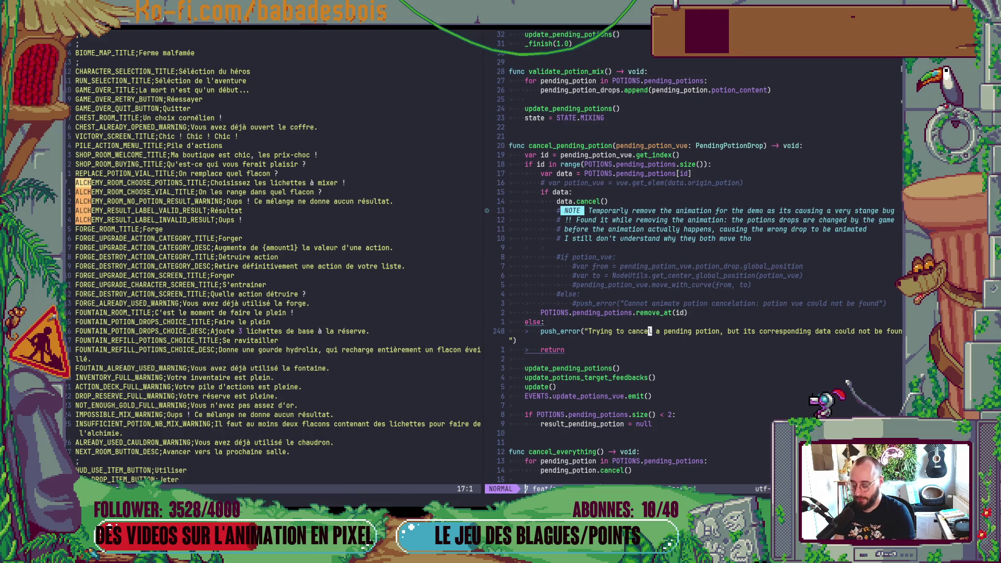
Under the CHOOSE_POTION_DROP branch, add an indented line with the pasted ALCHEMY_ROOM_CHOOSE_POTIONS_TITLE key
key("ctrl+u")
key("ctrl+u")
key("ctrl+u")
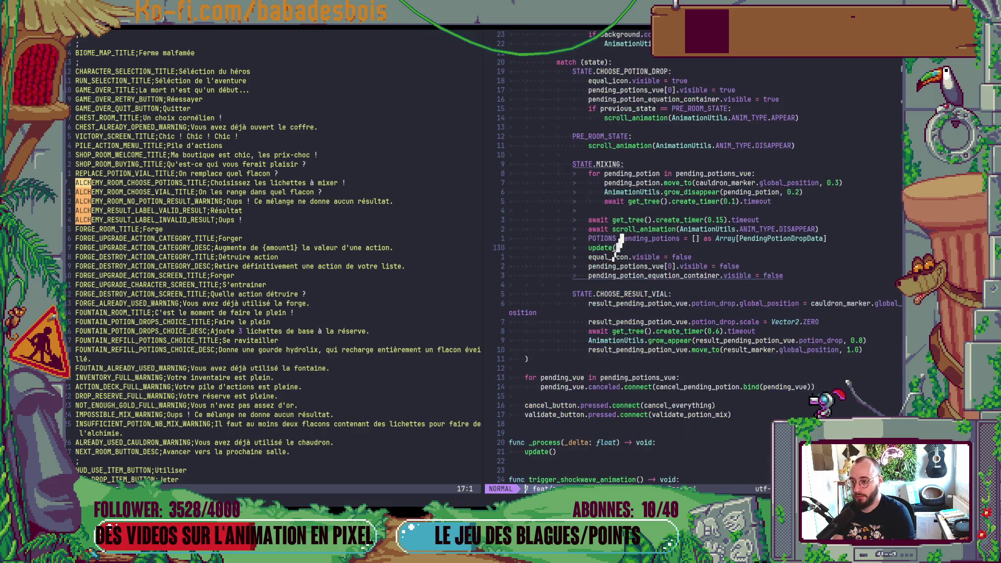
key("k")
key("k")
key("k")
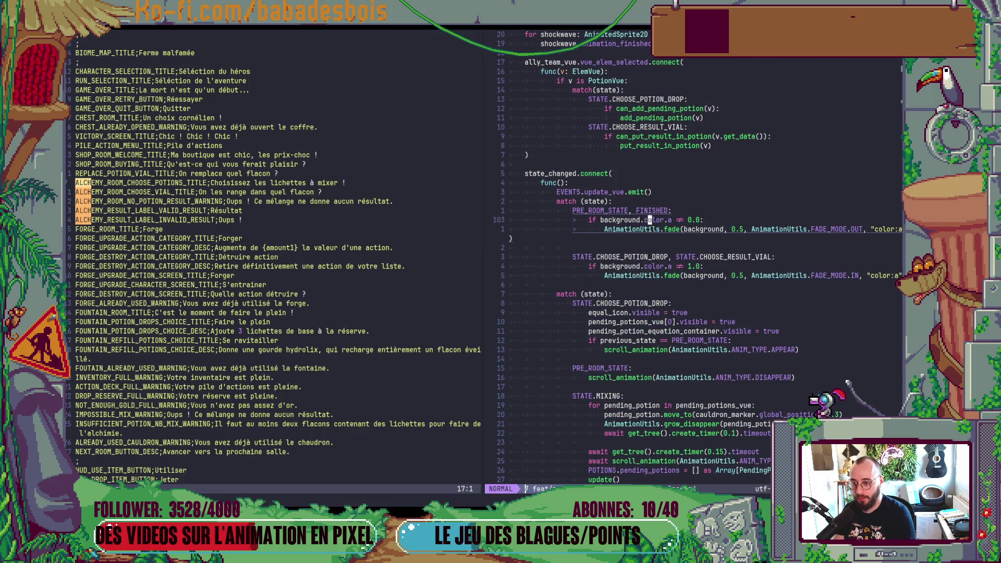
key("j")
key("j")
key("j")
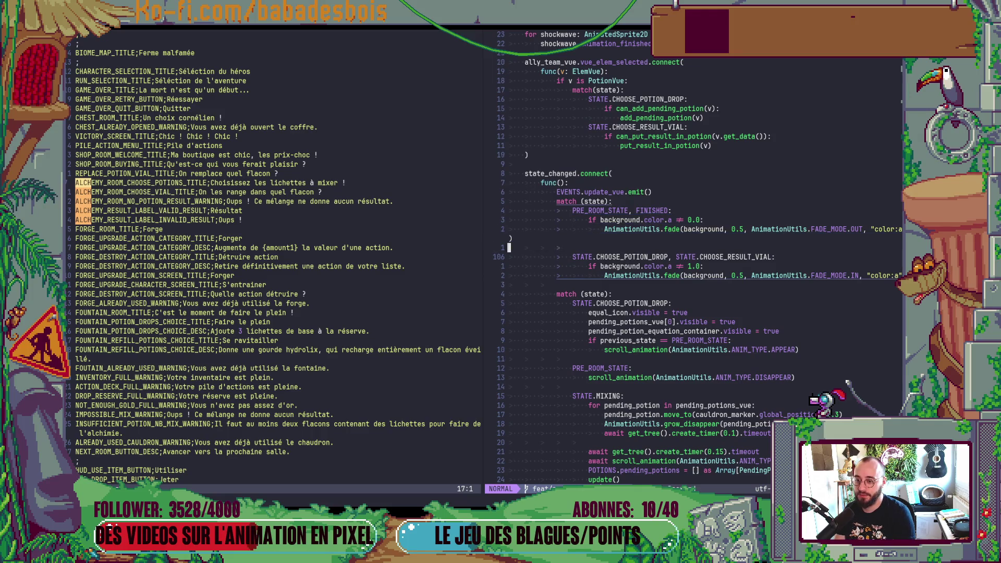
key("j")
key("j")
key("j")
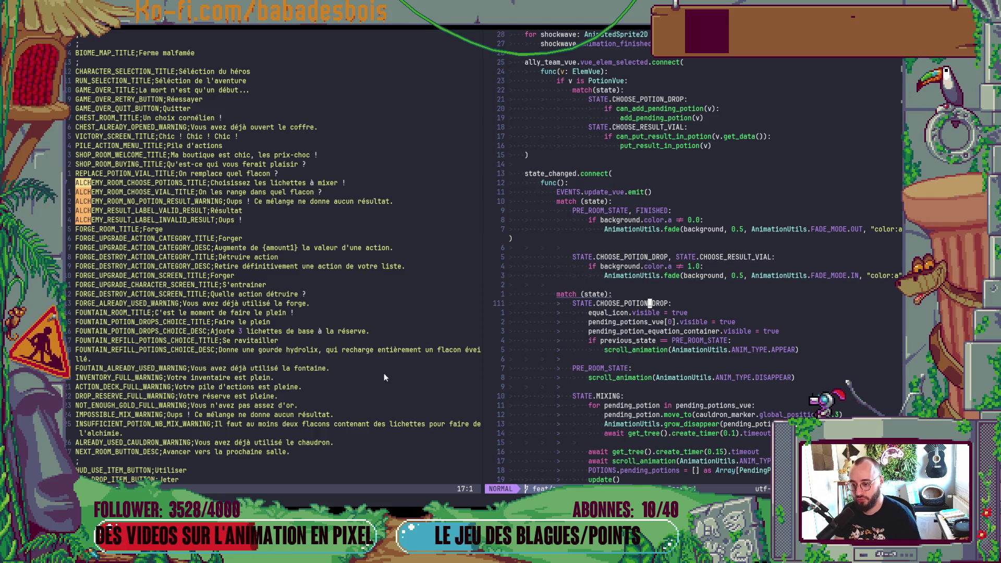
scroll(574, 296, "down", 3)
key("o")
type("ALCHEMY_ROOM_CHOOSE_POTIONS_TITLE")
key("Escape")
key("shift+v")
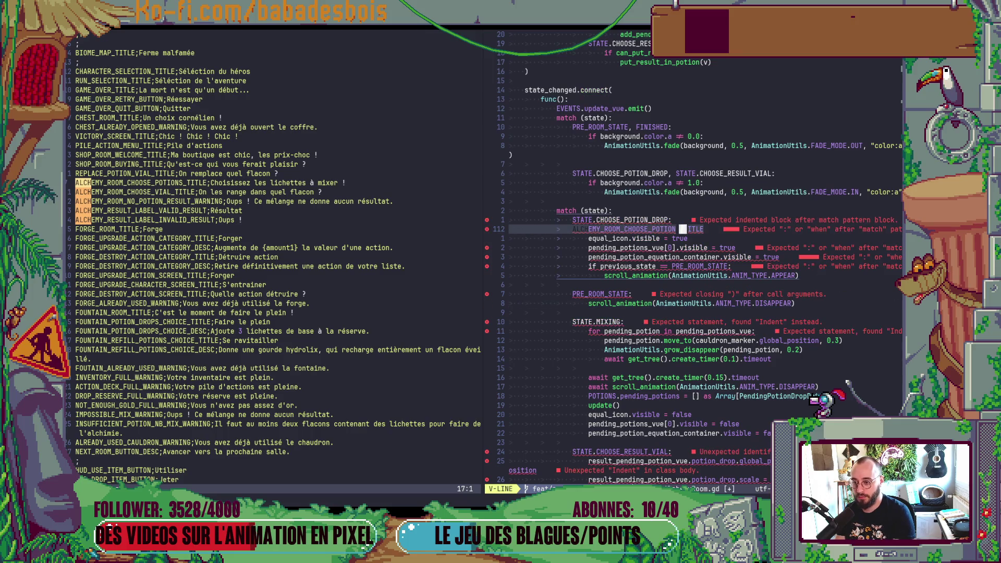
key("greater")
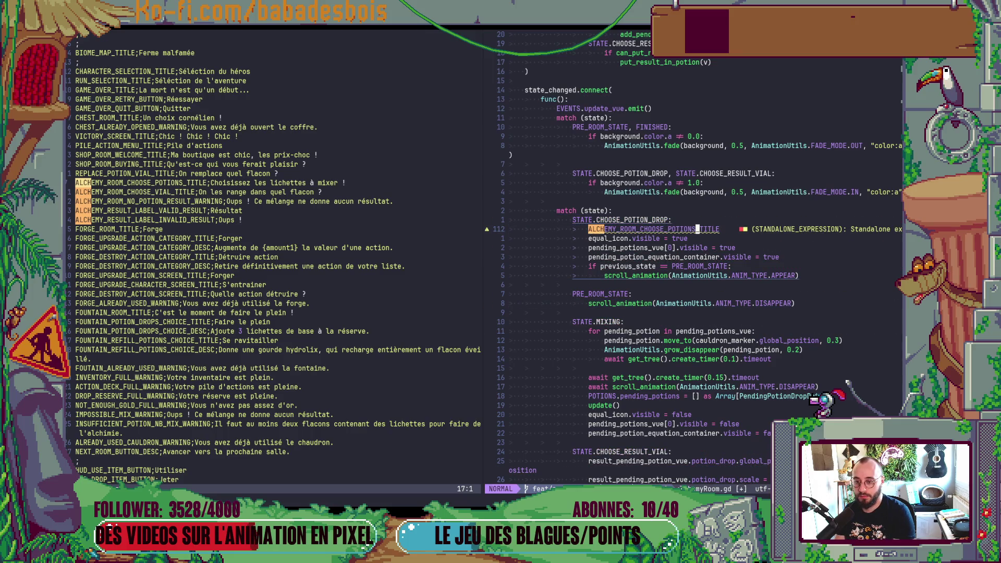
Wrap the key in title_container.change_title_animation("ALCHEMY_ROOM_CHOOSE_POTIONS_TITLE") and save AlchemyRoom.gd
type("bititle_container.cjh")
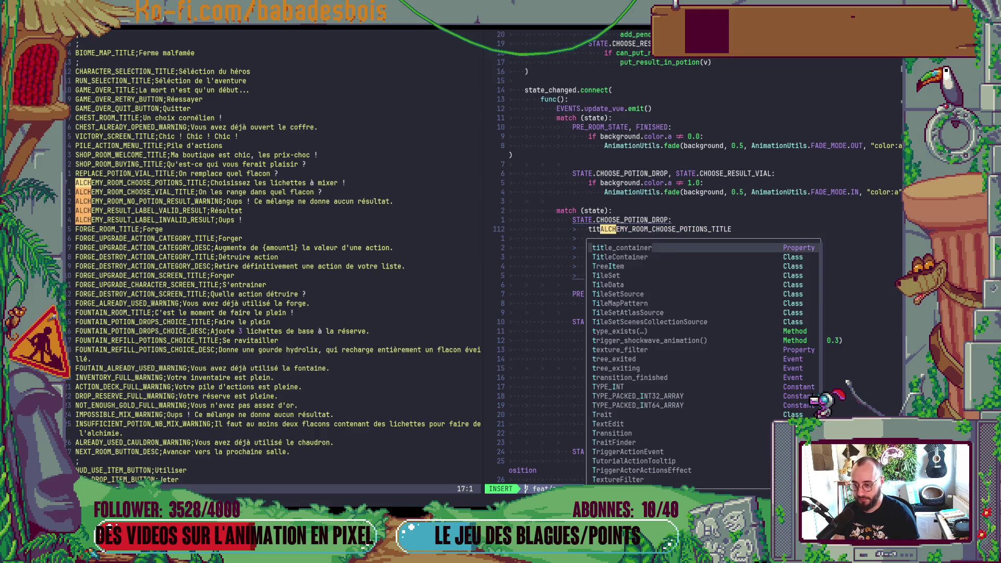
key("BackSpace")
key("BackSpace")
type("h")
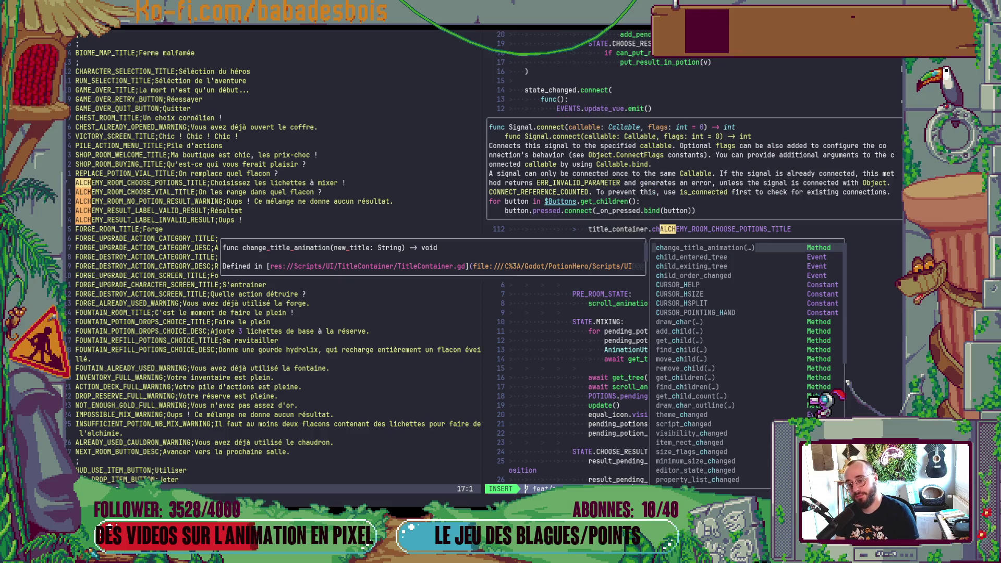
key("Return")
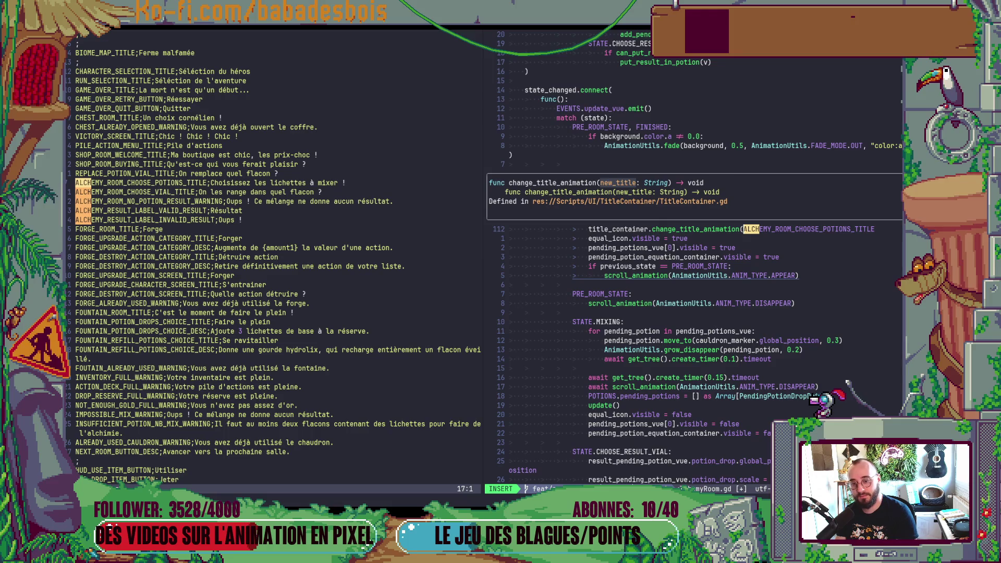
type("\"")
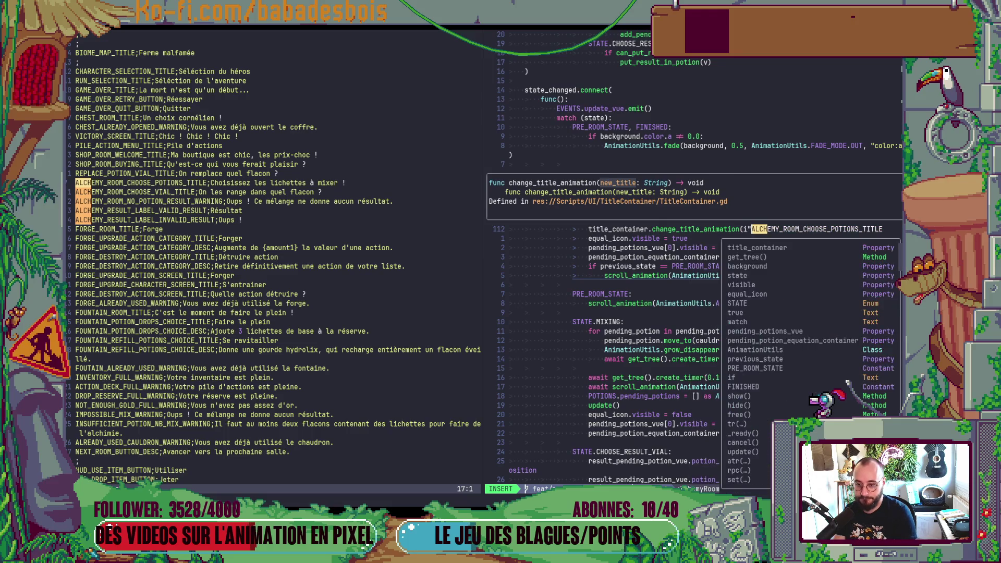
key("End")
type("\"")
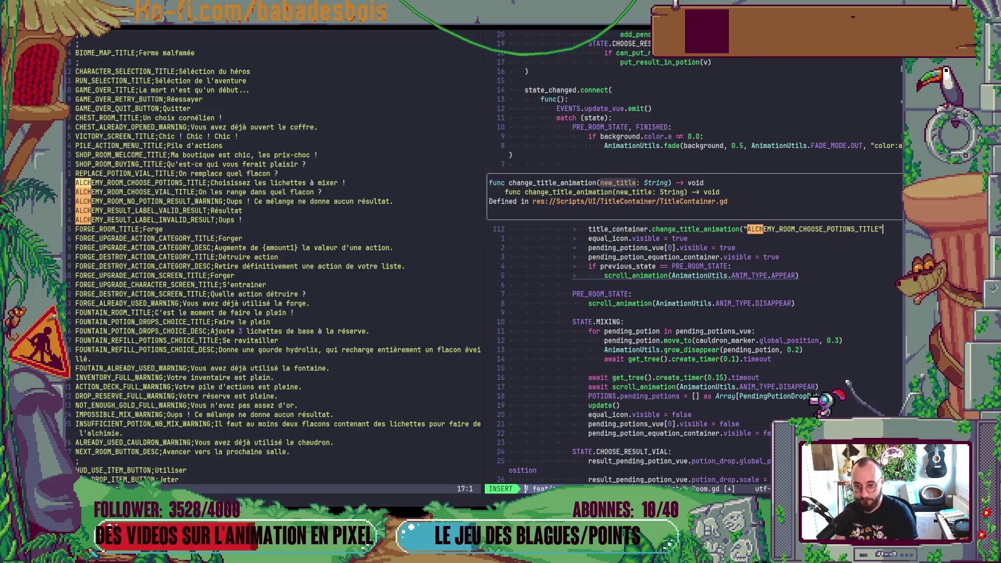
key("Escape")
type(":w")
key("Return")
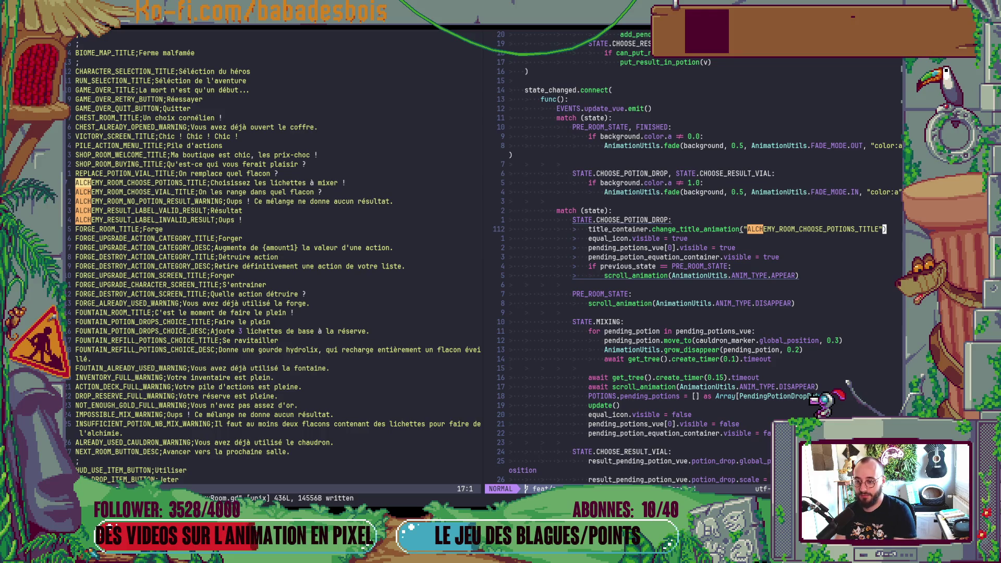
Add 'if previous_state == PRE_ROOM_STATE:' and indent the title call beneath it
type("Oif m")
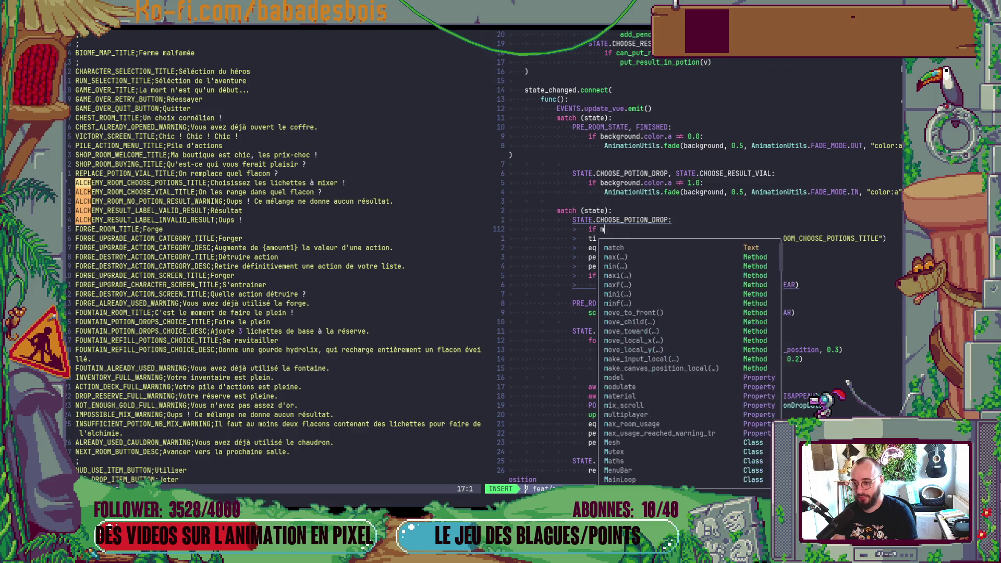
key("BackSpace")
type("previous_state == ")
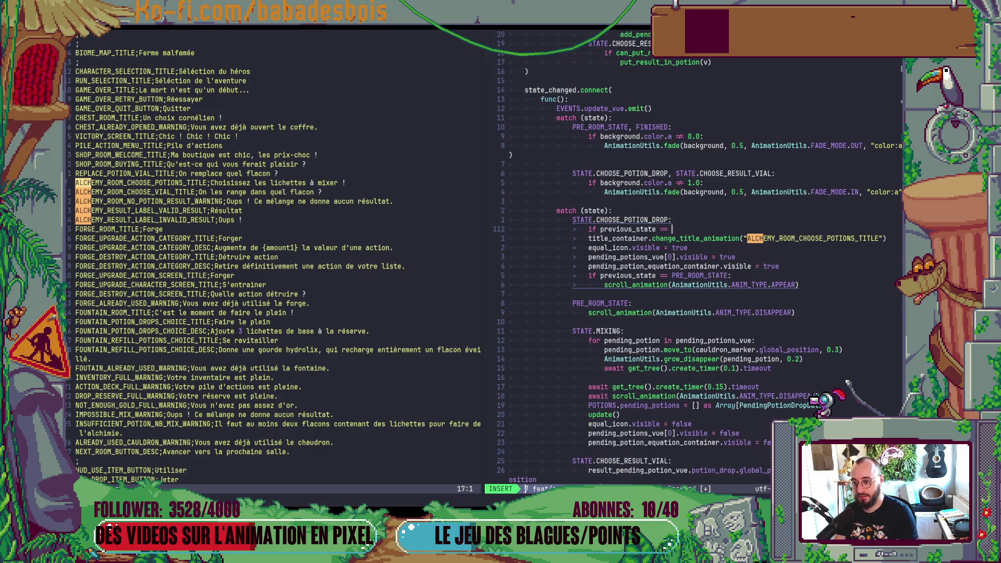
type("PRE_ROOM_STATE:")
key("Escape")
key("j")
key("shift+v")
key("greater")
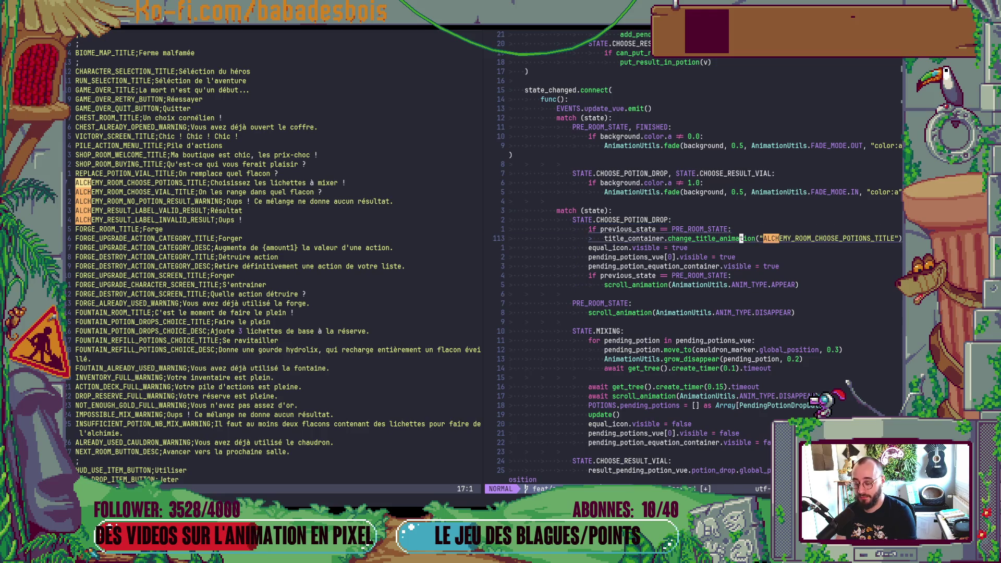
Add an else: branch and duplicate the title call into the if branch
key("O")
key("BackSpace")
type("els")
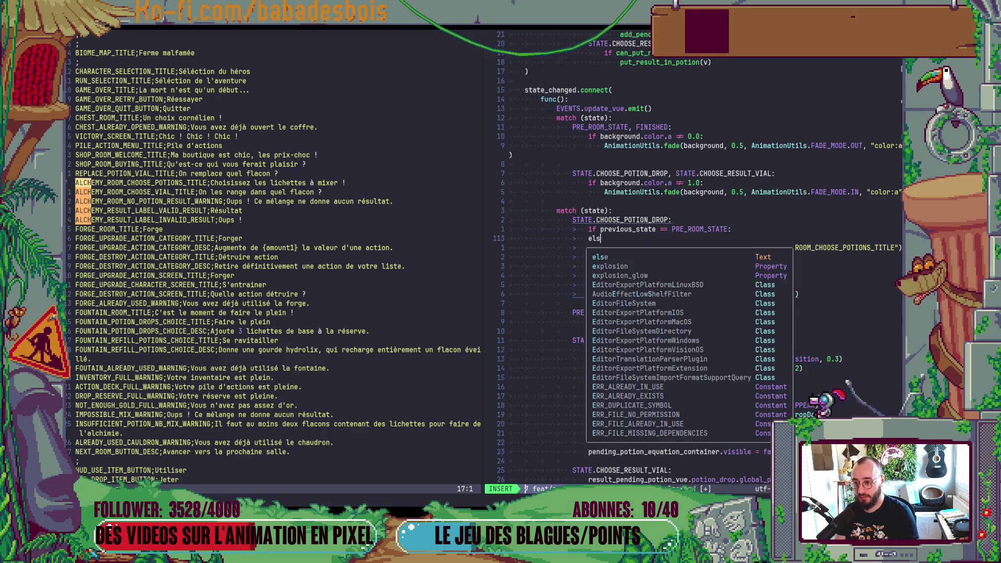
type("e:")
key("Escape")
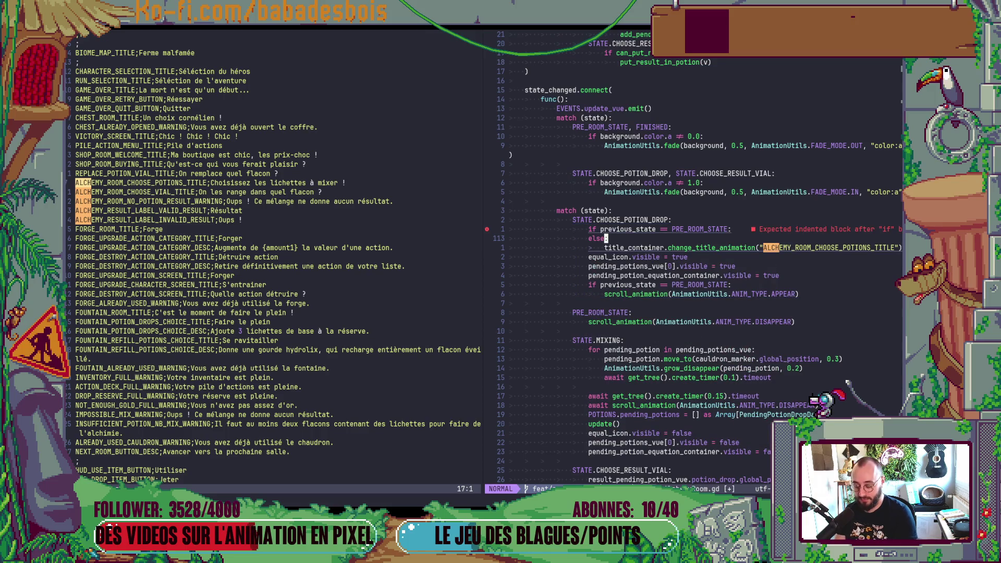
key("j")
key("y")
key("y")
key("P")
key("d")
key("d")
key("k")
key("P")
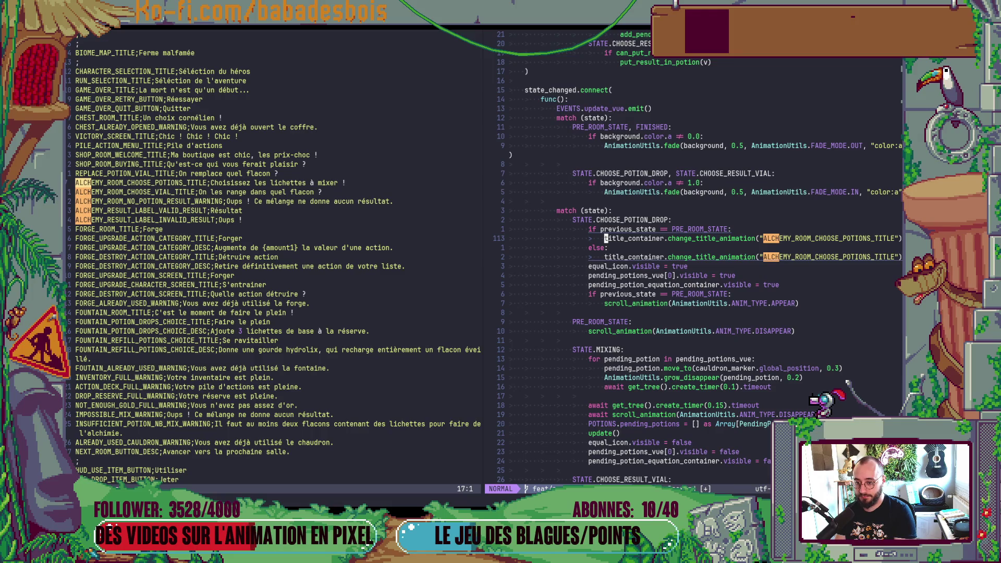
Change the if-branch copy to title_container.set_title(...) and save
key("w")
key("w")
type("wcw")
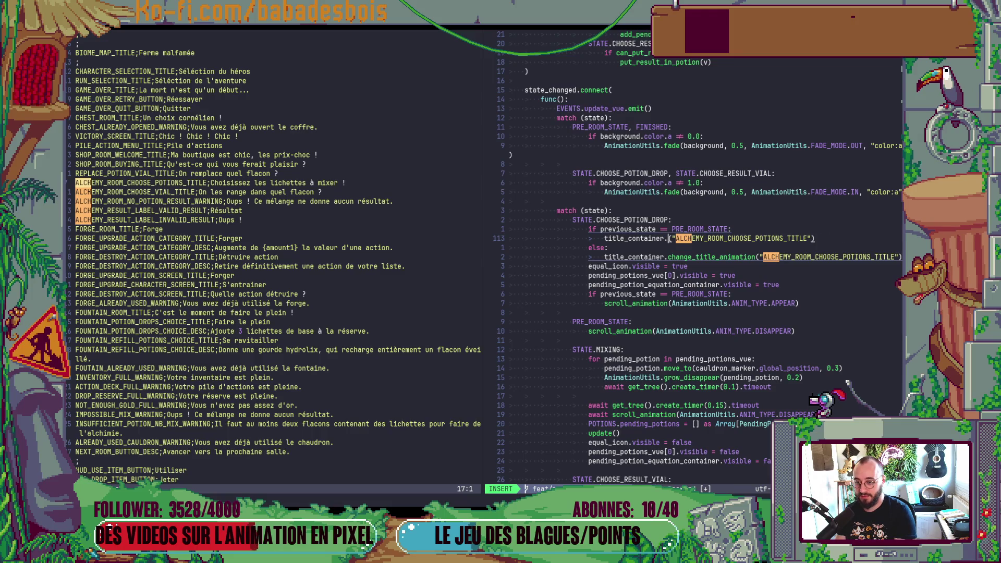
type("set")
key("Down")
key("Down")
key("Down")
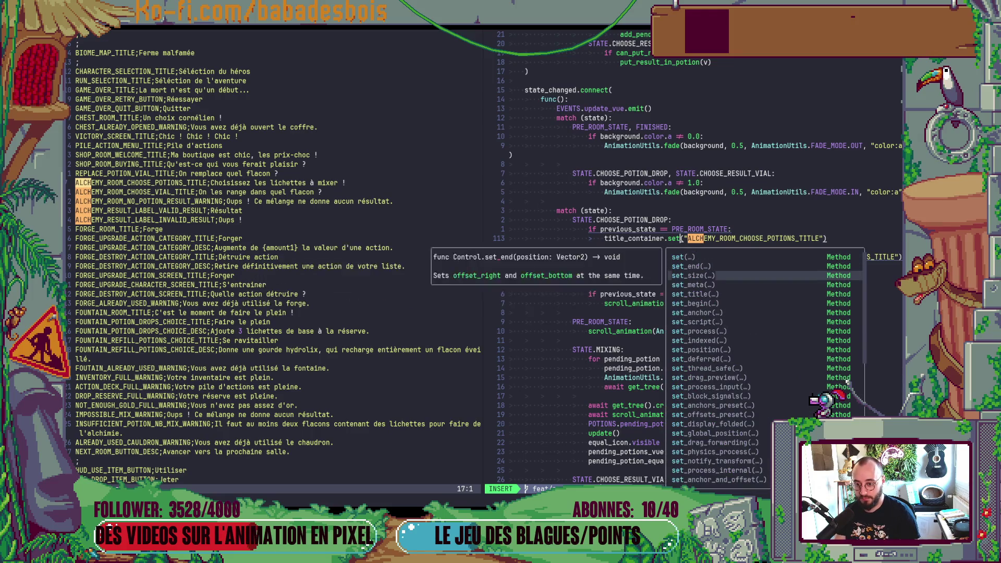
key("Return")
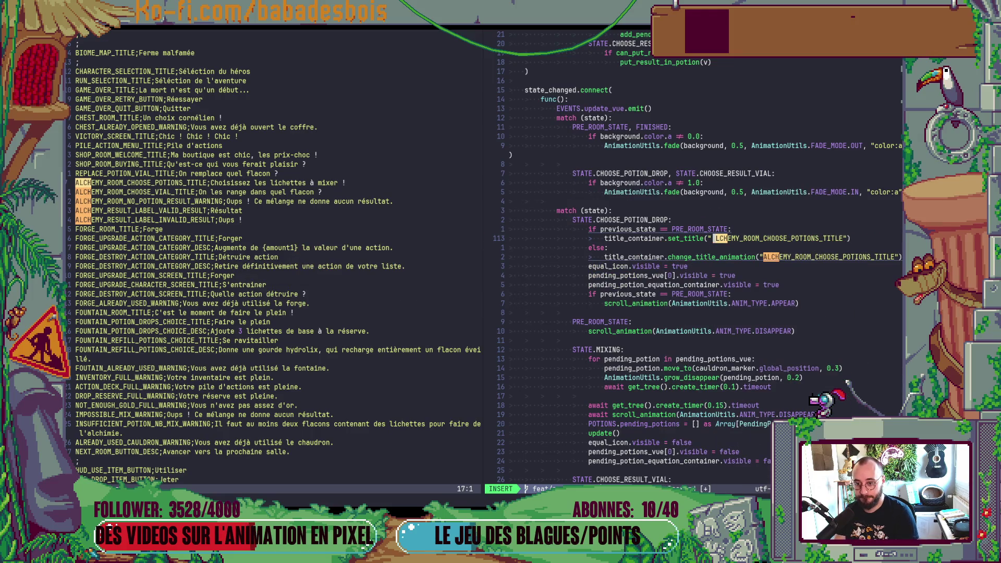
key("Return")
key("BackSpace")
key("BackSpace")
key("Escape")
type(":w")
key("Return")
Add title_container.appear() after set_title, save, and re-indent the two title lines
key("y")
key("y")
key("p")
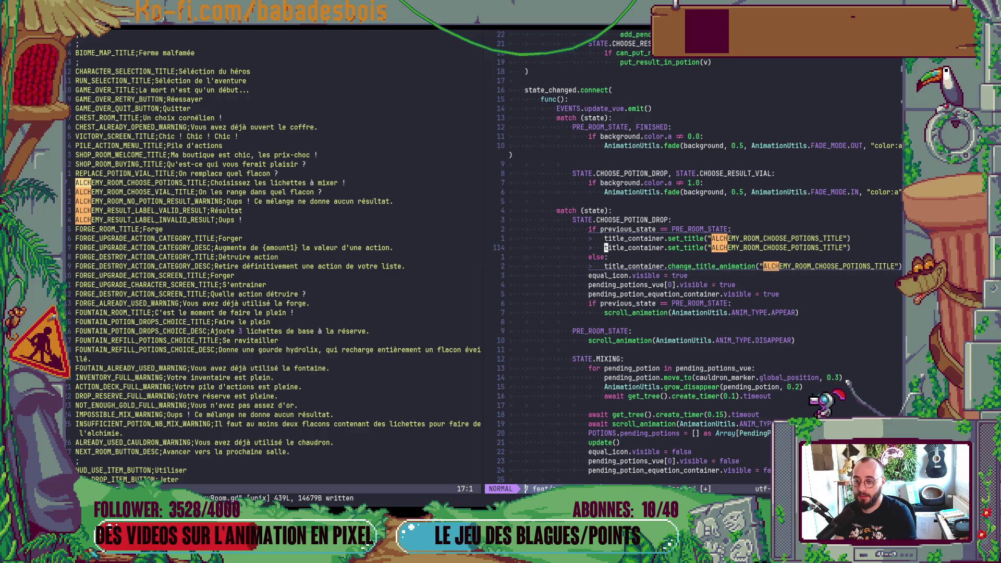
key("w")
key("w")
type("Capp")
key("Return")
key("Escape")
type(":w")
key("Return")
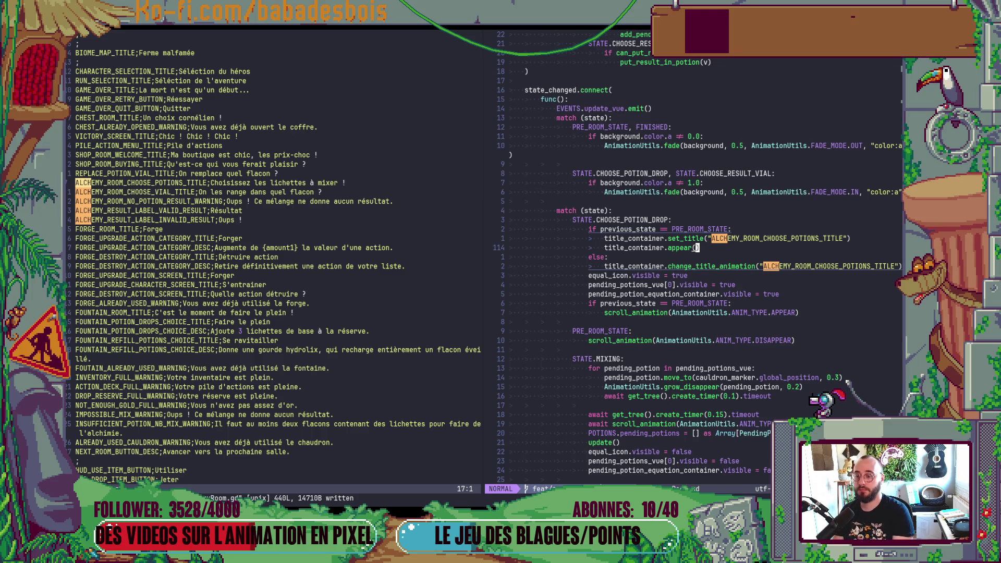
key("V")
key("k")
key("=")
key("j")
key("j")
key("j")
key("j")
key("j")
key("j")
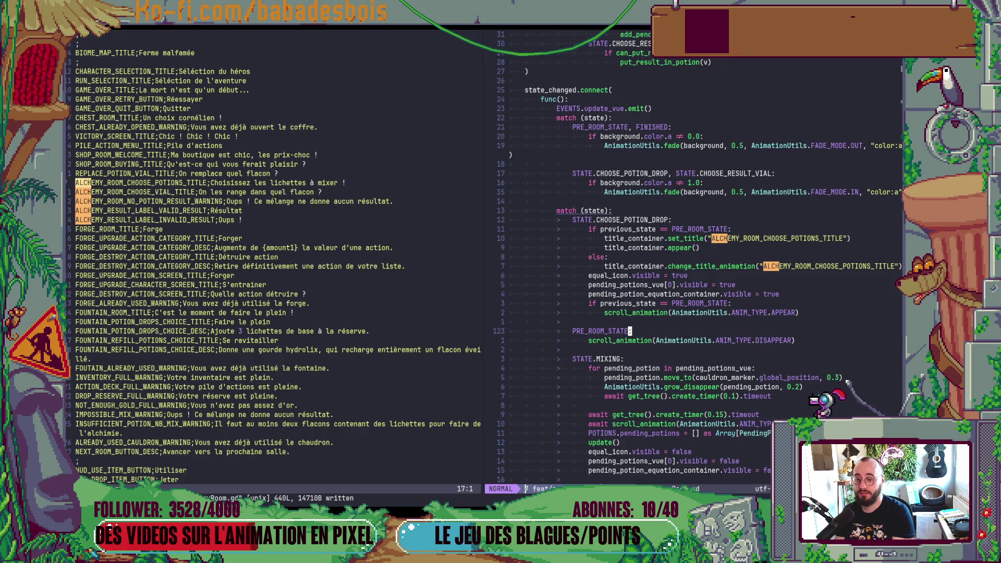
Under PRE_ROOM_STATE, start an if condition testing previous_state for equality
key("j")
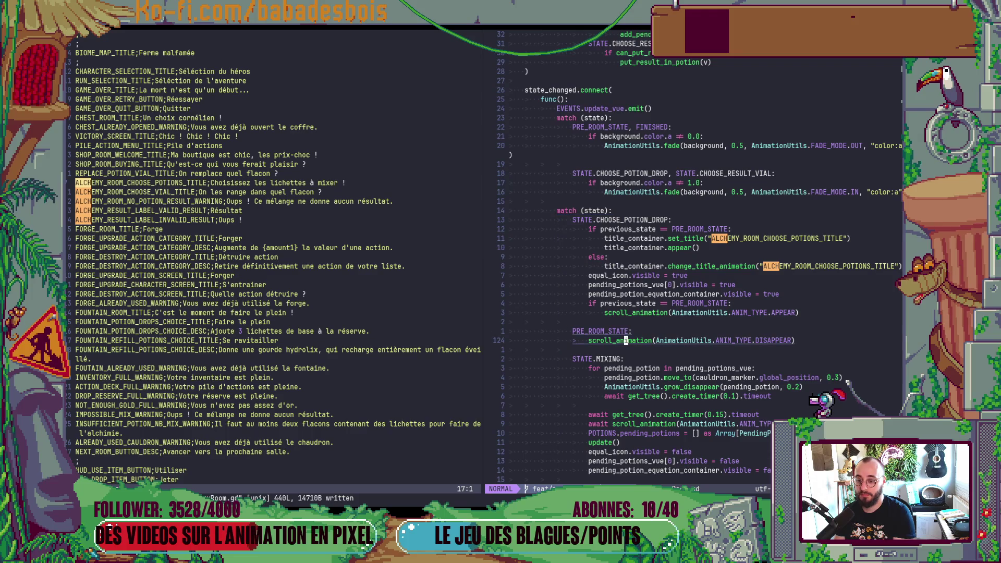
type("Oif stat")
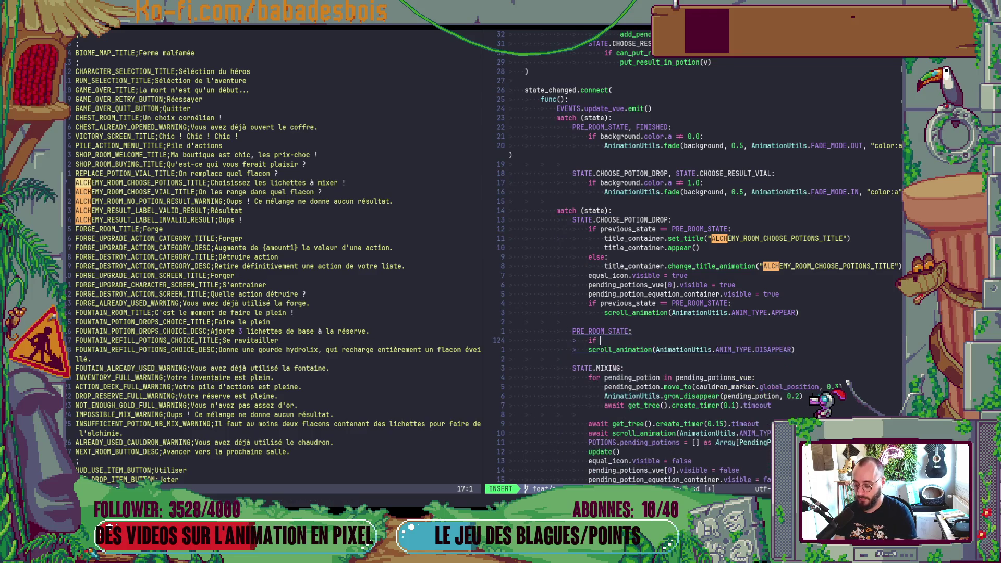
type("e 2=")
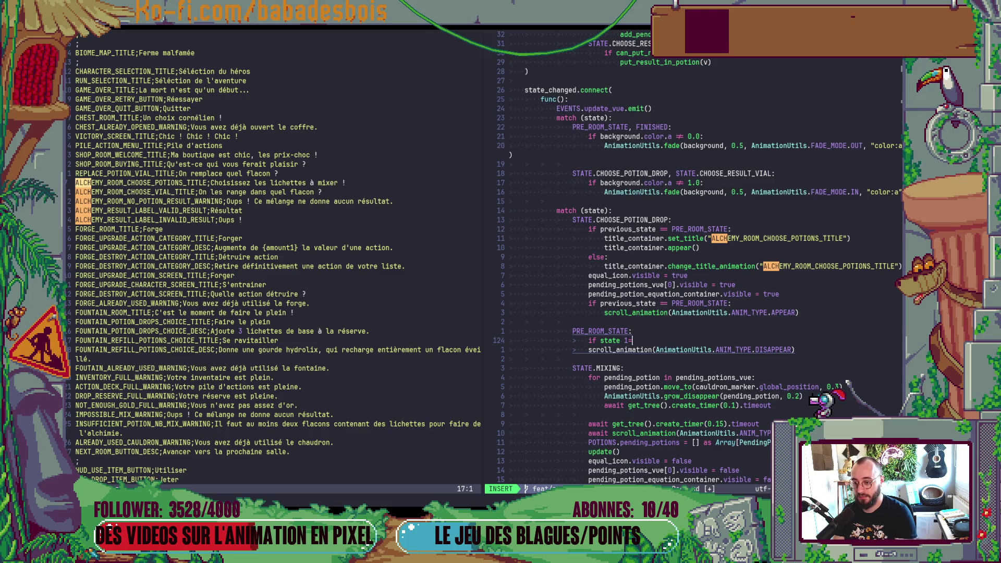
key("BackSpace")
key("BackSpace")
type("!=")
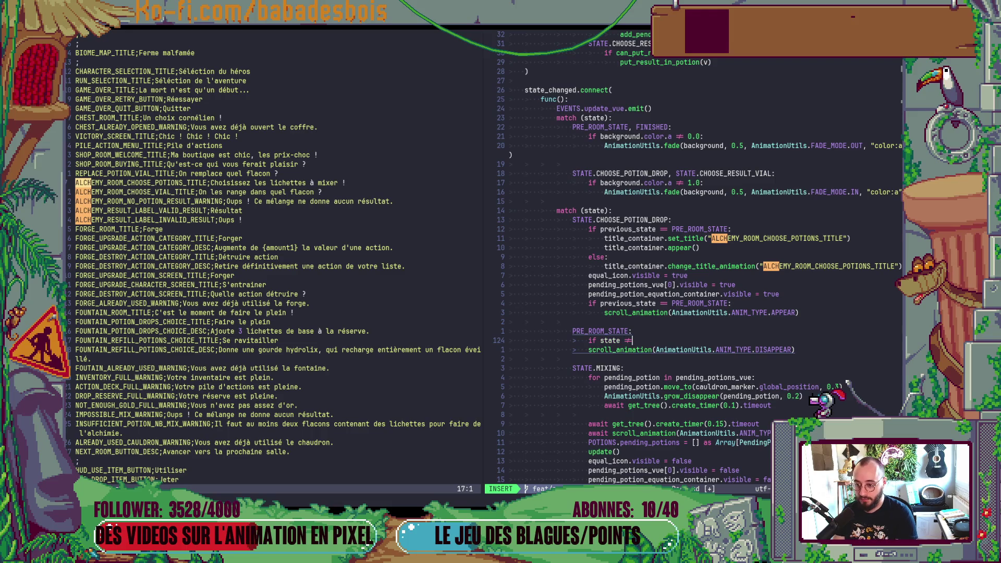
type(" AA")
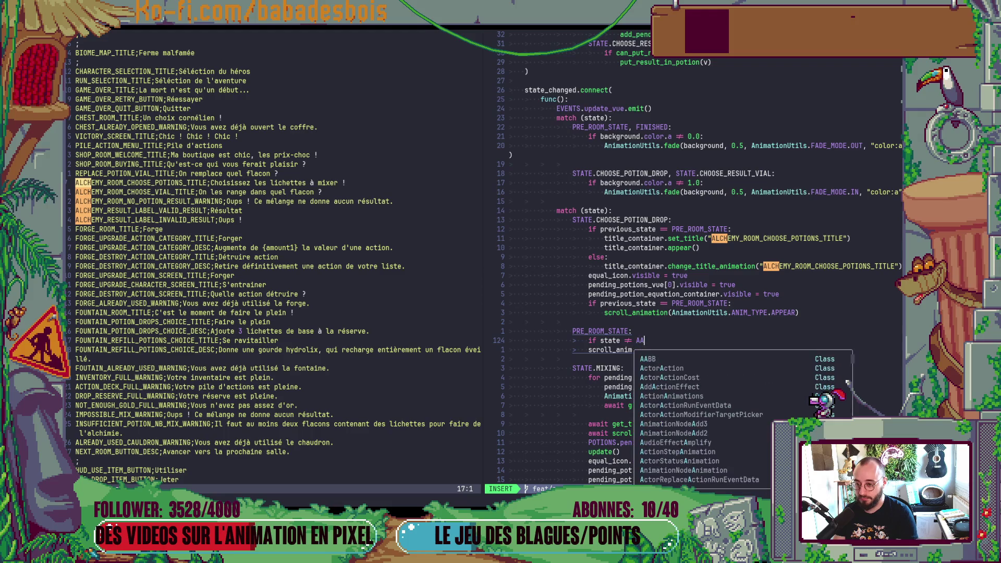
key("BackSpace")
key("BackSpace")
key("BackSpace")
type("== ")
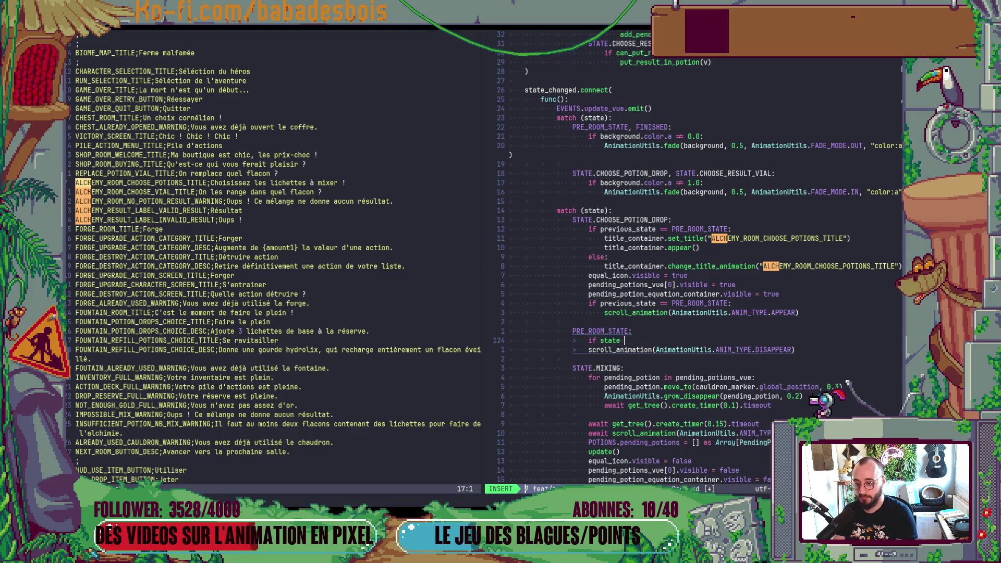
type("P")
key("Escape")
key("b")
key("b")
type("if previous_state")
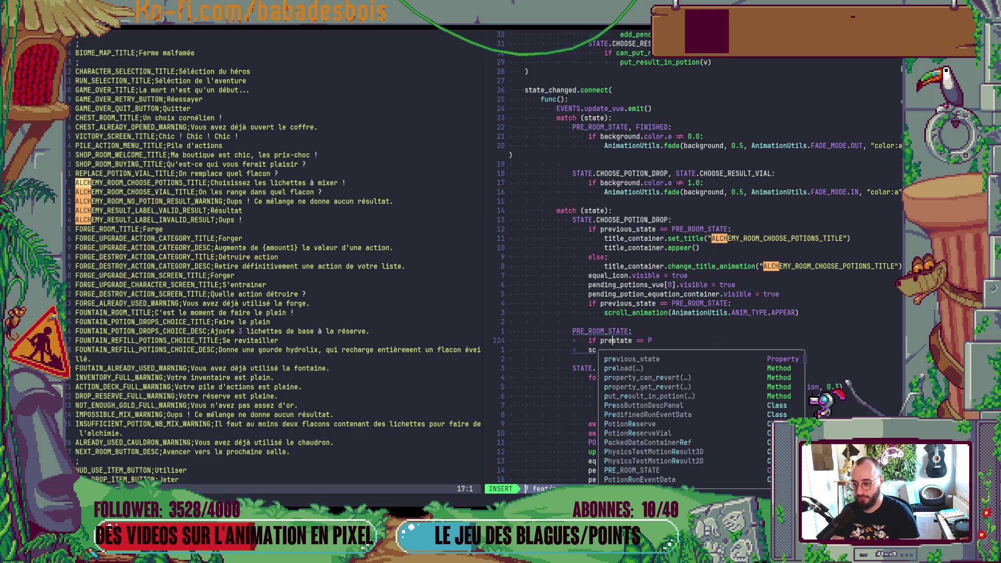
key("Escape")
key("l")
key("d")
key("e")
Complete the condition as 'if previous_state == STATE.CHOOSE_POTION_DROP:' with a new line below
key("A")
key("BackSpace")
type("STATE.")
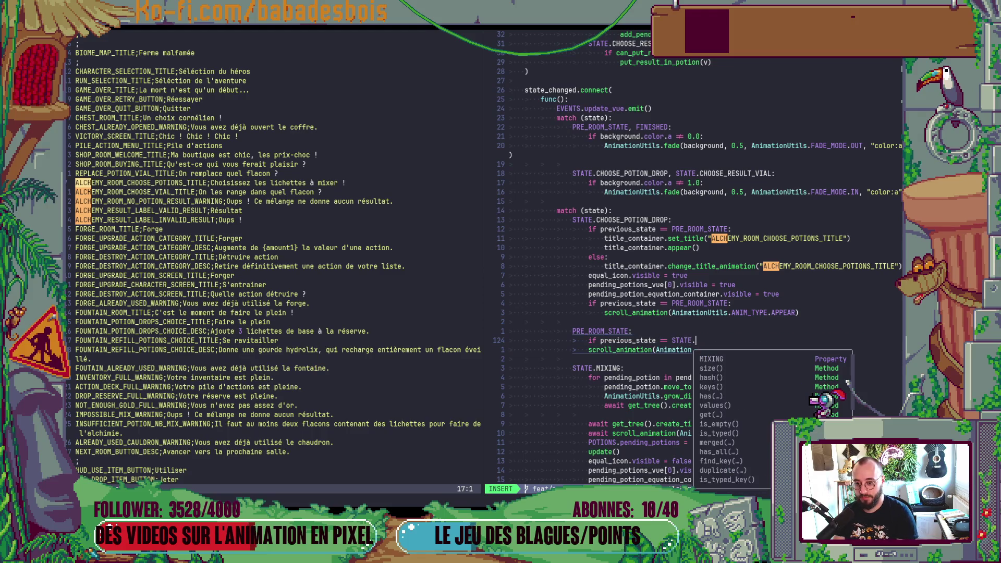
type("CHO")
key("Return")
key("Escape")
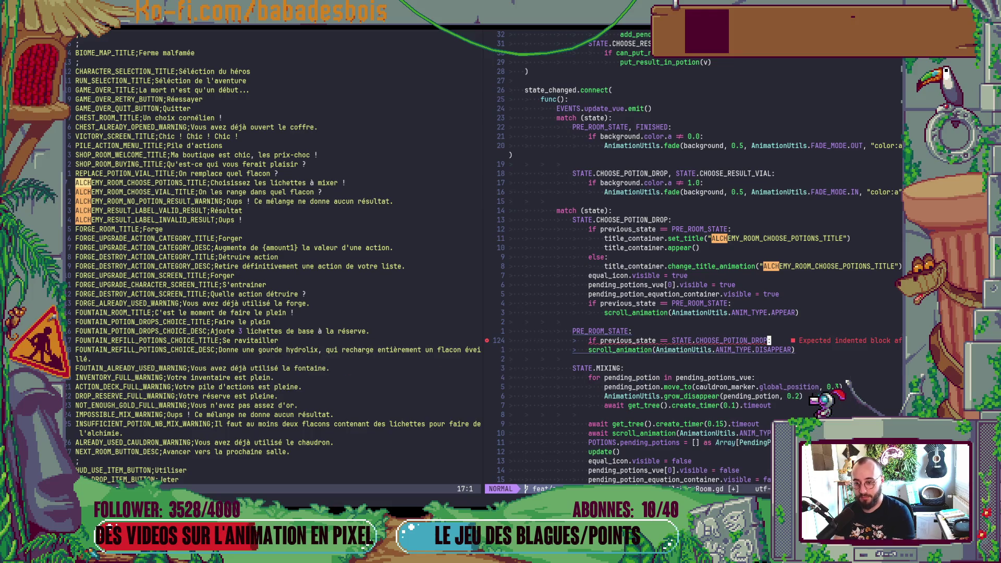
type("A:")
key("Return")
key("Escape")
Copy the title_container animation line from the potion-choice block and paste it under the new condition
left_click(606, 285)
key("k")
key("O")
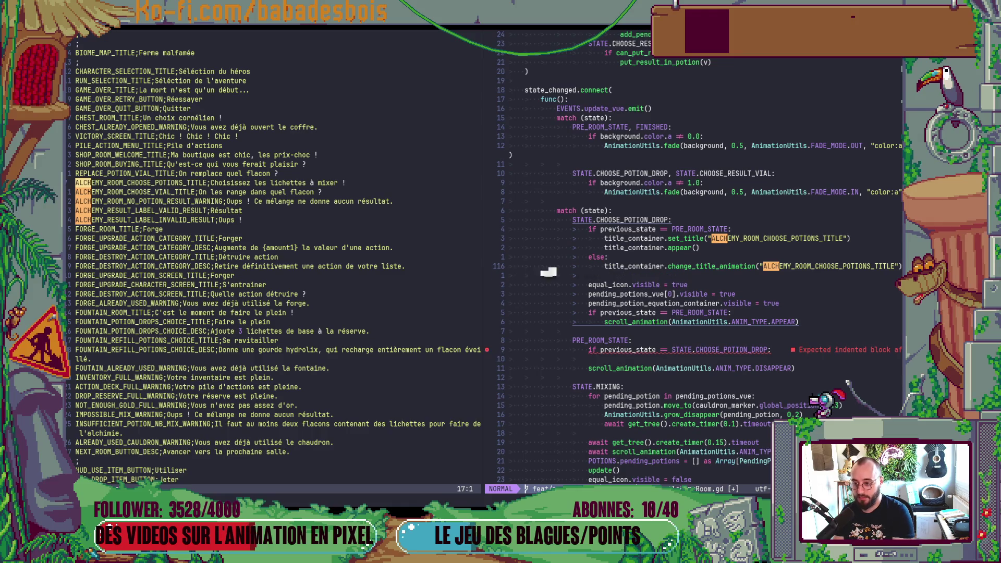
key("Escape")
key("k")
key("y")
key("y")
left_click(511, 359)
key("p")
key("k")
key("d")
key("d")
key("p")
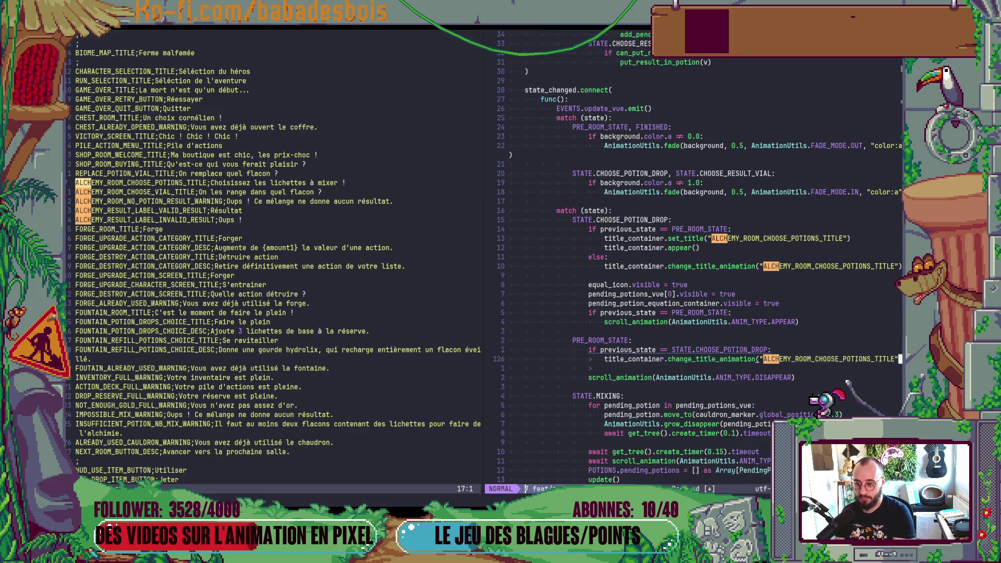
key("d")
key("d")
key("$")
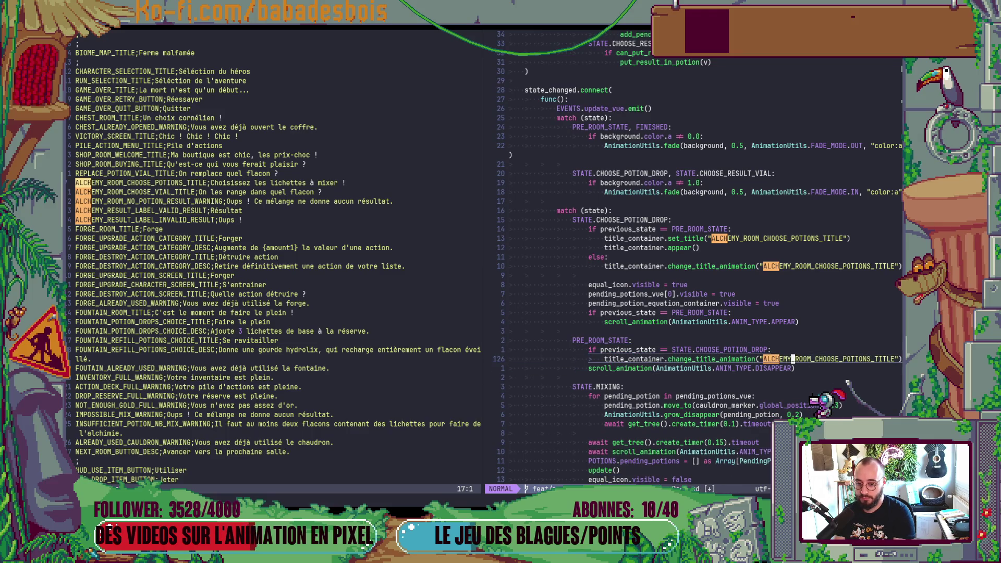
Change the pasted call to title_container.disappear()
key("k")
key("b")
key("b")
key("b")
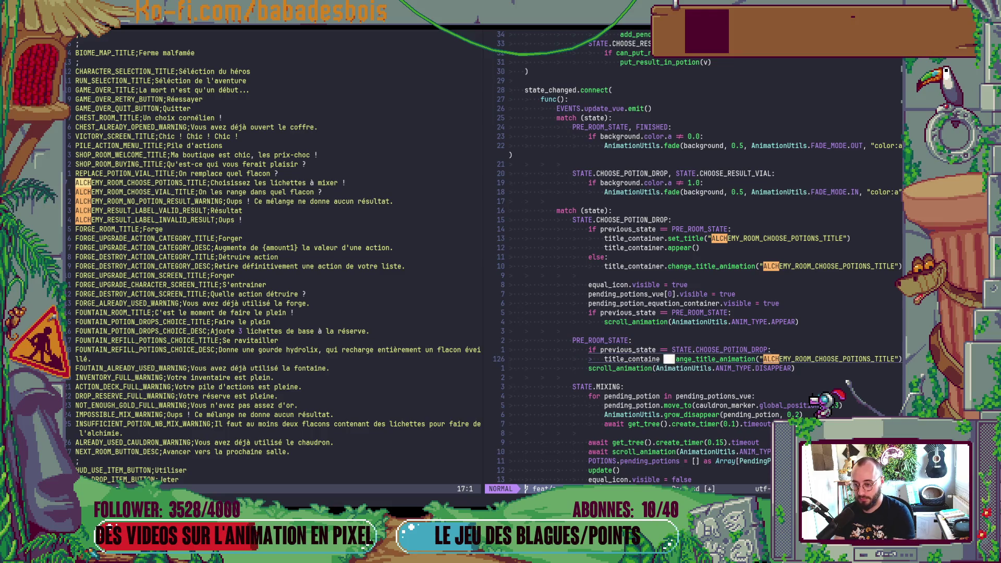
type("Cdisappear()")
key("Escape")
key("o")
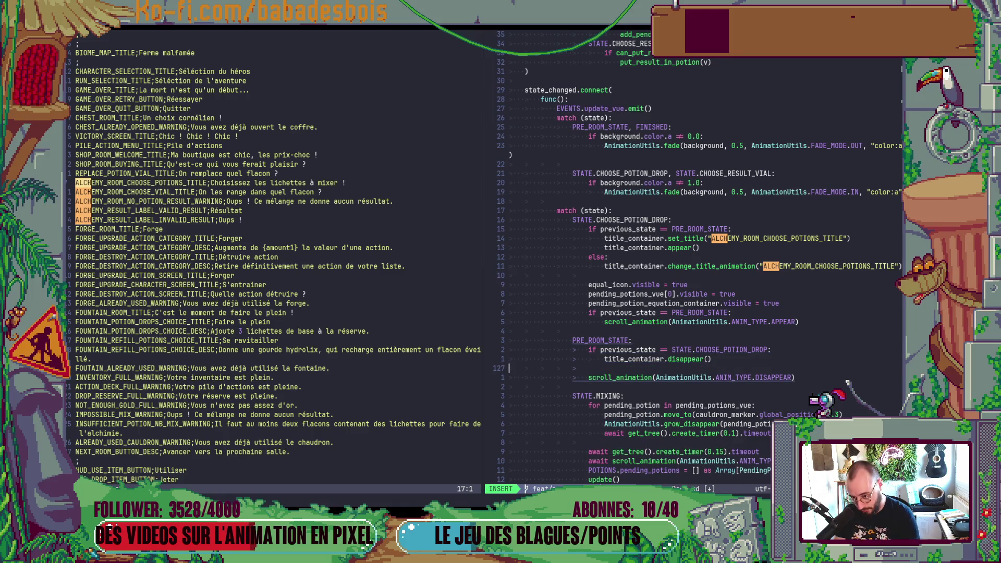
key("Escape")
Save AlchemyRoom.gd with :w
type(":w")
key("Return")
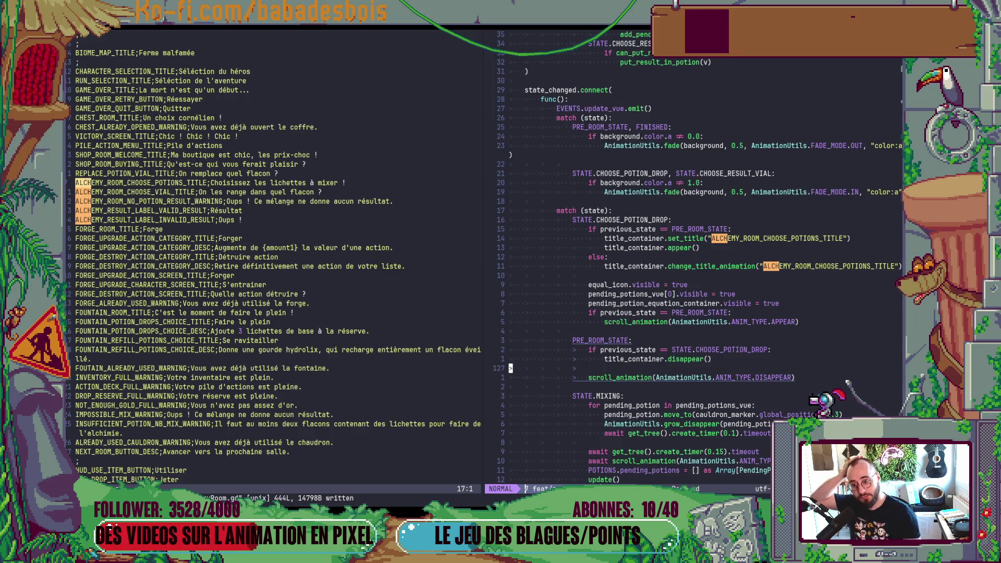
scroll(626, 312, "down", 3)
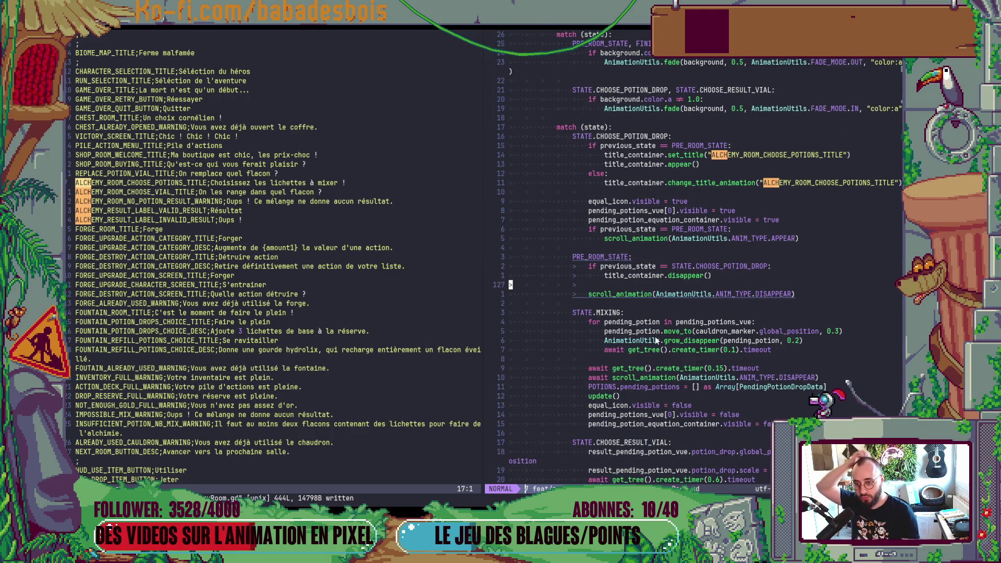
scroll(656, 339, "down", 5)
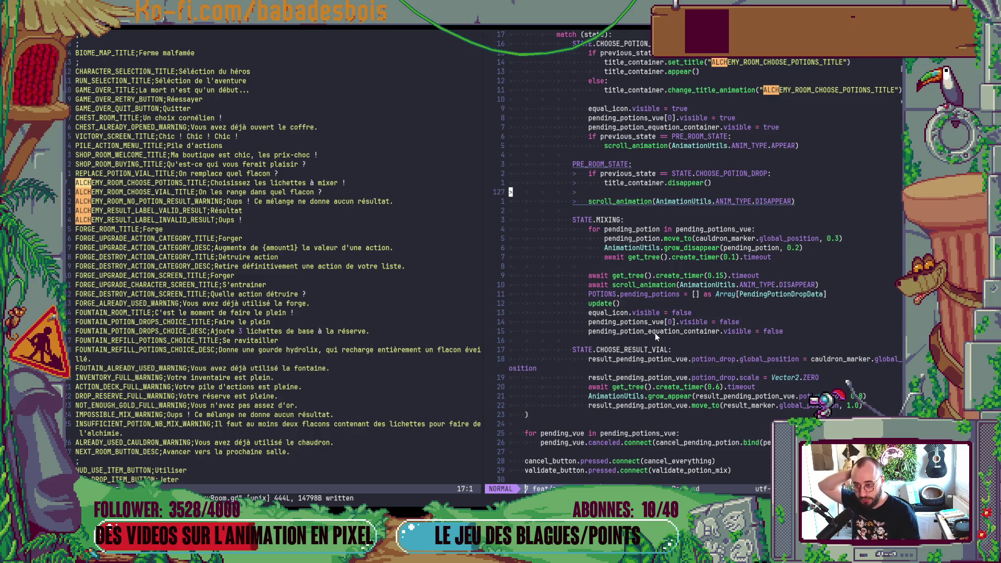
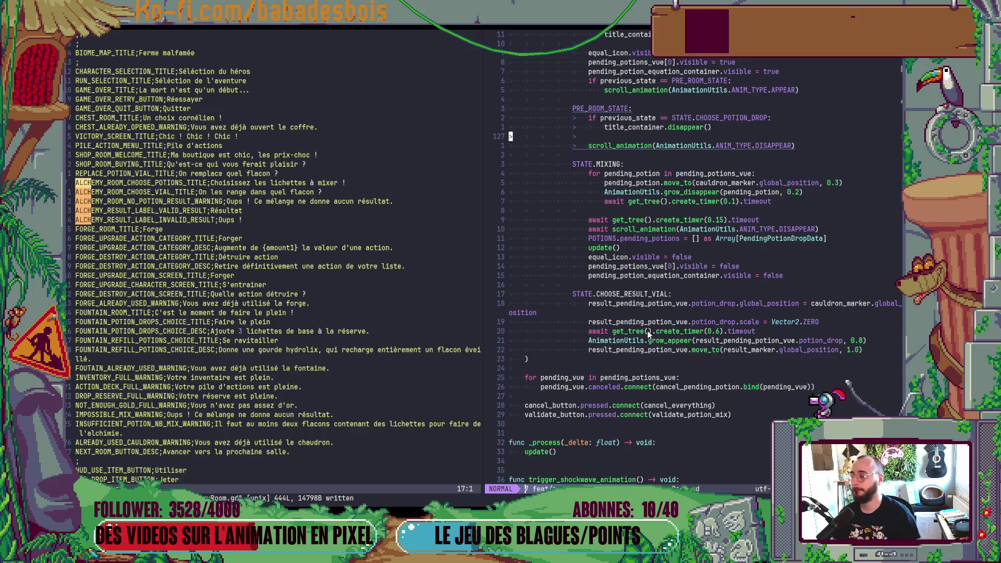
Collapse the biome's Steps list in the Godot Inspector for DemoRunData1
key("alt+Tab")
key("alt+Tab")
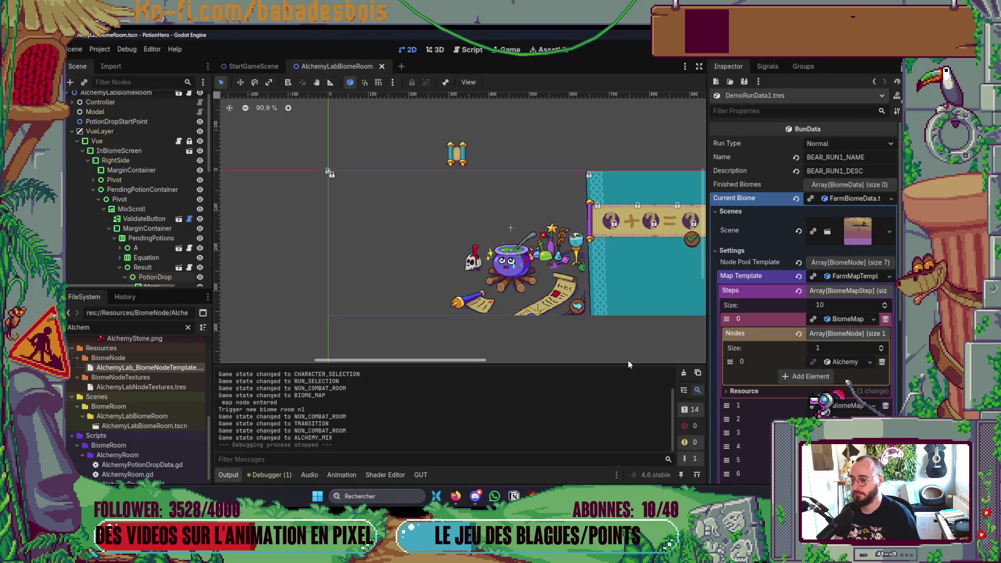
left_click(846, 289)
scroll(574, 229, "down", 2)
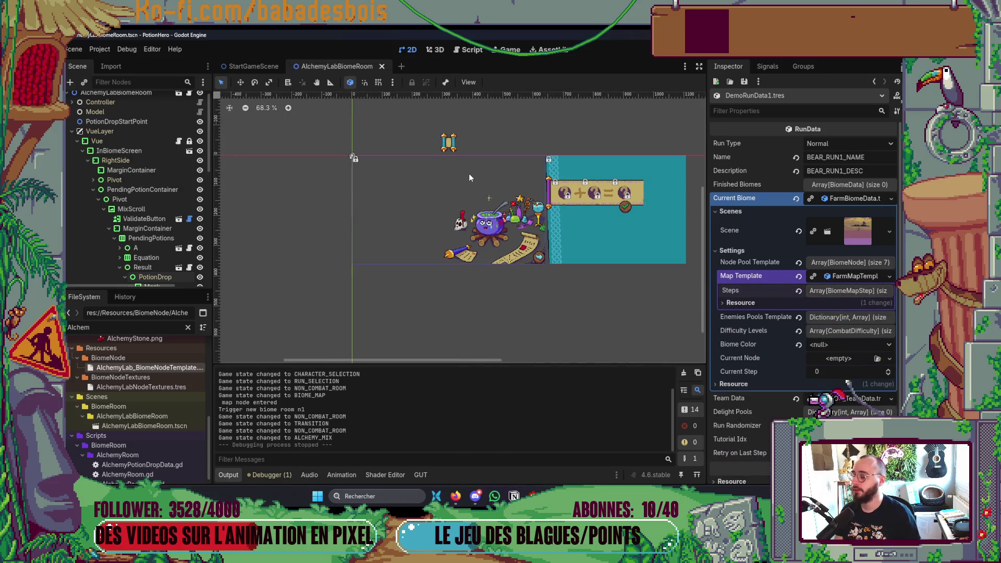
Pan the Miro board across the neighbouring mockups, then return to Godot and the code editor
key("alt+Tab")
key("alt+Tab")
mouse_move(592, 270)
left_mouse_down()
mouse_move(502, 248)
mouse_move(589, 277)
mouse_move(279, 324)
left_mouse_up()
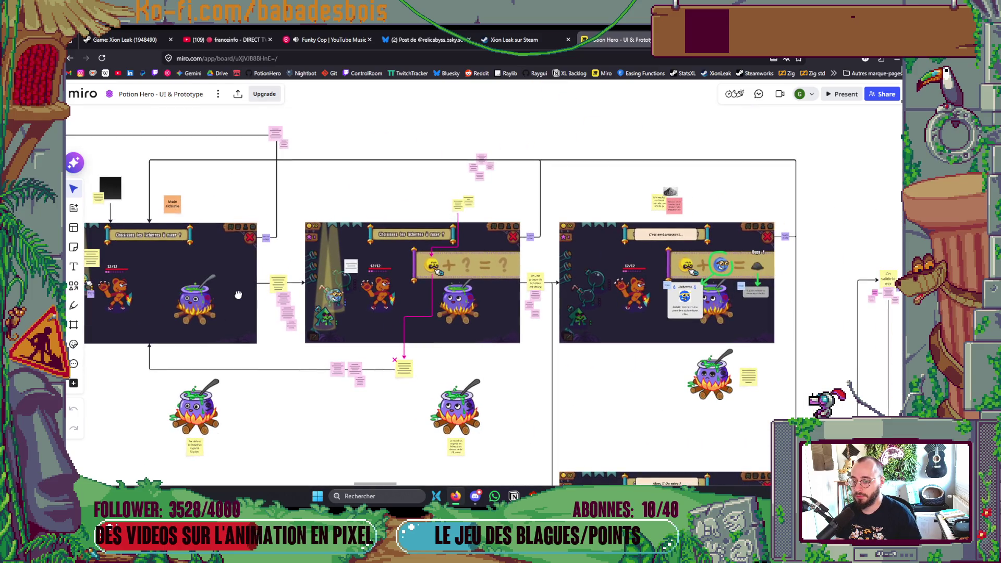
left_click_drag(491, 356, 418, 324)
key("alt+Tab")
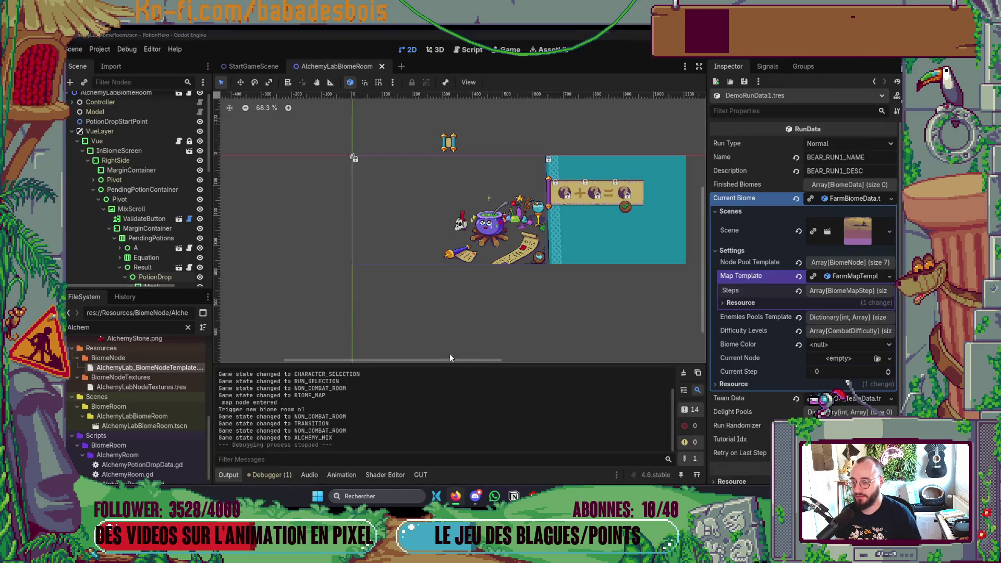
key("alt+Tab")
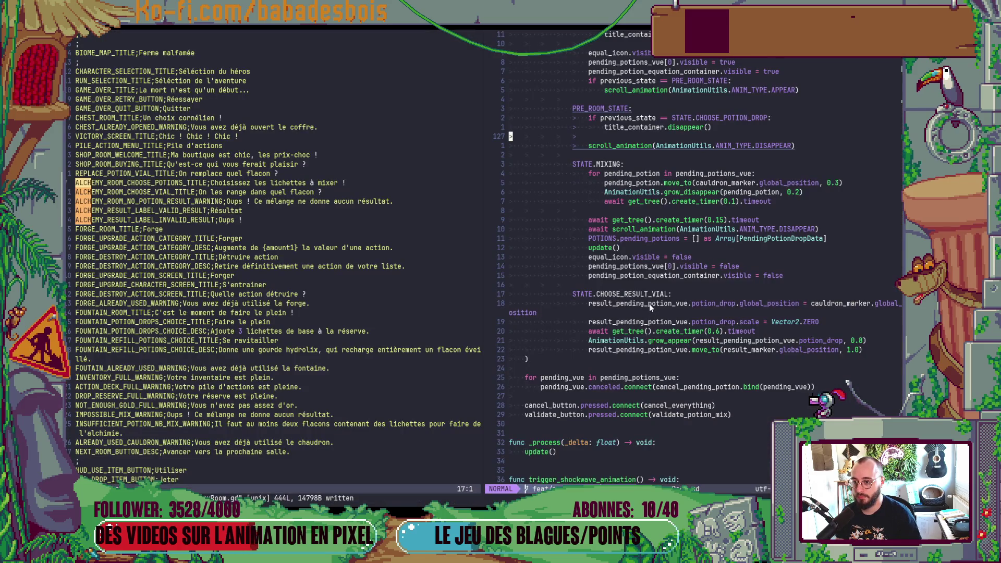
Scroll up the script, then review the potion-mixing mockups on the Miro board
scroll(649, 304, "up", 3)
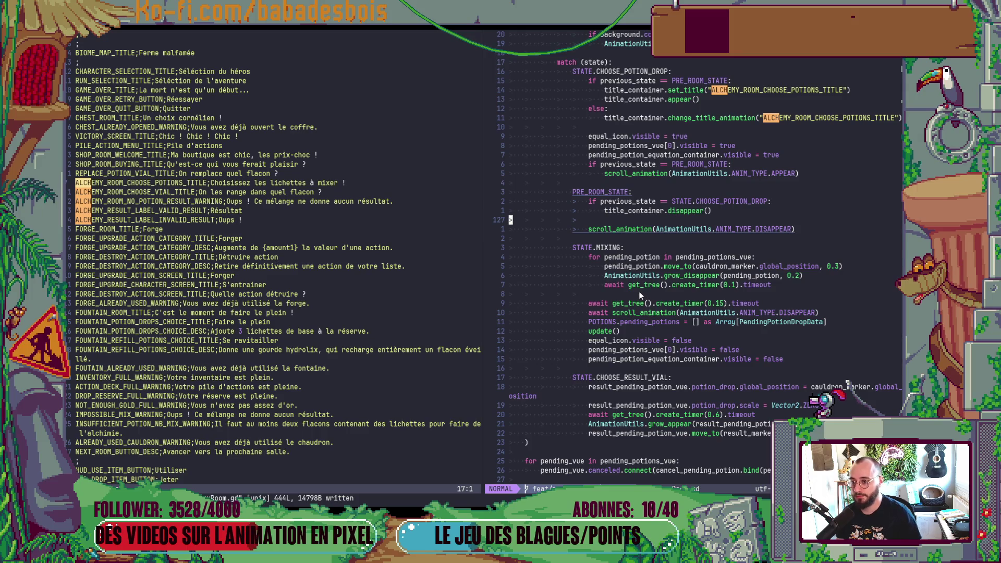
key("alt+Tab")
key("alt+Tab")
key("Tab")
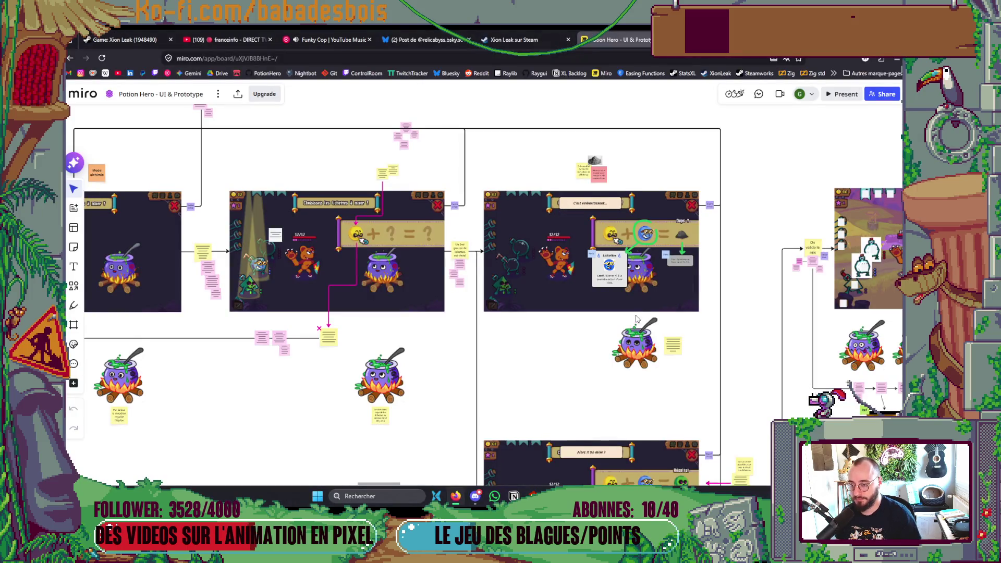
scroll(626, 276, "down", 3)
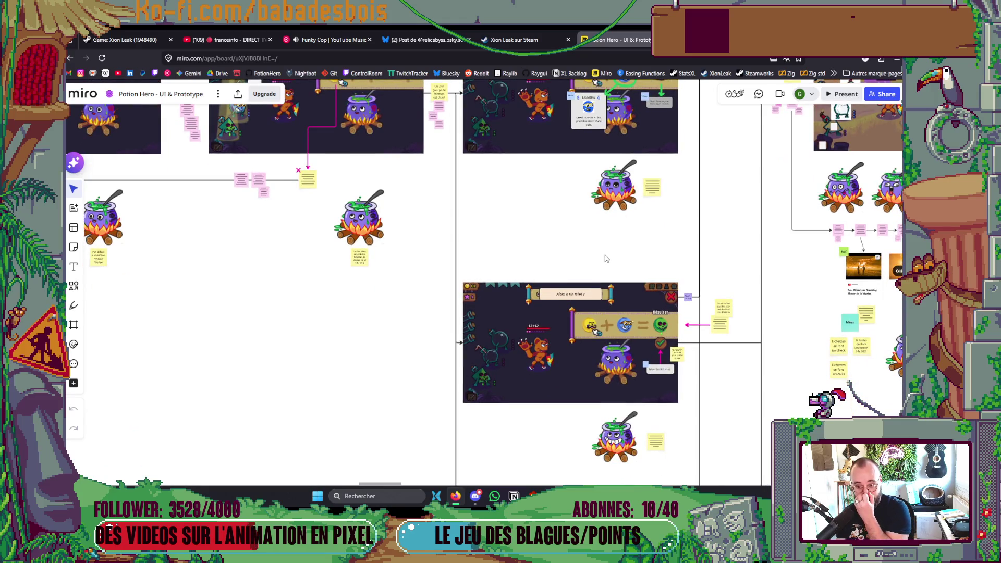
scroll(578, 250, "down", 2)
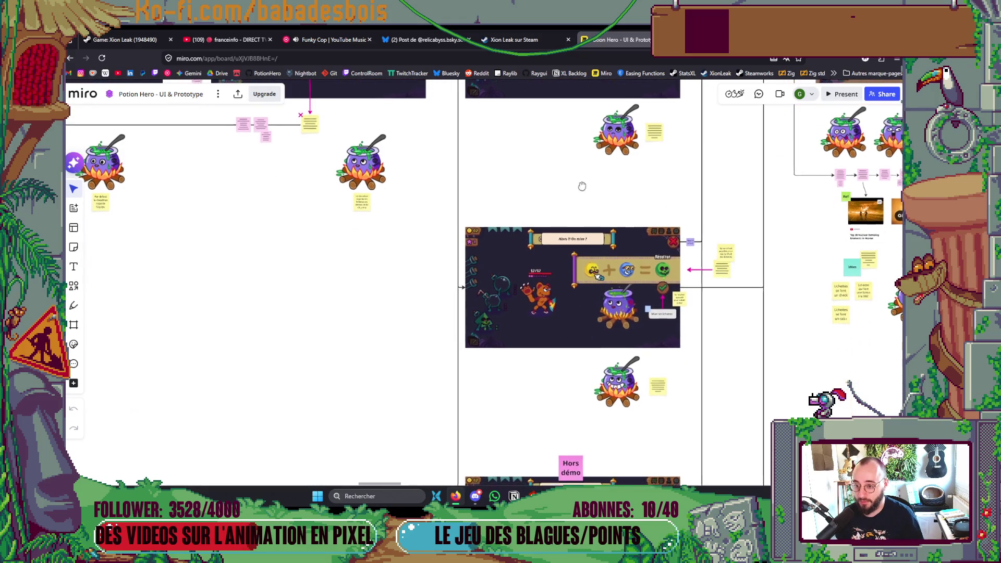
scroll(570, 258, "up", 2)
scroll(570, 258, "down", 5)
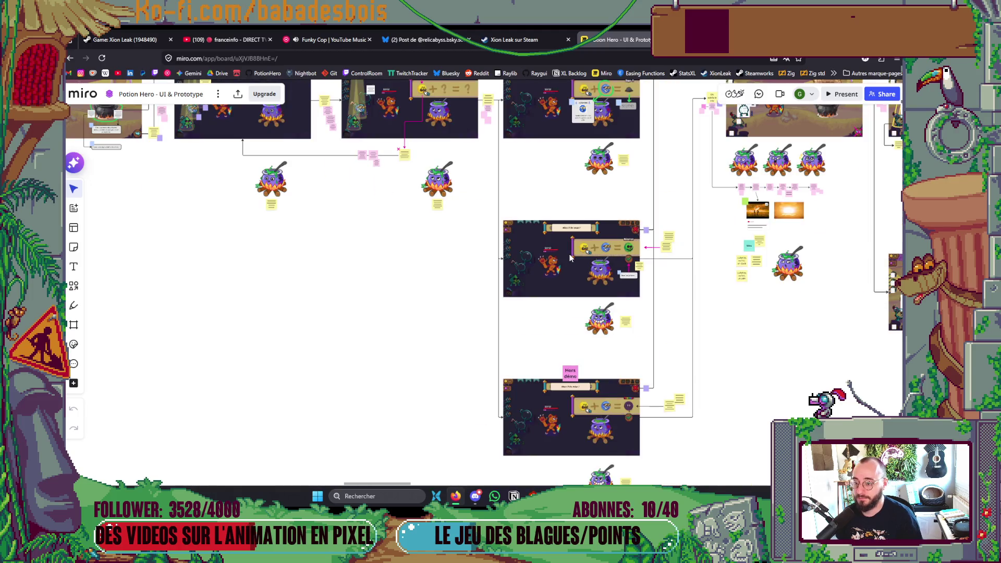
key("alt+Tab")
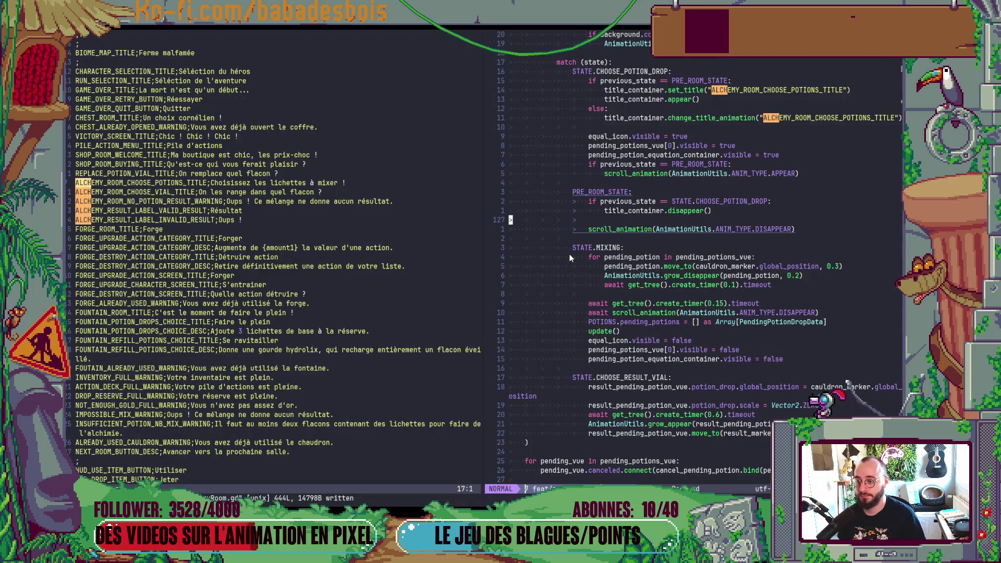
Scroll through AlchemyRoom.gd to review its state-handling code
scroll(570, 254, "down", 5)
scroll(582, 265, "up", 15)
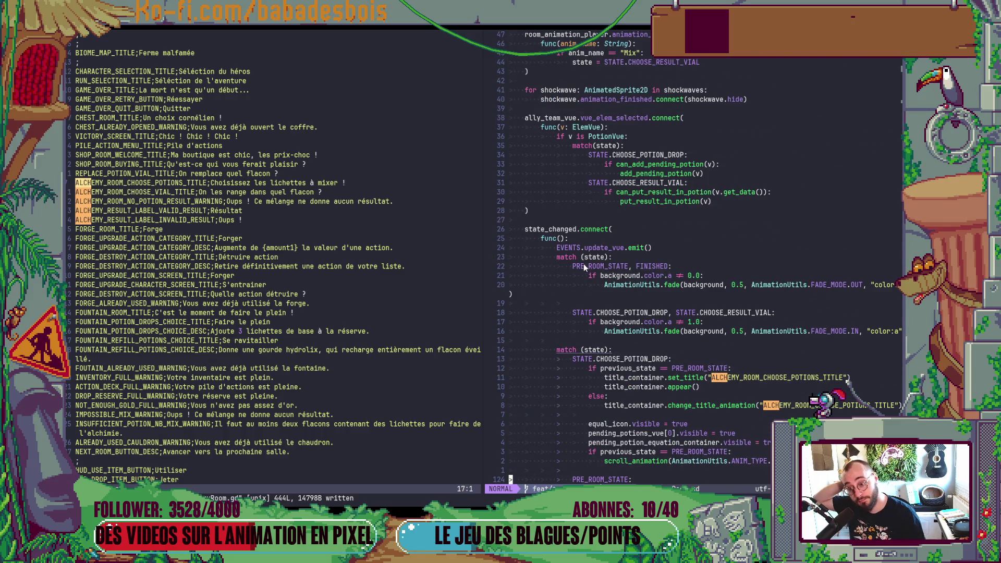
scroll(586, 264, "down", 4)
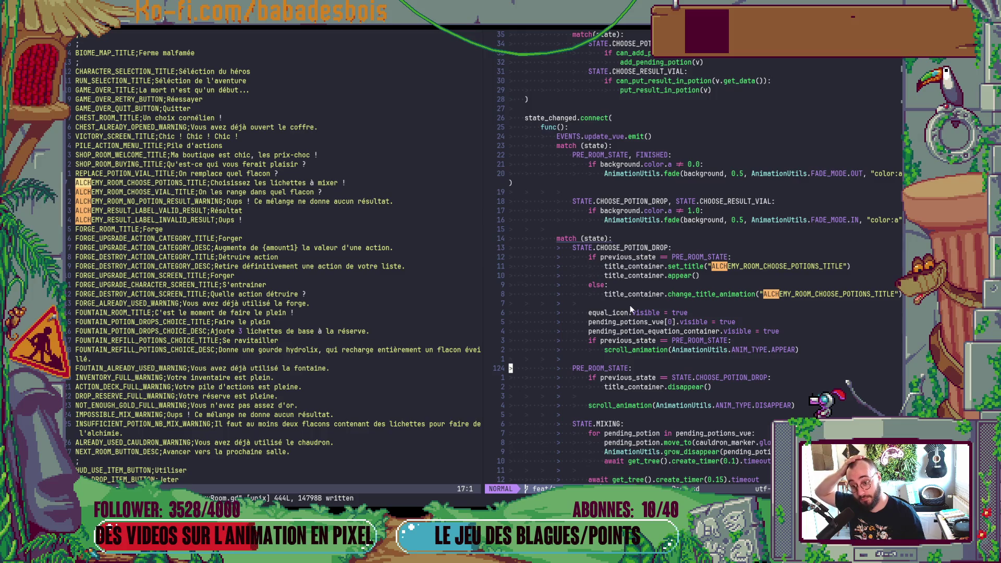
scroll(631, 307, "down", 18)
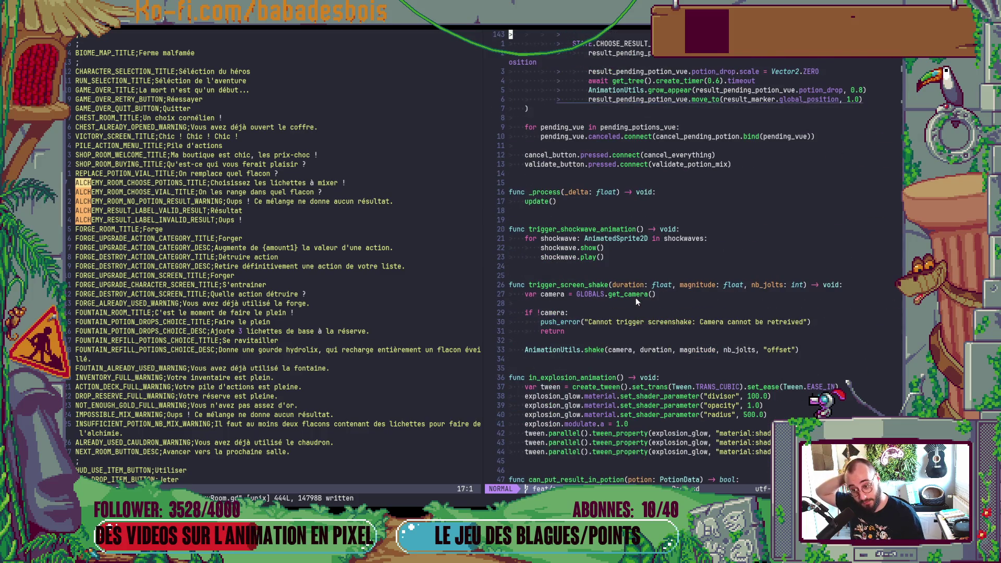
scroll(636, 300, "down", 8)
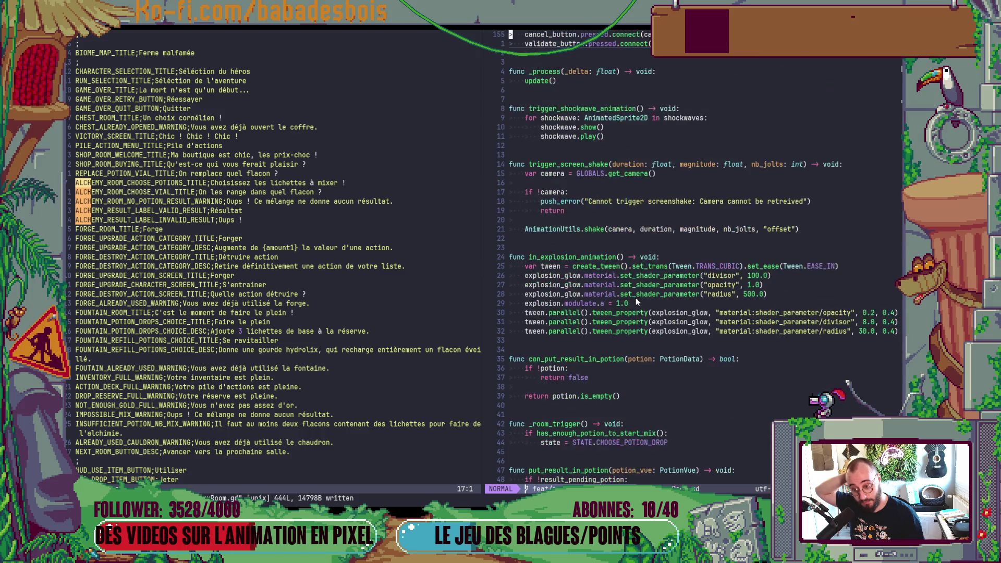
scroll(636, 298, "up", 20)
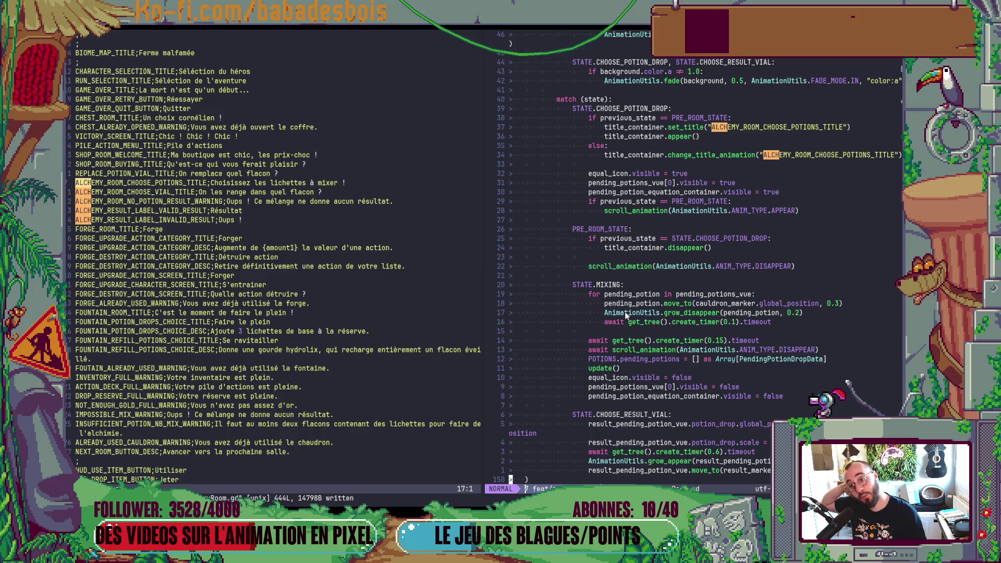
scroll(616, 324, "down", 13)
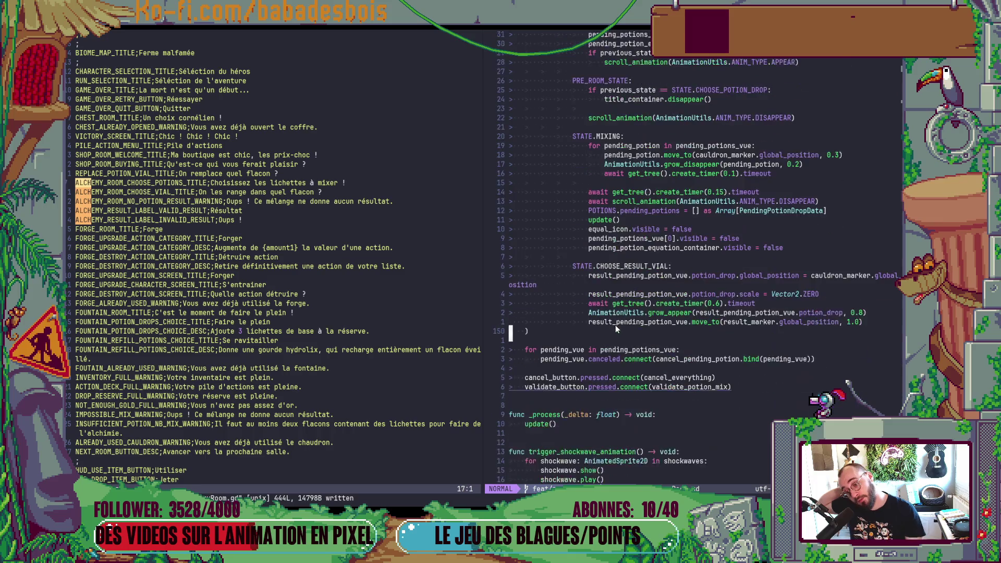
scroll(606, 313, "down", 20)
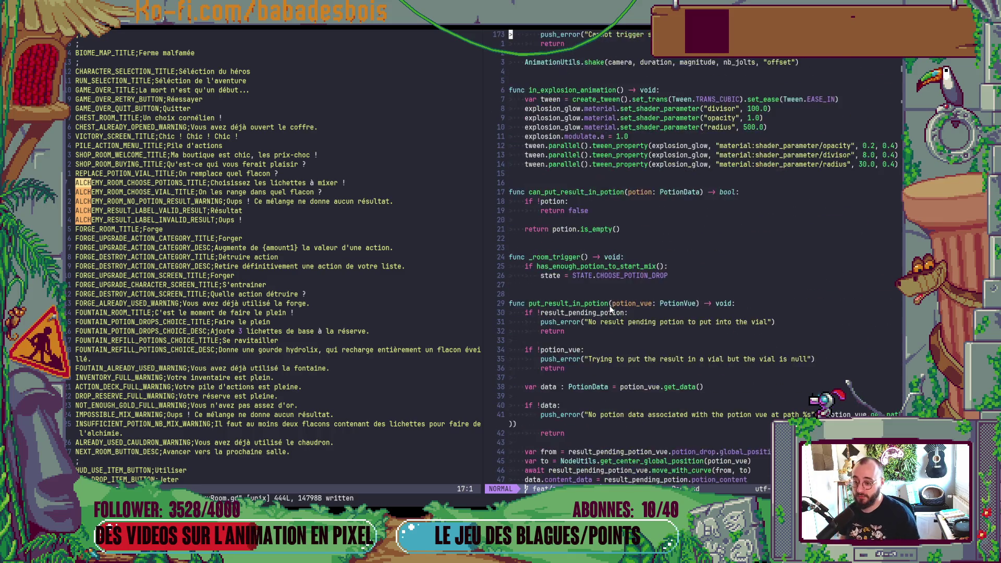
scroll(603, 307, "down", 11)
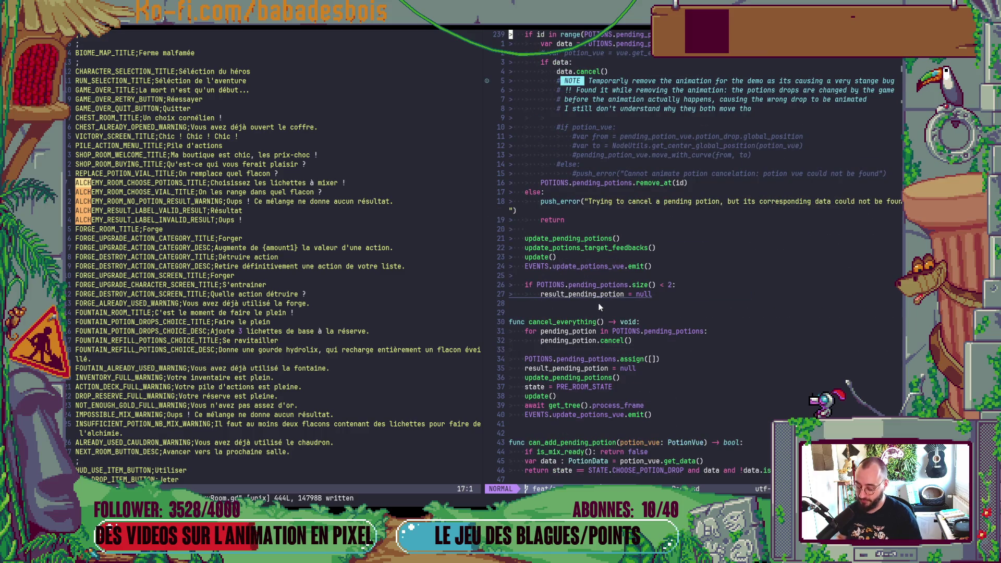
scroll(608, 302, "up", 20)
scroll(606, 255, "up", 20)
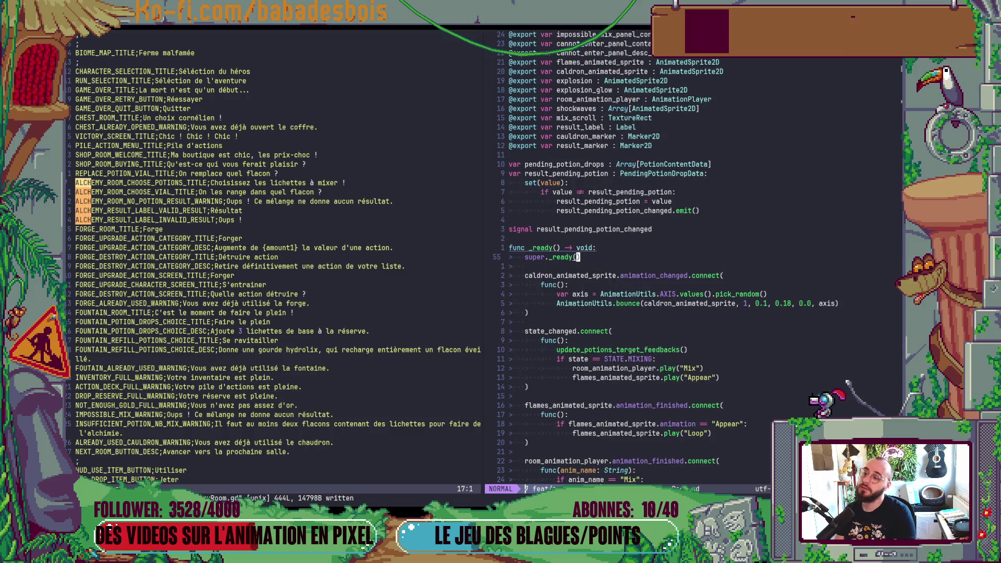
Jump to the update() function and place the cursor on the result_label.text line
key("ctrl+o")
key("ctrl+o")
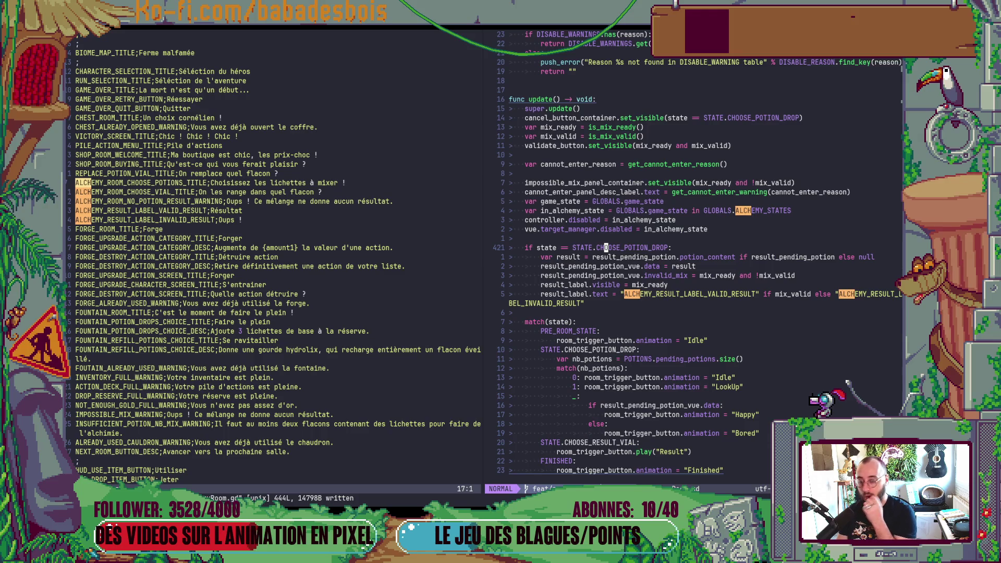
key("k")
key("k")
key("k")
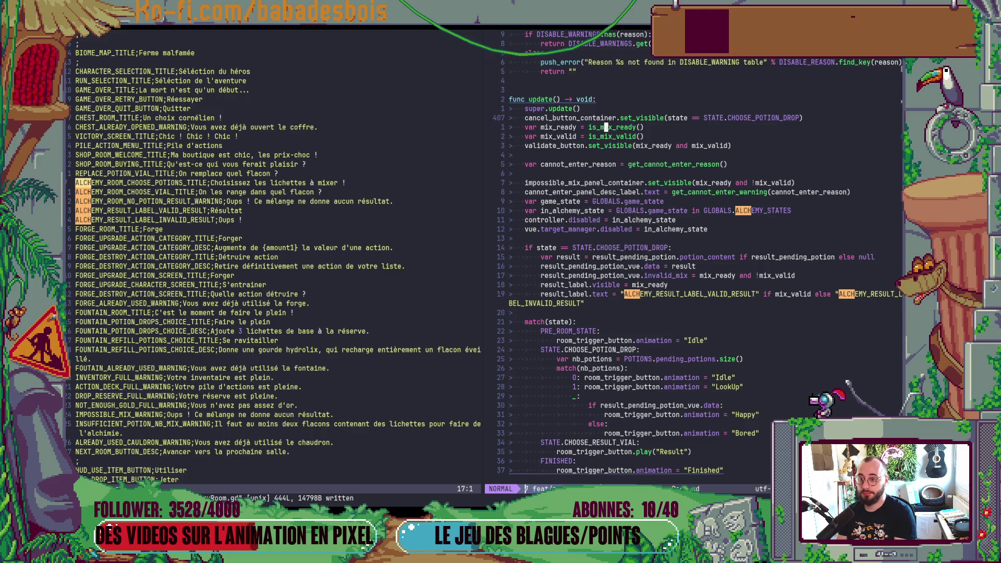
key("braceright")
left_click(605, 146)
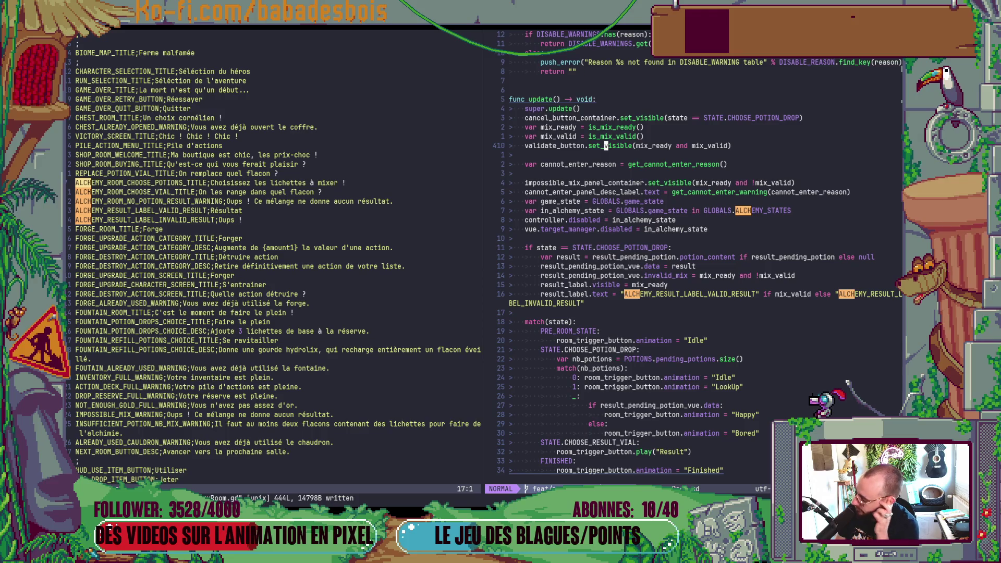
left_click(647, 296)
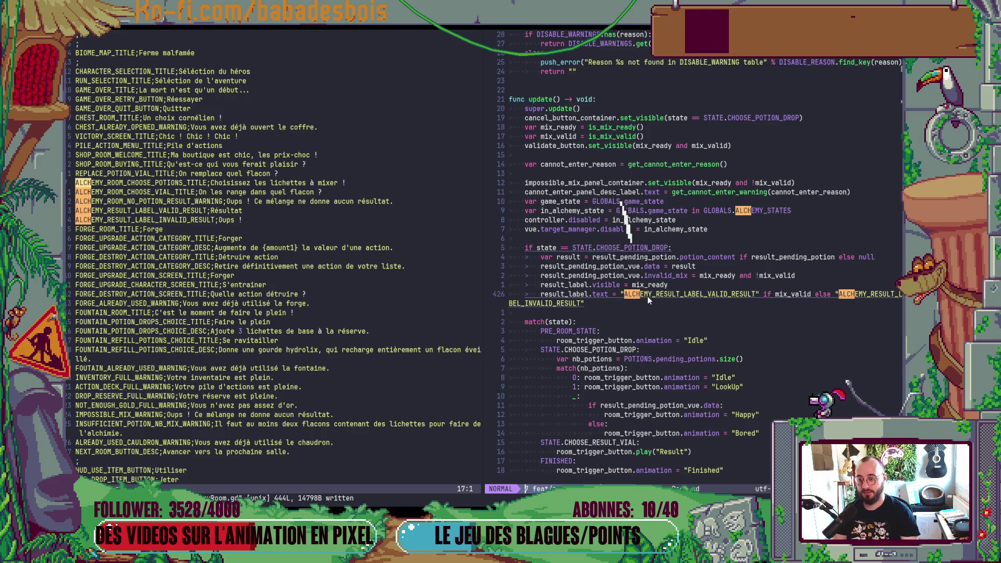
Add a title variable line with empty quotes below the result label line
key("o")
type("var t")
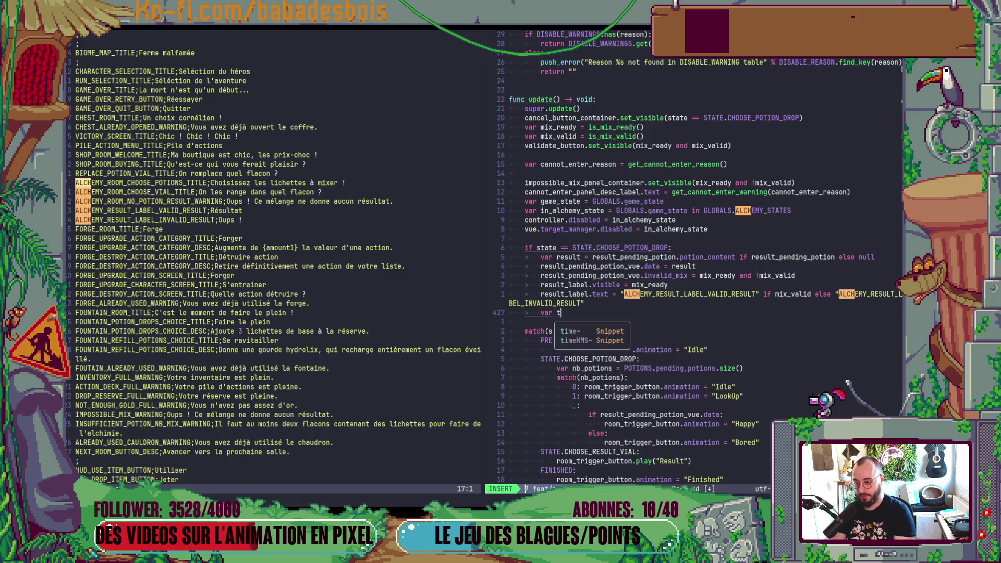
type("itle = \"")
key("Escape")
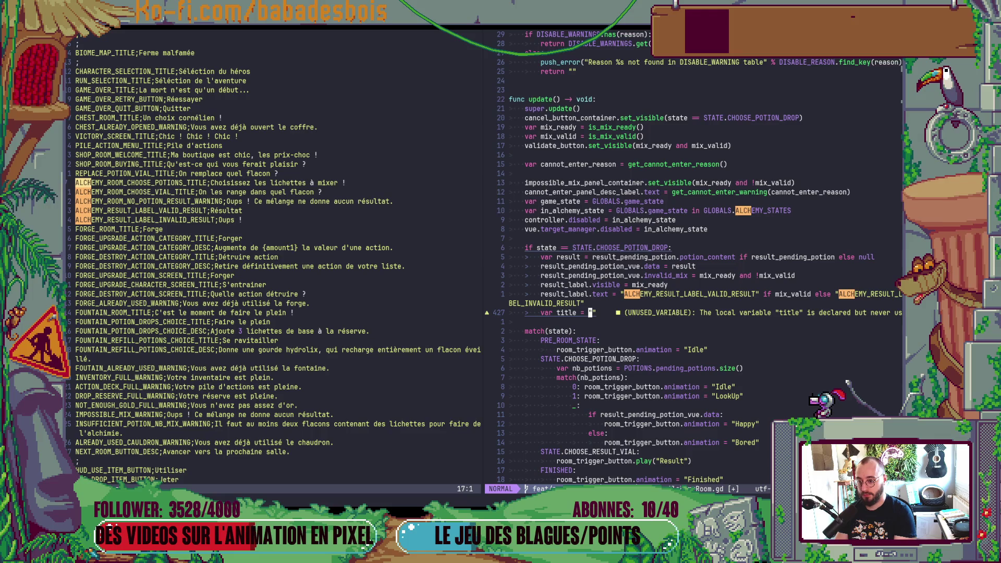
key("shift+c")
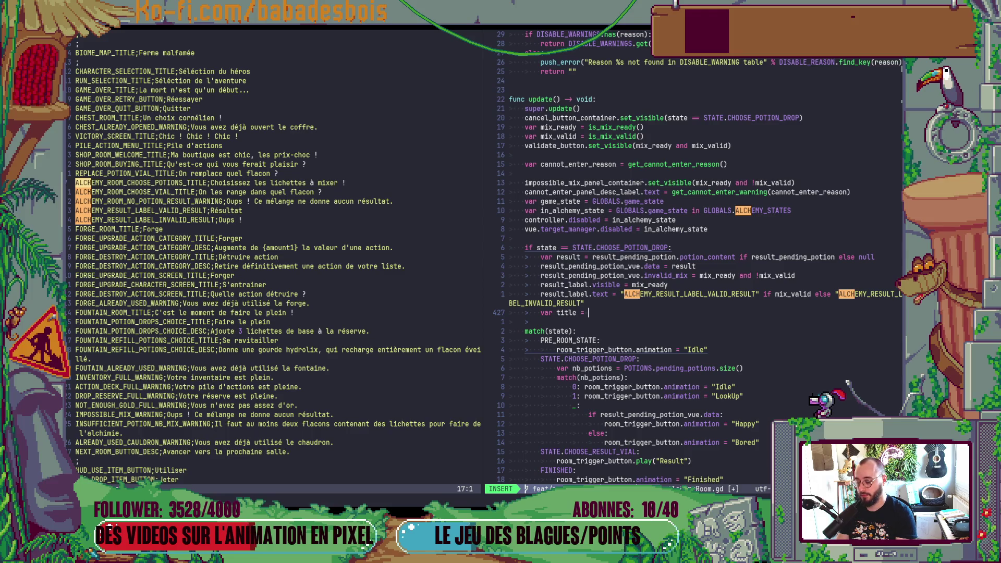
type("\"\"")
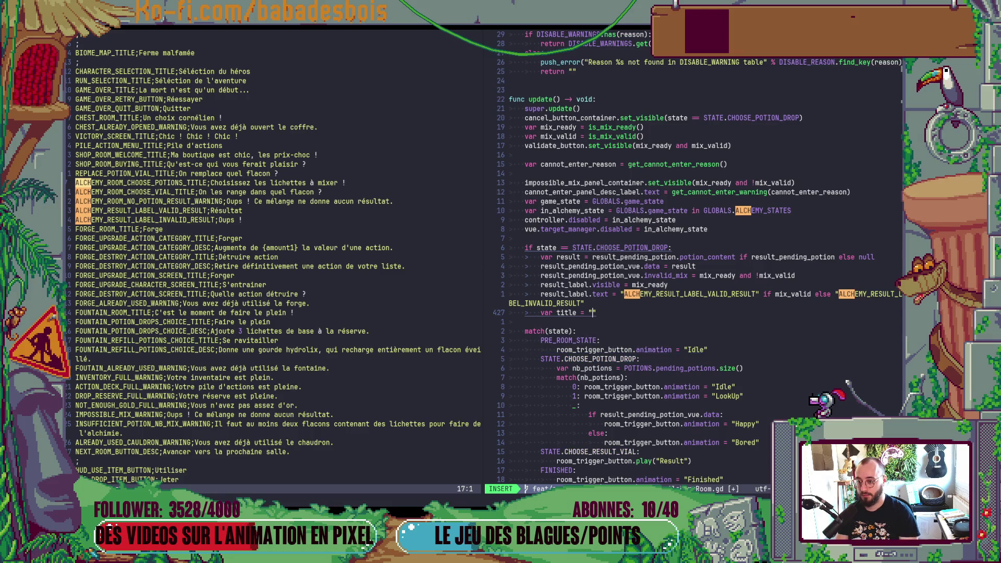
key("Escape")
Paste the ALCHEMY_ROOM_CHOOSE_POTIONS_TITLE key from the translations into the quotes and save
key("ctrl+w")
key("h")
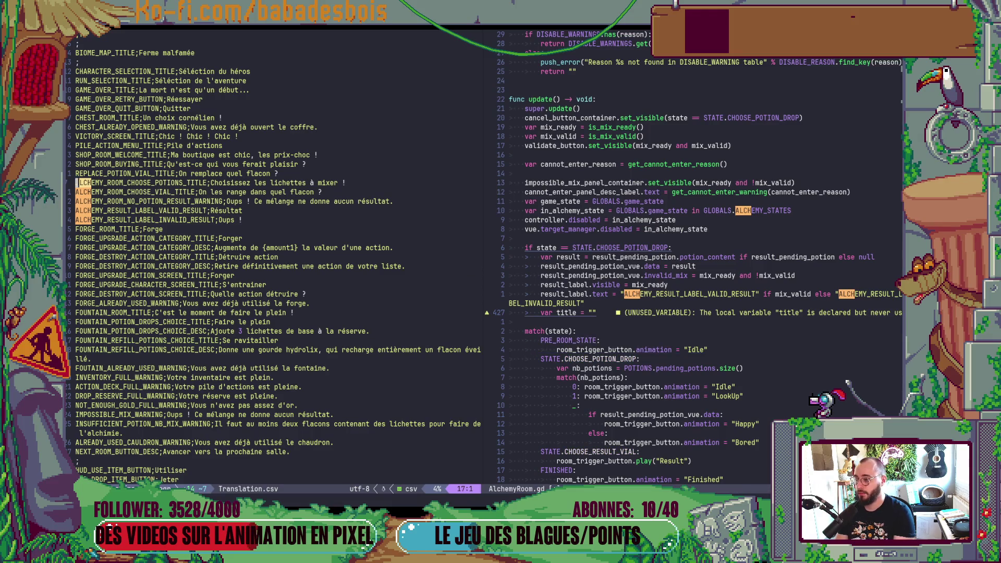
key("y")
key("i")
key("w")
key("ctrl+w")
key("l")
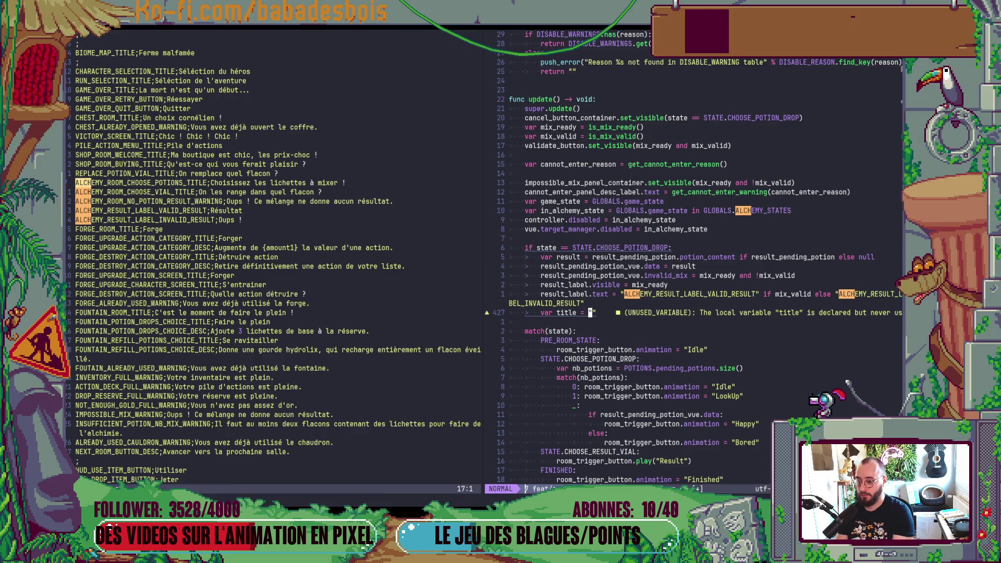
type("P")
type(":w")
key("Return")
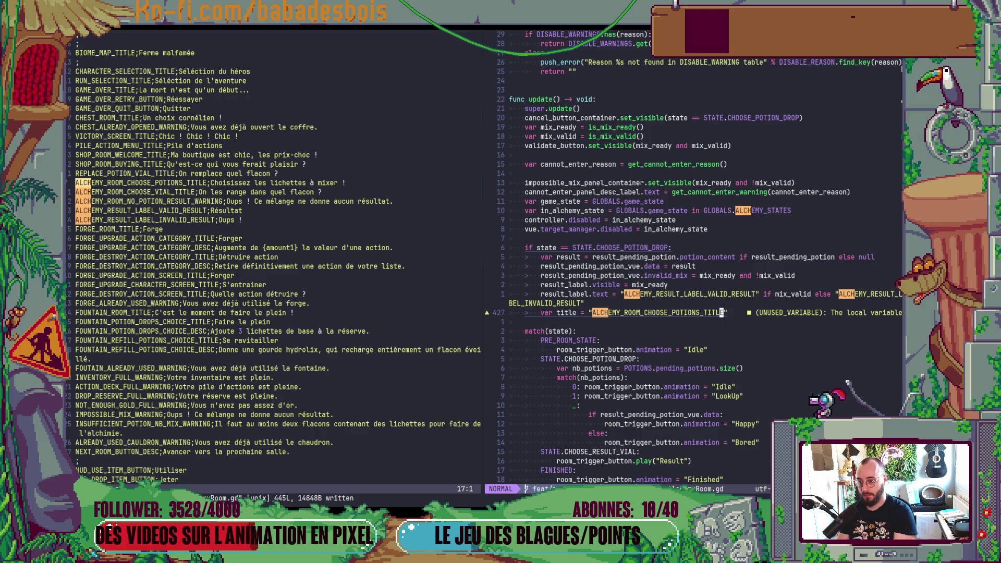
Rewrite the line as an if mix_ready: block starting var title = "
key("c")
key("c")
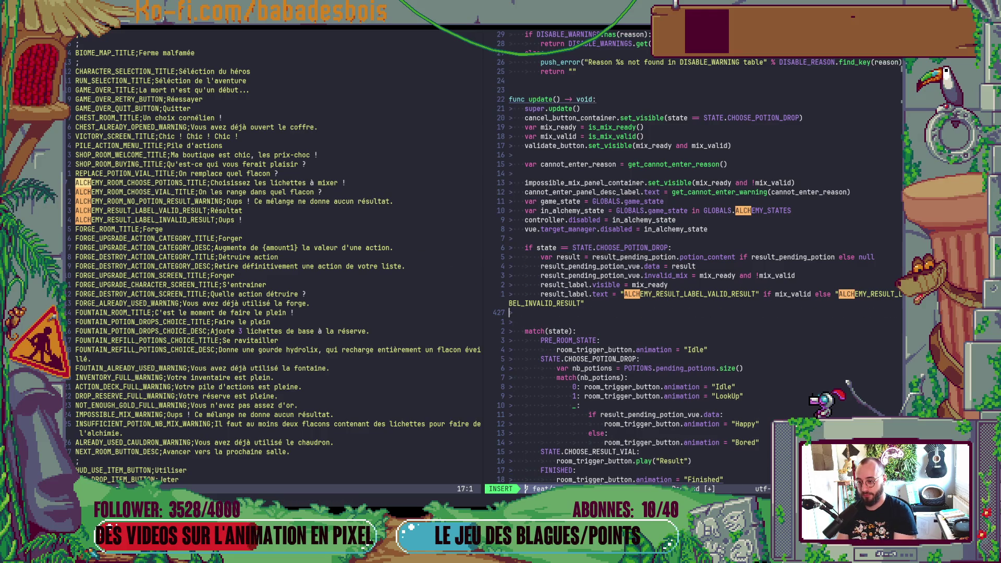
type("if mix")
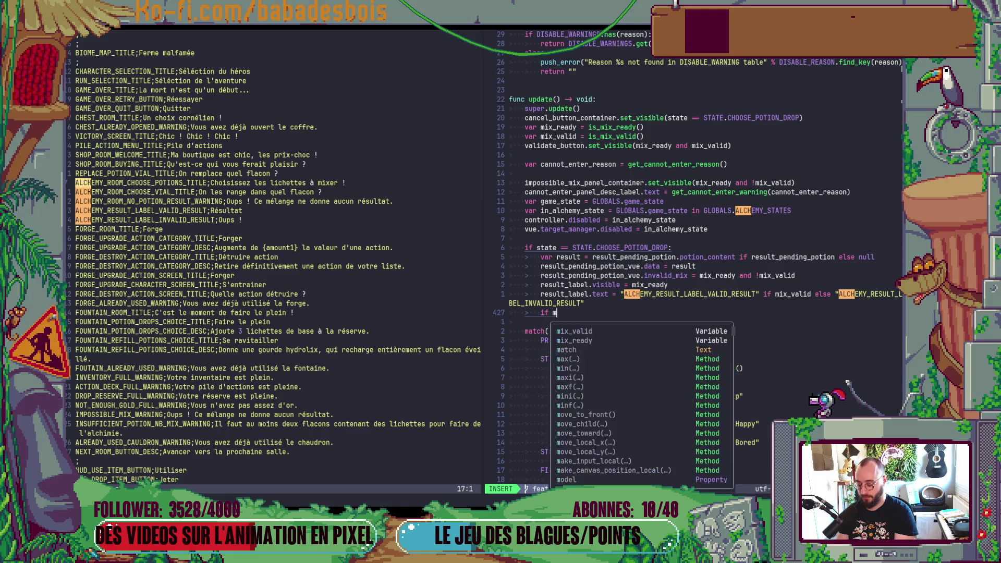
key("Tab")
key("Tab")
type(":")
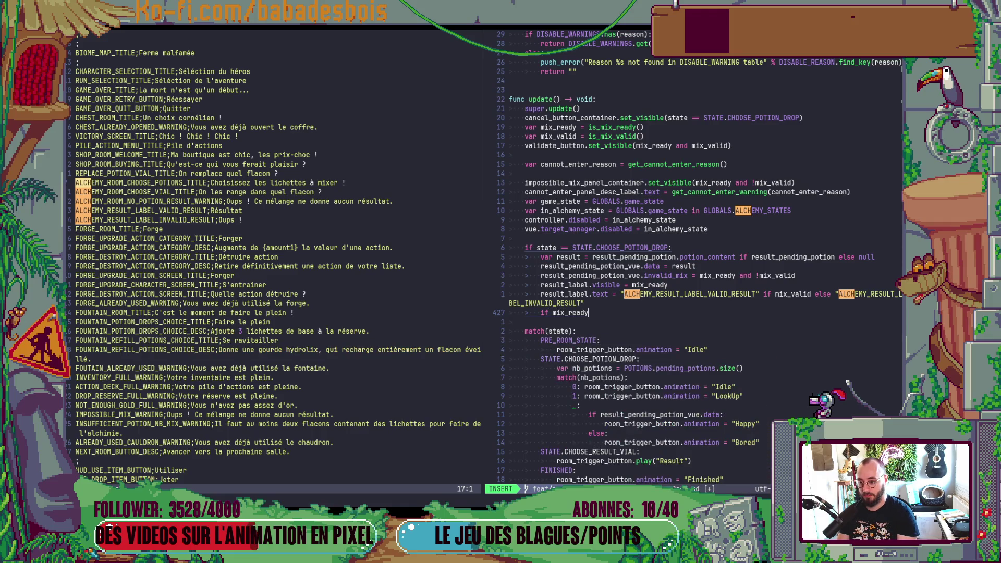
key("Return")
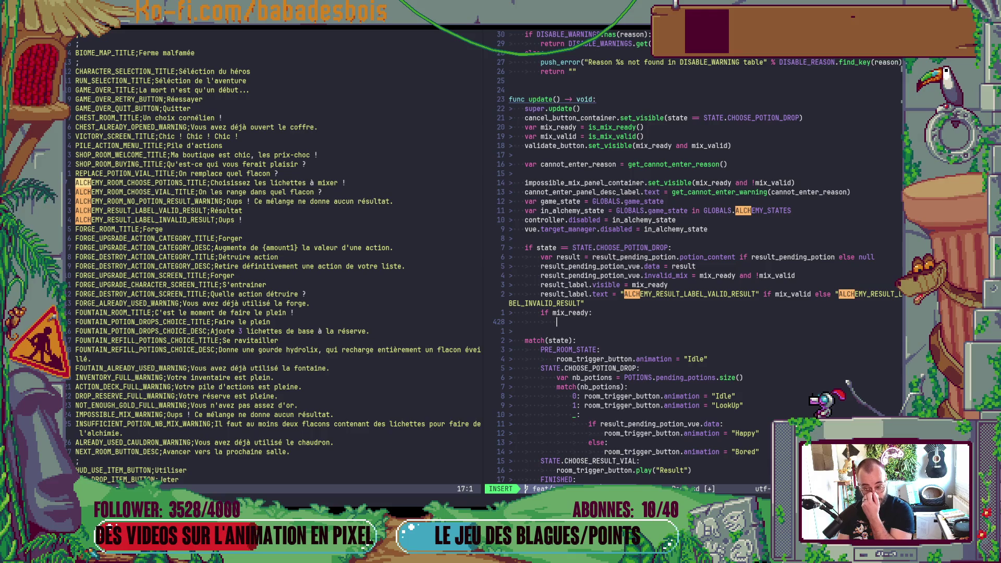
type("var title = \"")
key("Escape")
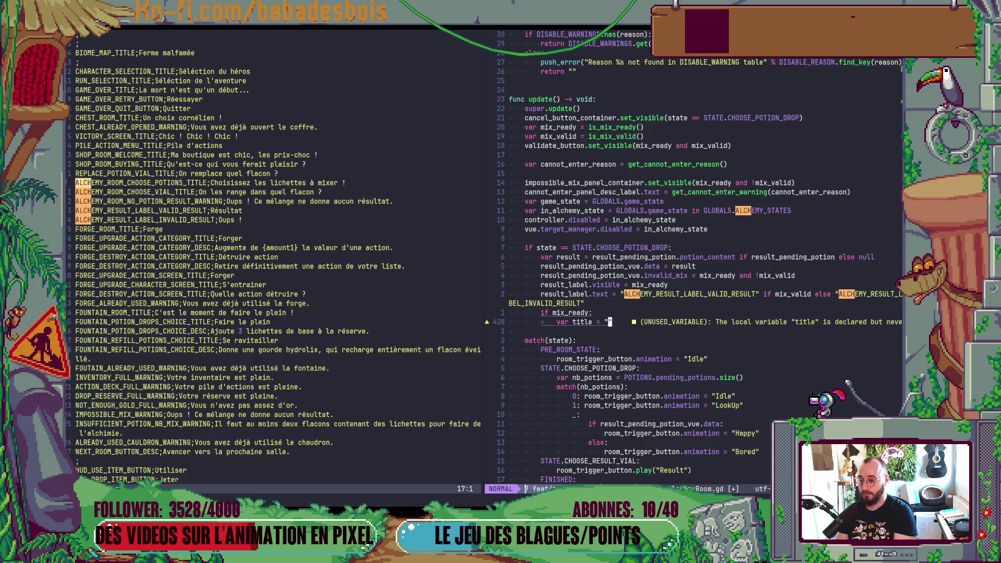
key("alt+Tab")
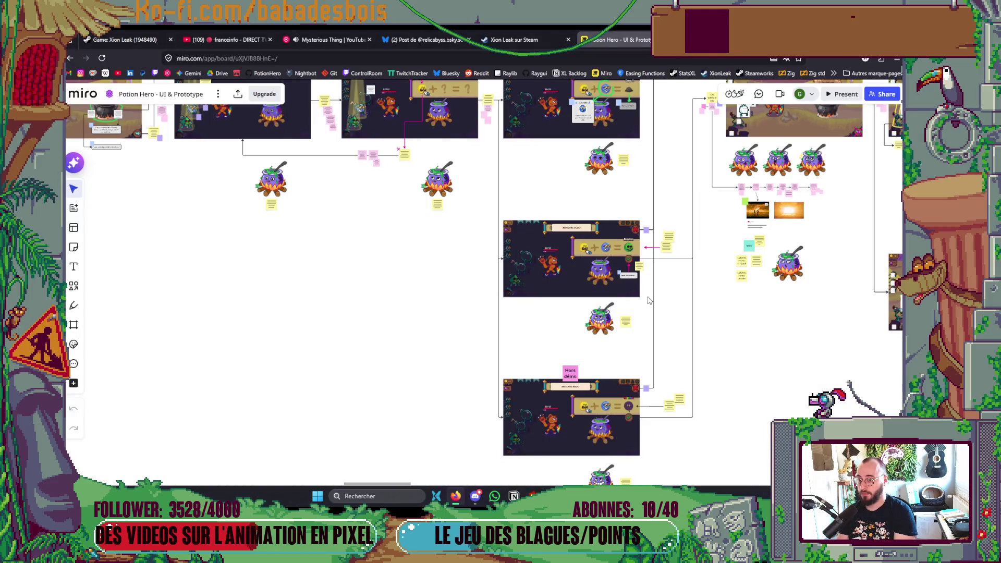
Check the C'est embarrassant... title text box on the Miro mockup
scroll(648, 301, "up", 10)
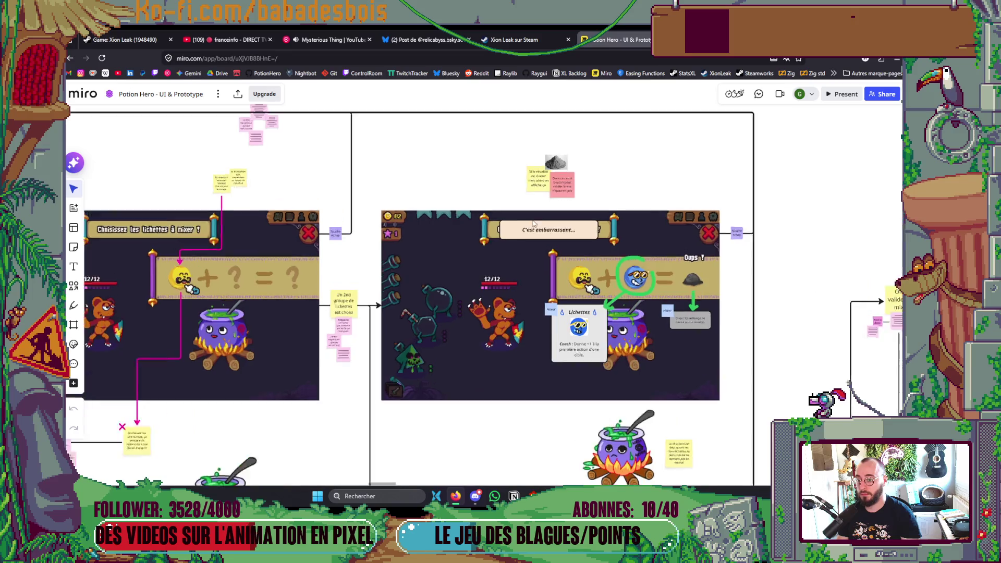
left_click(557, 236)
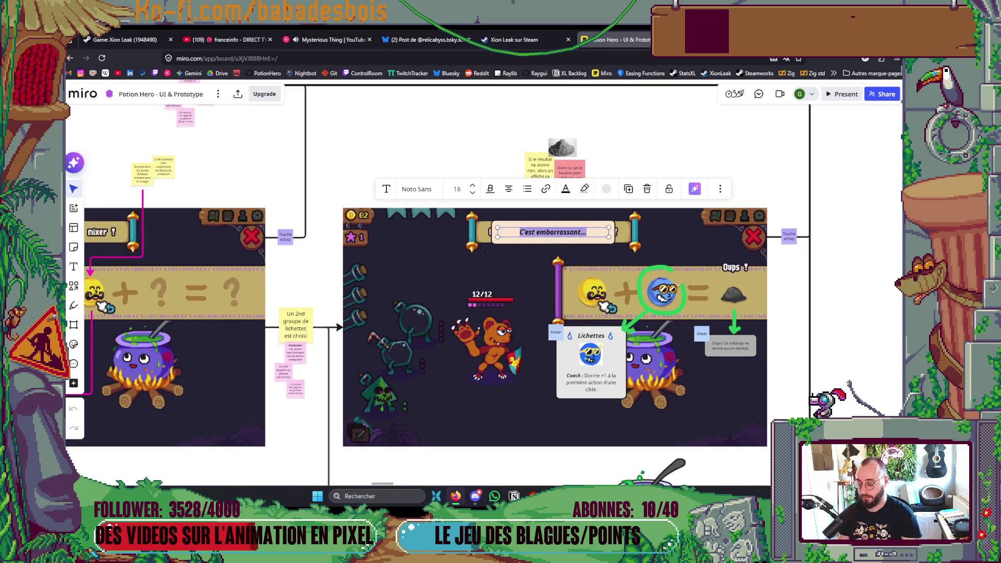
key("alt+Tab")
Duplicate the NO_POTION_RESULT_WARNING line in Translation.csv
key("f")
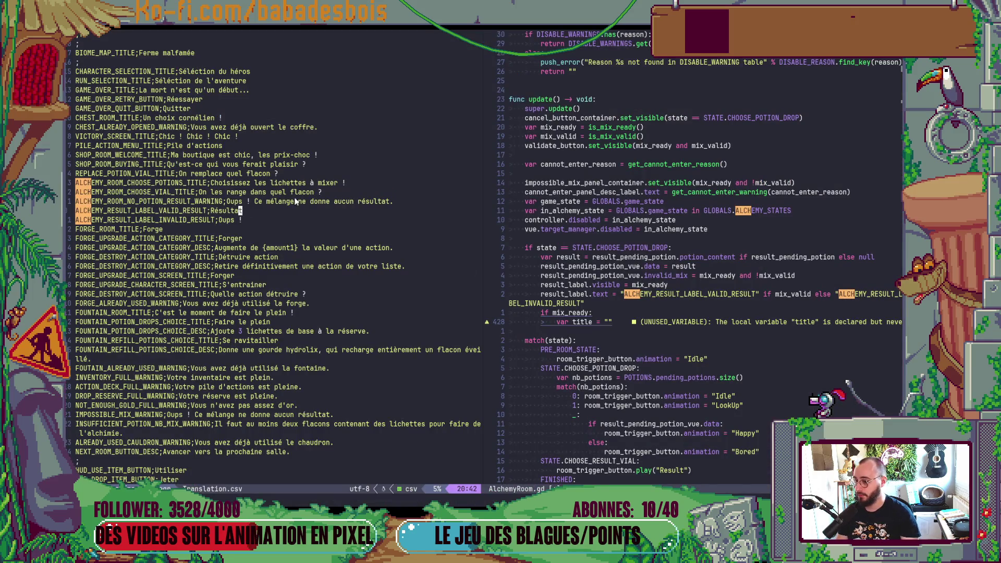
key("s")
key("b")
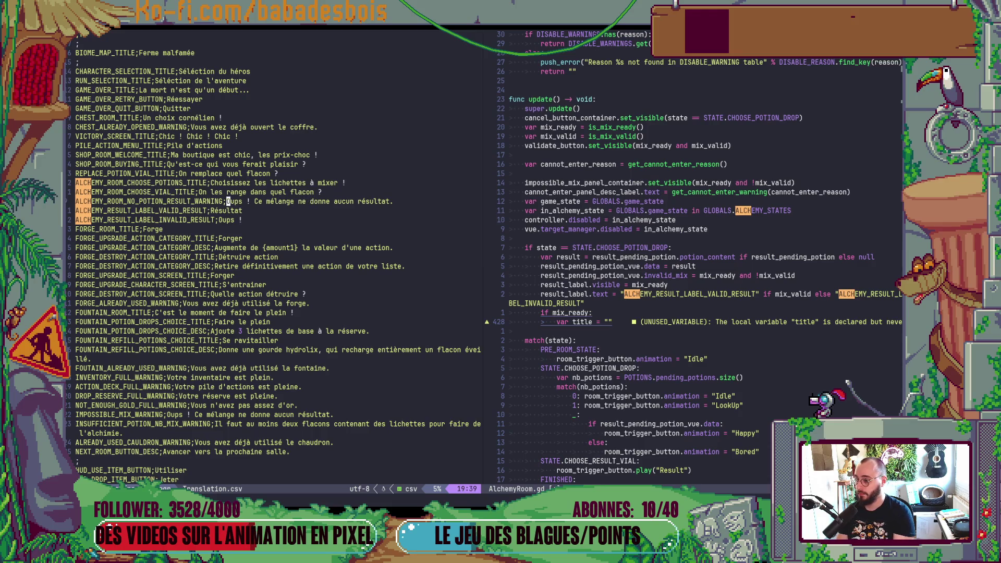
key("v")
key("dollar")
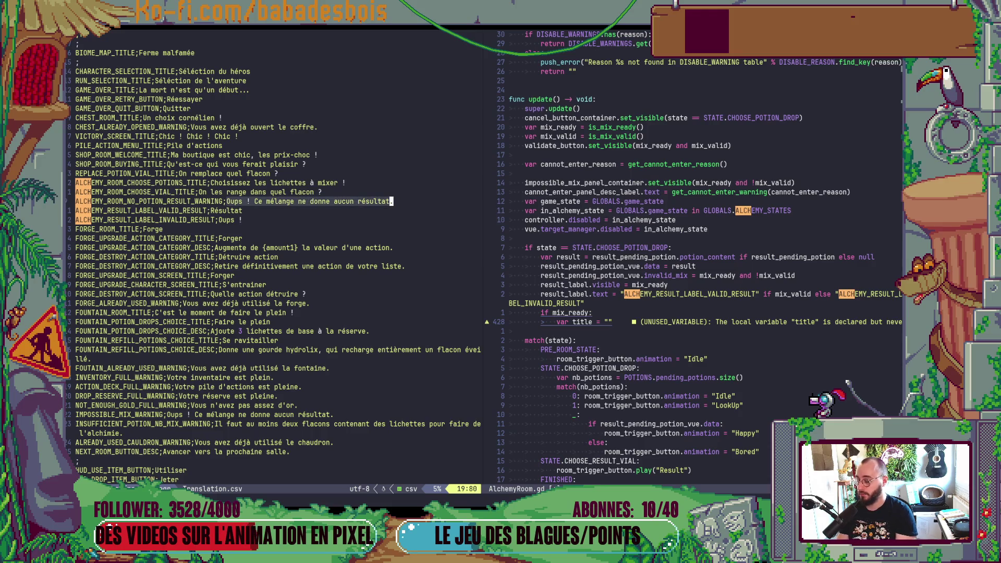
key("Escape")
key("y")
key("y")
key("p")
Rename the copied key's WARNING part to TITLE
key("b")
key("b")
key("b")
key("0")
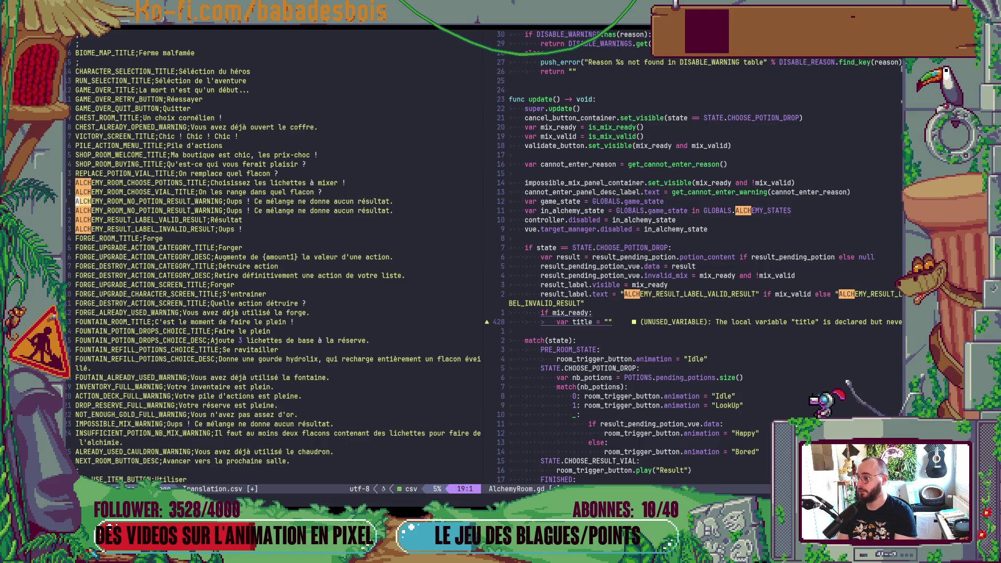
key("l")
key("l")
key("l")
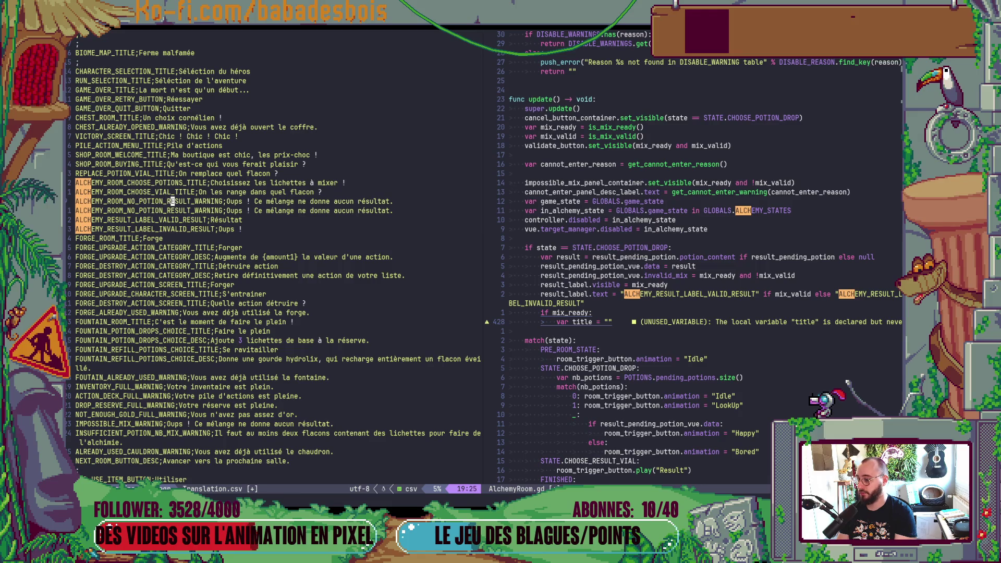
key("l")
key("l")
key("l")
type("cwTITLE")
key("Escape")
Replace the copied Oups message with C'est embarrassant...
key("l")
key("l")
key("shift+c")
key("Escape")
type("aC'est embarrassant..")
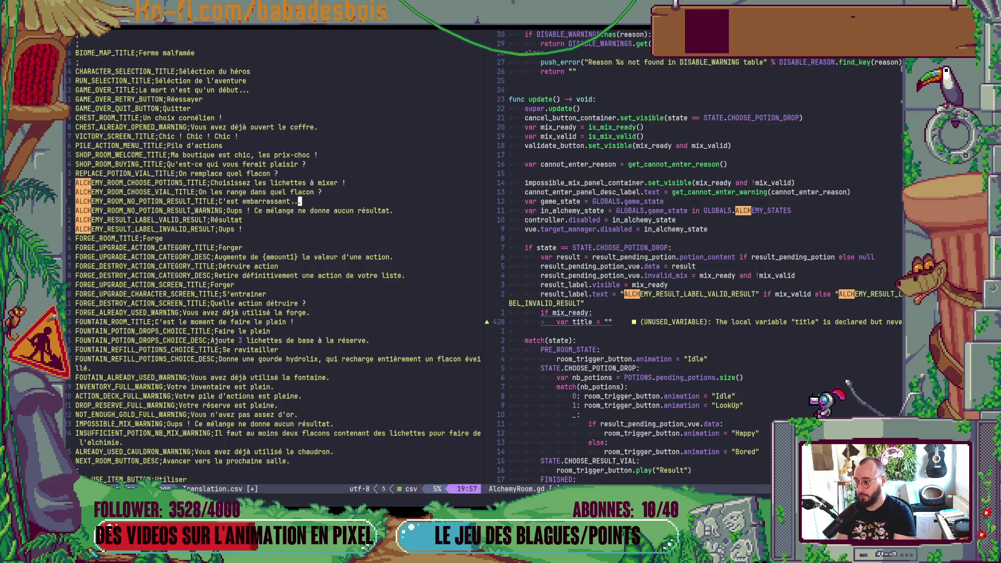
type(".")
key("Escape")
key("B")
key("0")
key("ctrl+w")
Paste the title key in AlchemyRoom.gd and add an if mix_valid condition
key("l")
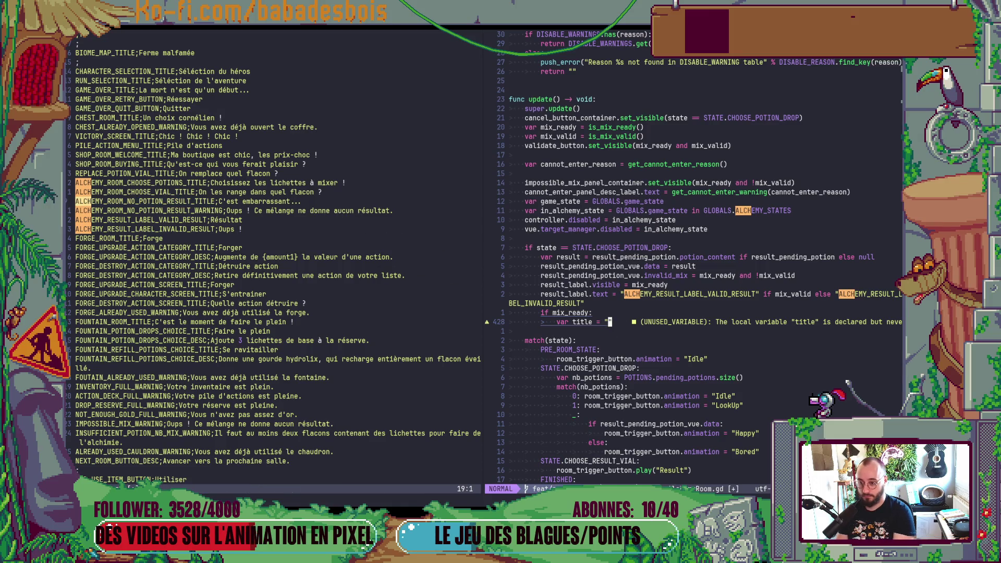
type("PA")
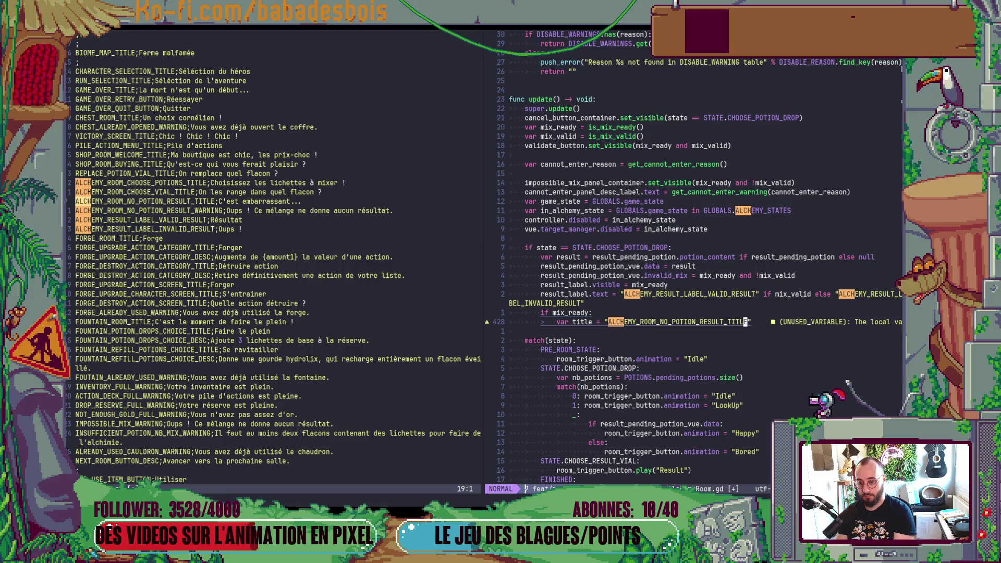
type("if")
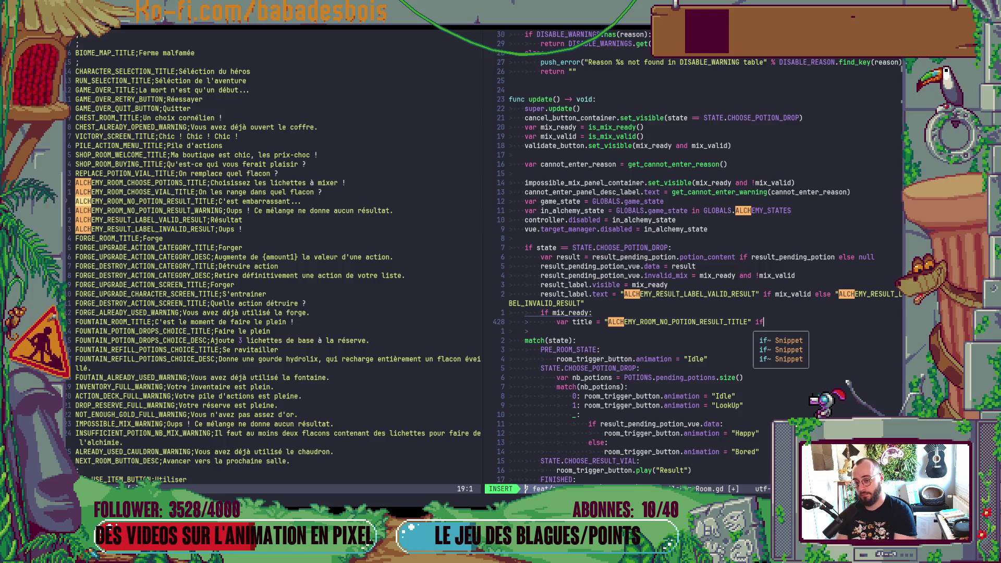
type(" m")
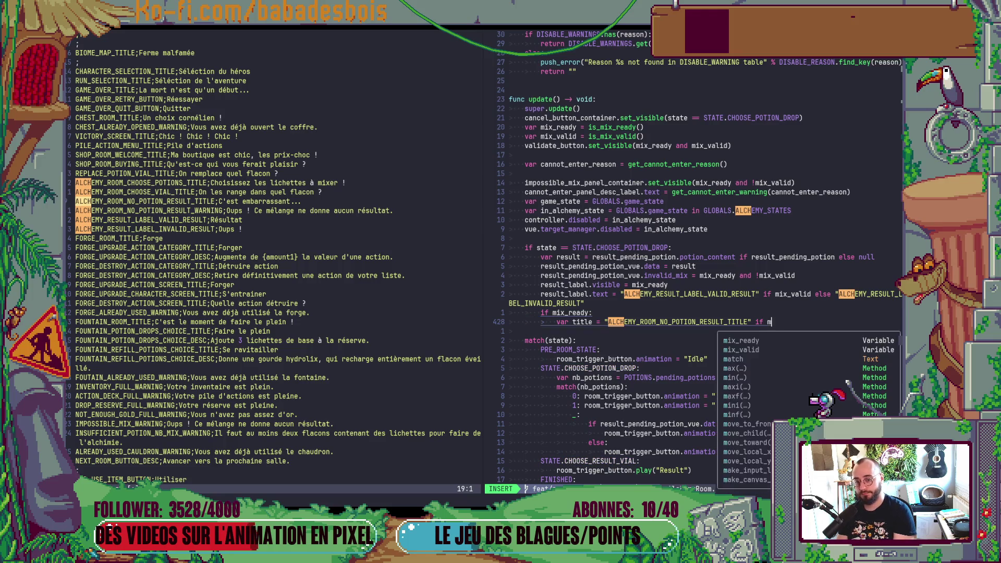
key("Tab")
key("Tab")
key("Return")
key("Escape")
key("b")
key("b")
Move the title key string into place after the mix_valid condition
key("B")
key("v")
key("E")
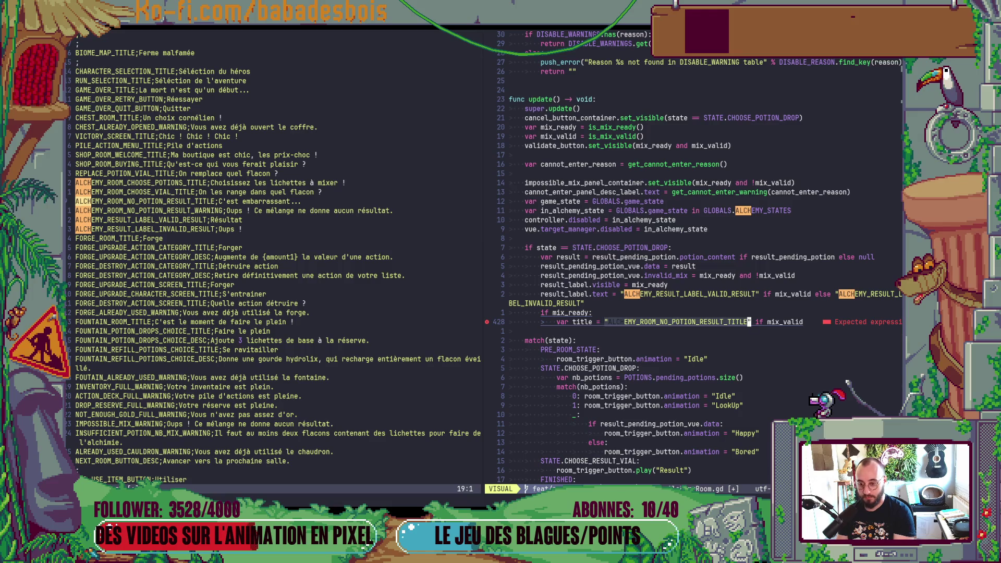
key("d")
key("$")
key("p")
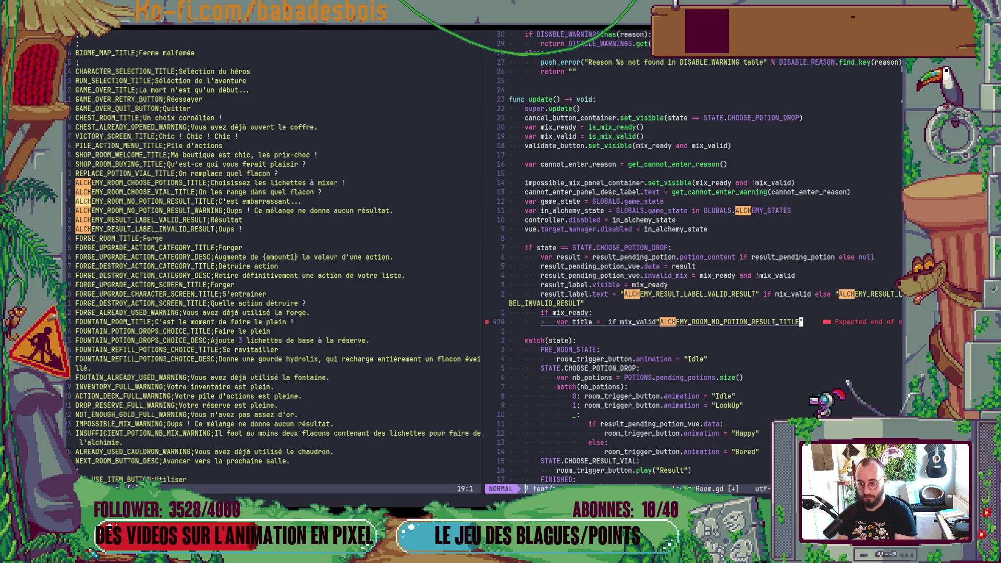
type("Bea")
key("Escape")
key("b")
key("b")
key("b")
key("l")
Duplicate the NO_POTION_RESULT title line in Translation.csv
key("ctrl+w")
key("h")
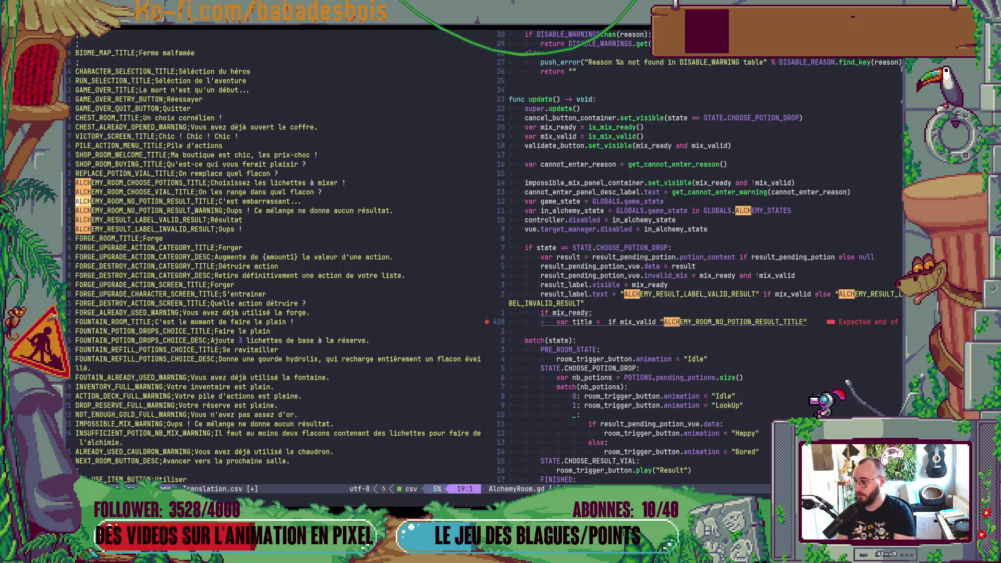
key("y")
key("y")
key("P")
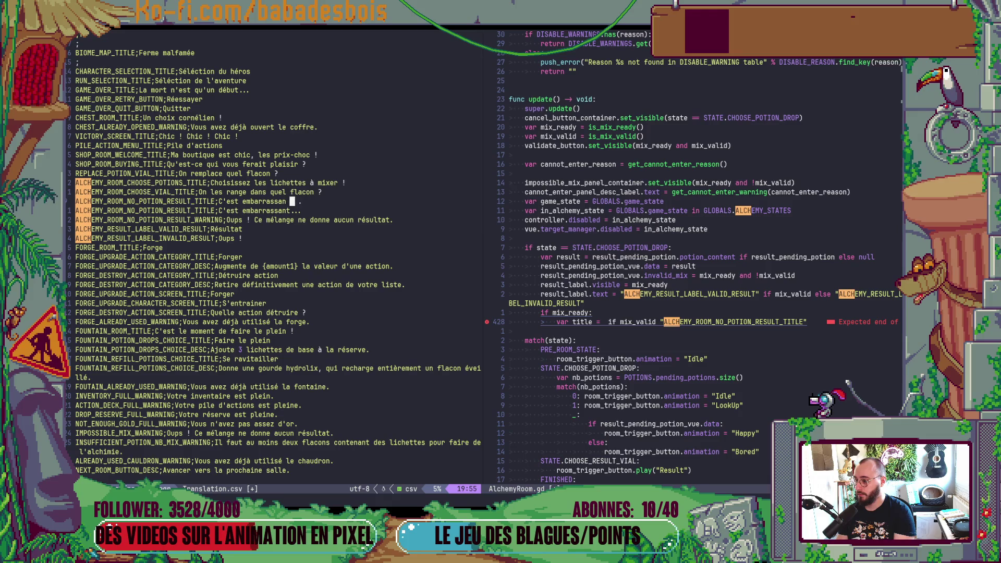
Rename NO_POTION_RESULT to MIX_READY, creating the ALCHEMY_ROOM_MIX_READY_TITLE key
left_click(197, 201)
key("h")
key("h")
key("h")
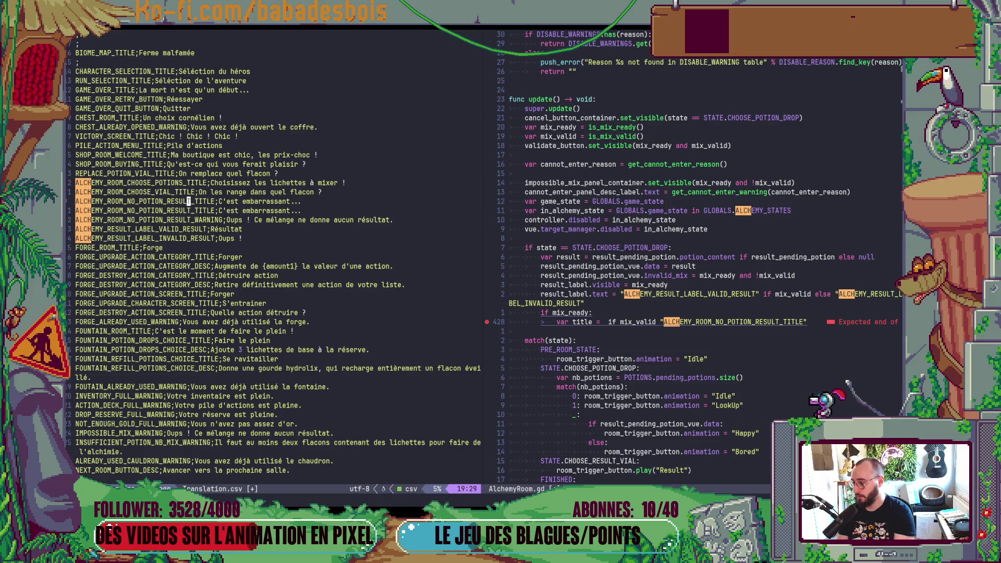
key("h")
key("h")
key("h")
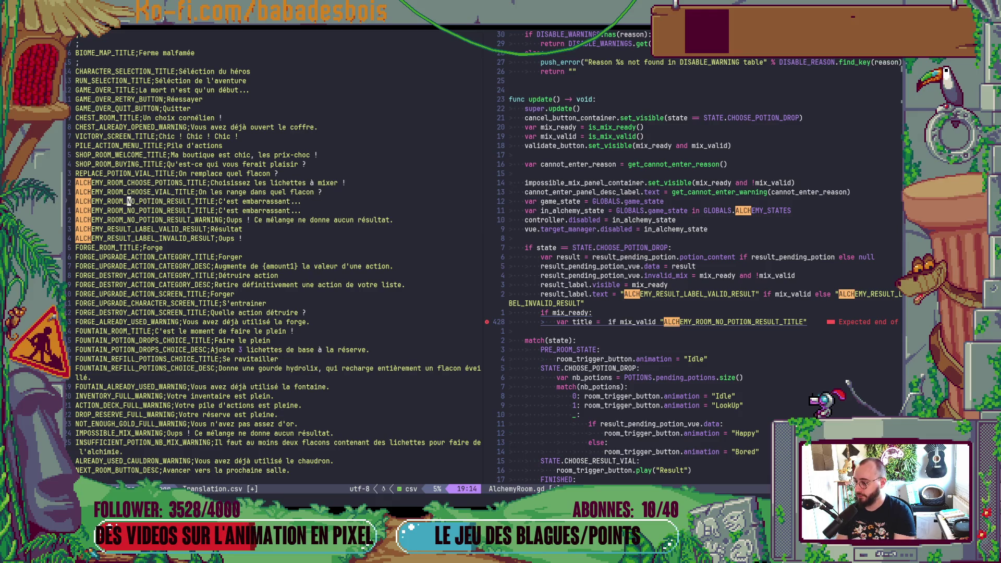
key("k")
key("j")
key("l")
key("l")
key("l")
key("h")
key("v")
key("l")
key("l")
key("l")
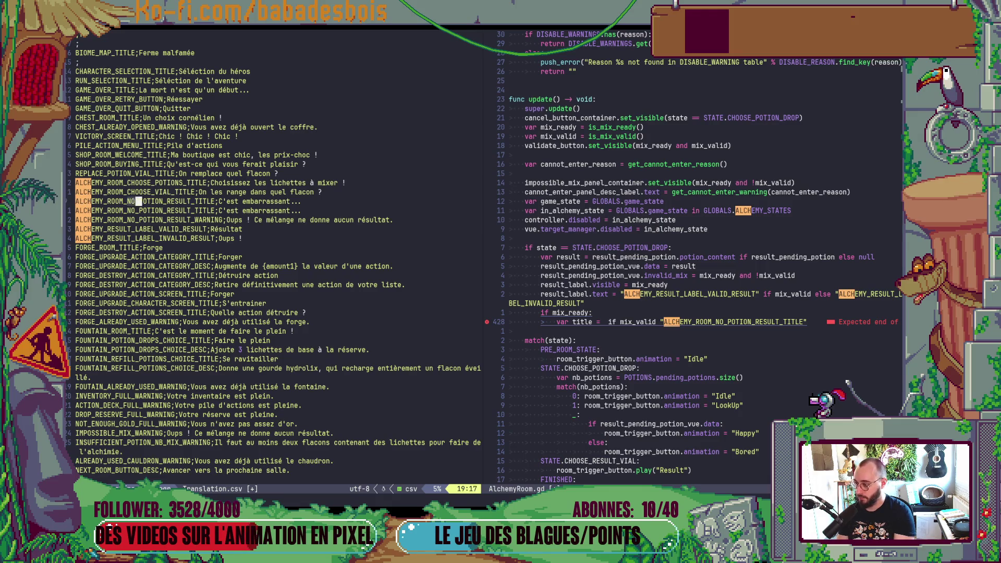
type("cv")
key("BackSpace")
type("MIX_READY")
key("Escape")
key("$")
key("b")
key("b")
key("b")
key("alt+Tab")
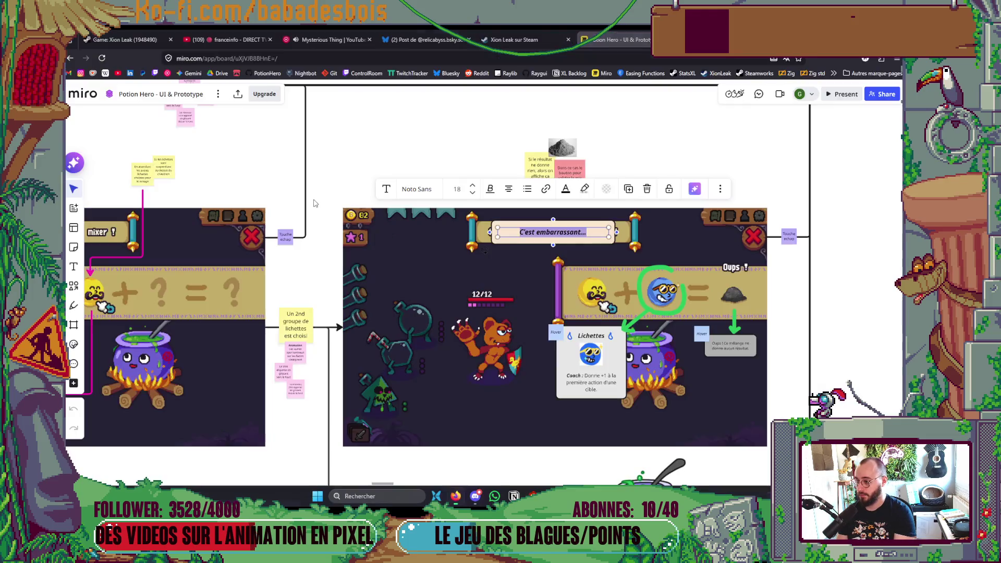
left_click(758, 181)
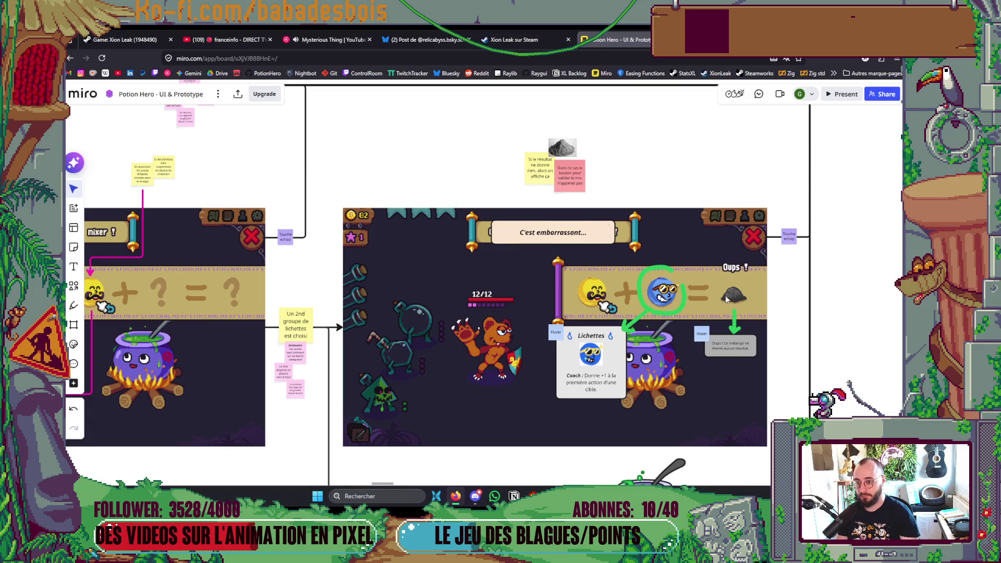
scroll(455, 351, "down", 5)
left_click(455, 350)
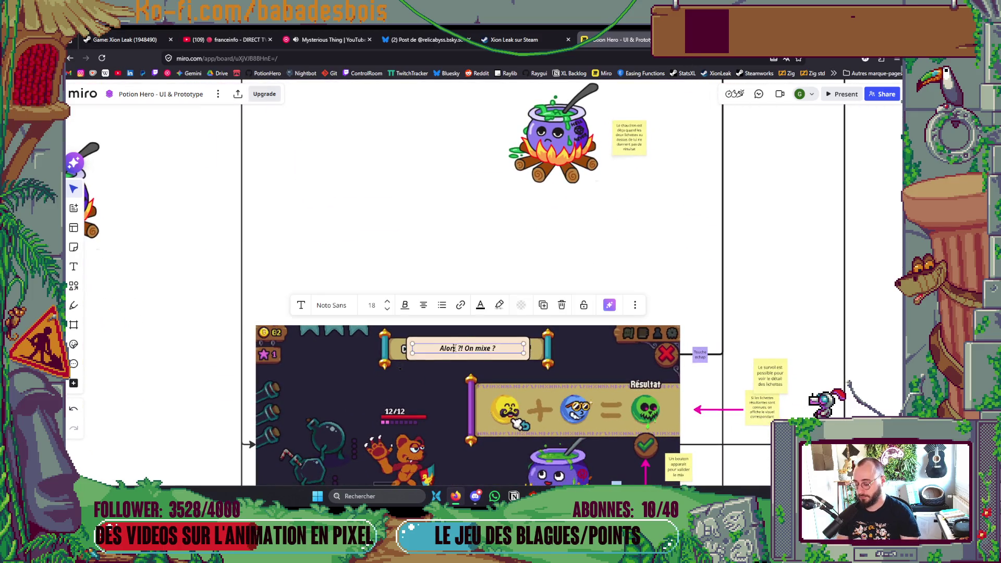
key("ctrl+s")
key("Escape")
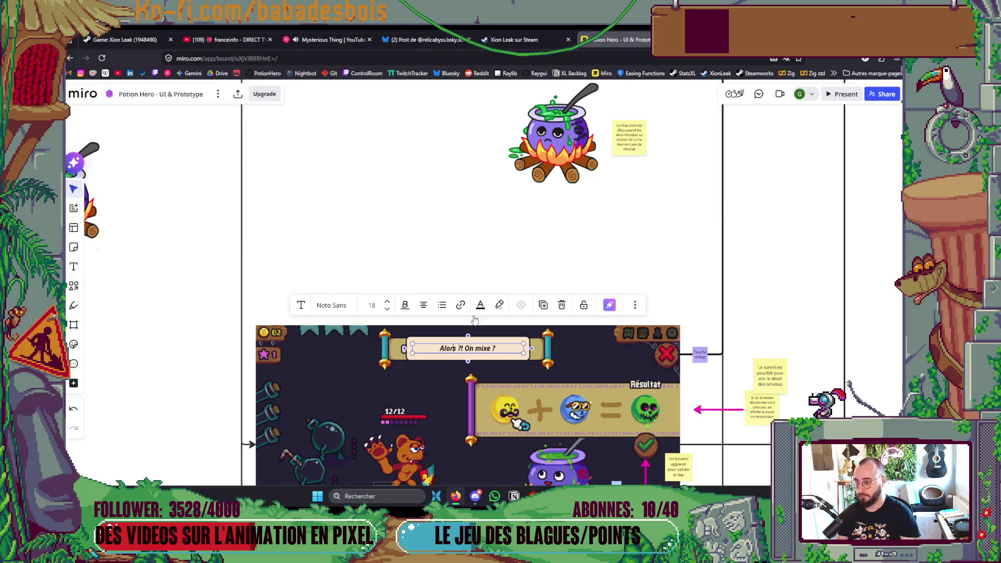
double_click(475, 349)
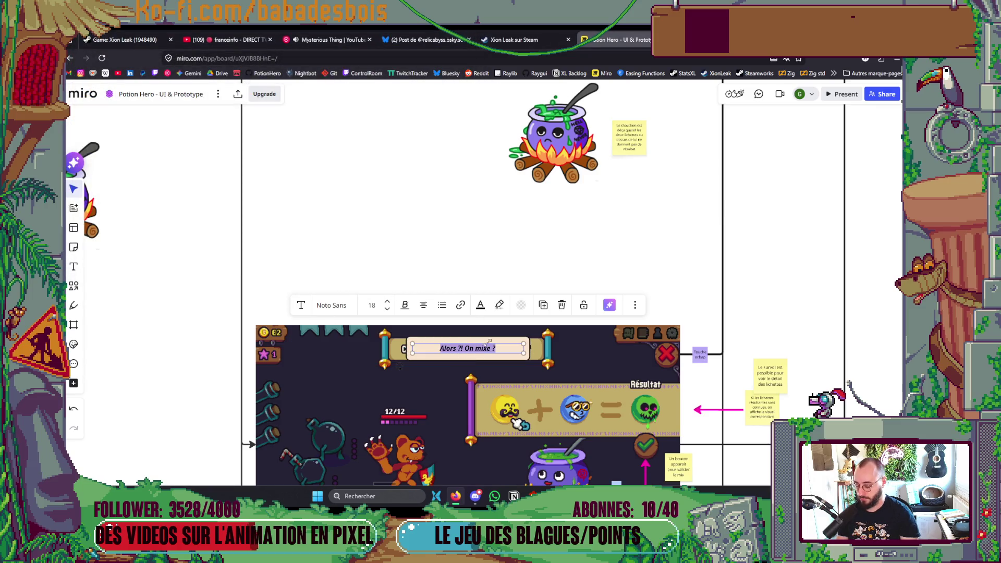
key("alt+Tab")
key("j")
key("h")
key("k")
key("dollar")
key("B")
key("B")
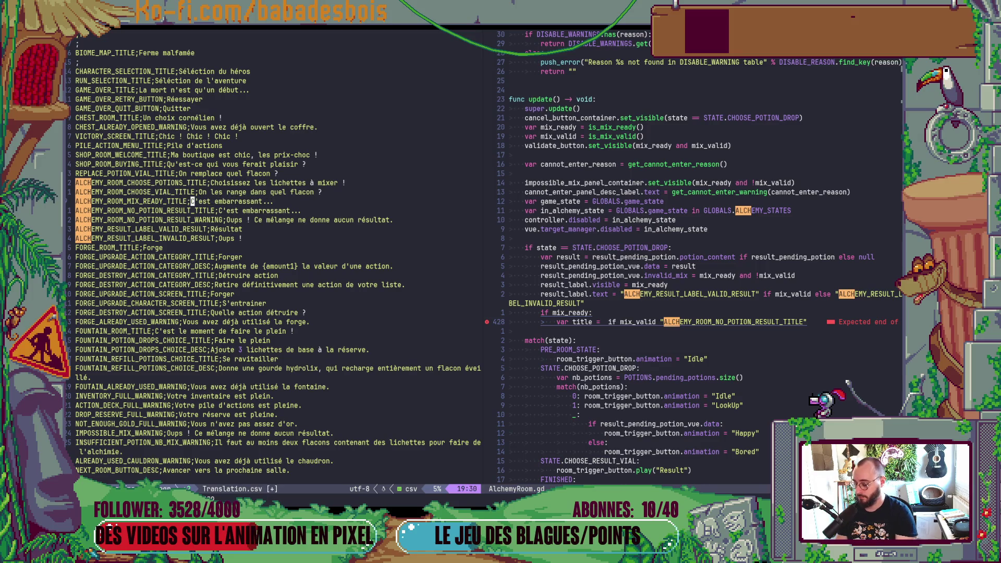
Replace the translation message with 'Alors ?! On mixe ?'
key("v")
key("dollar")
key("p")
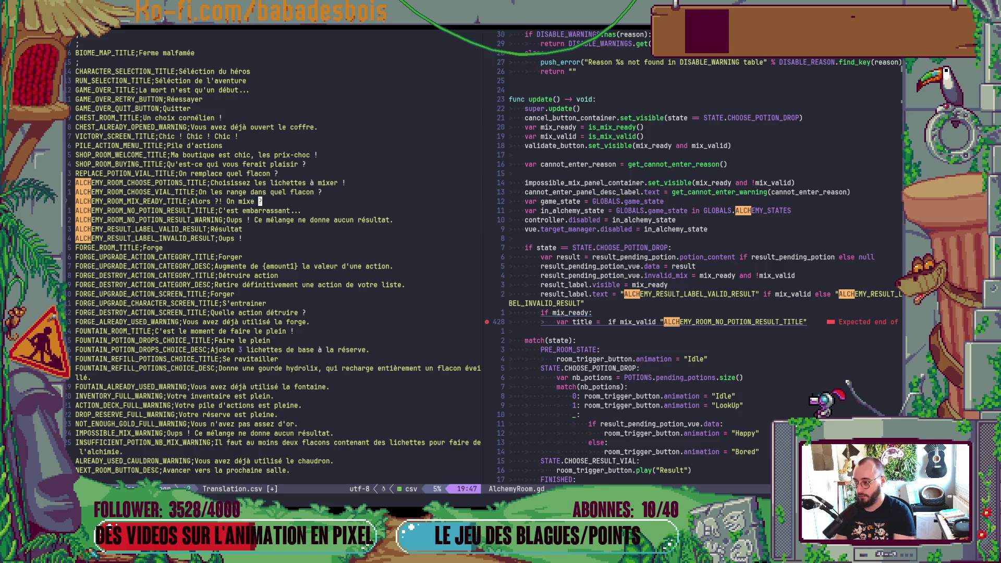
key("ctrl+w")
key("l")
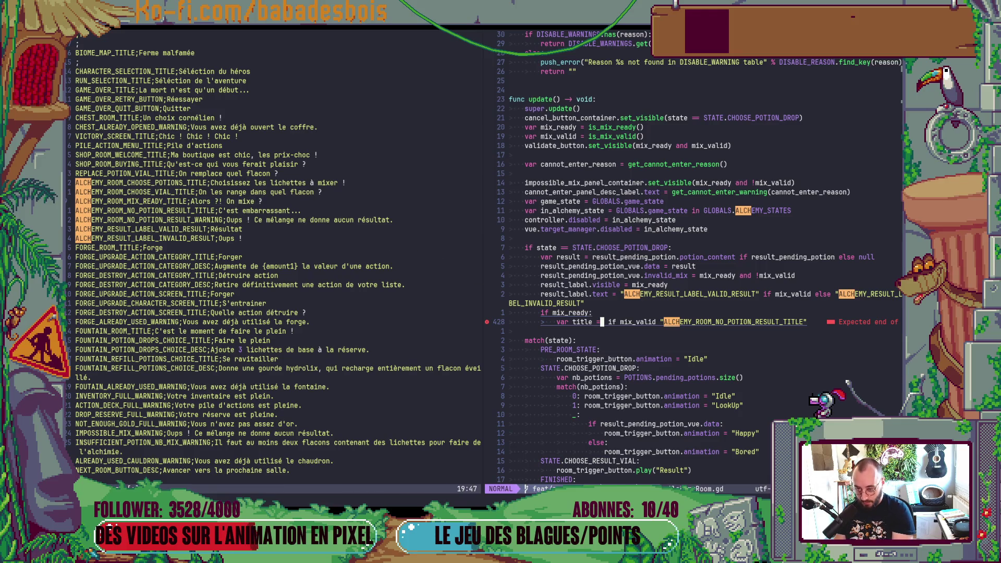
Set title = "ALCHEMY_ROOM_MIX_READY_TITLE" in AlchemyRoom.gd and save
key("ctrl+w")
key("h")
key("0")
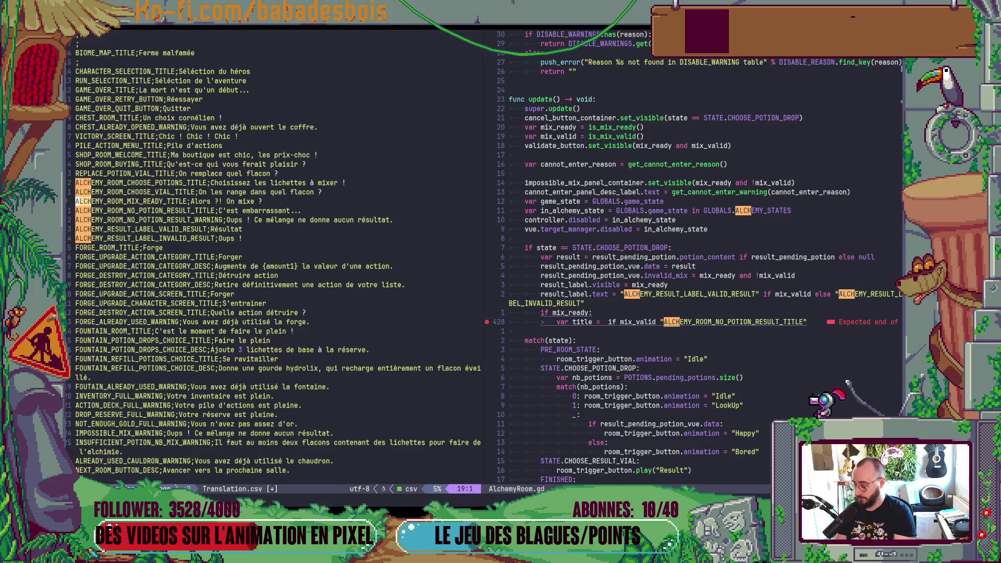
key("ctrl+w")
key("l")
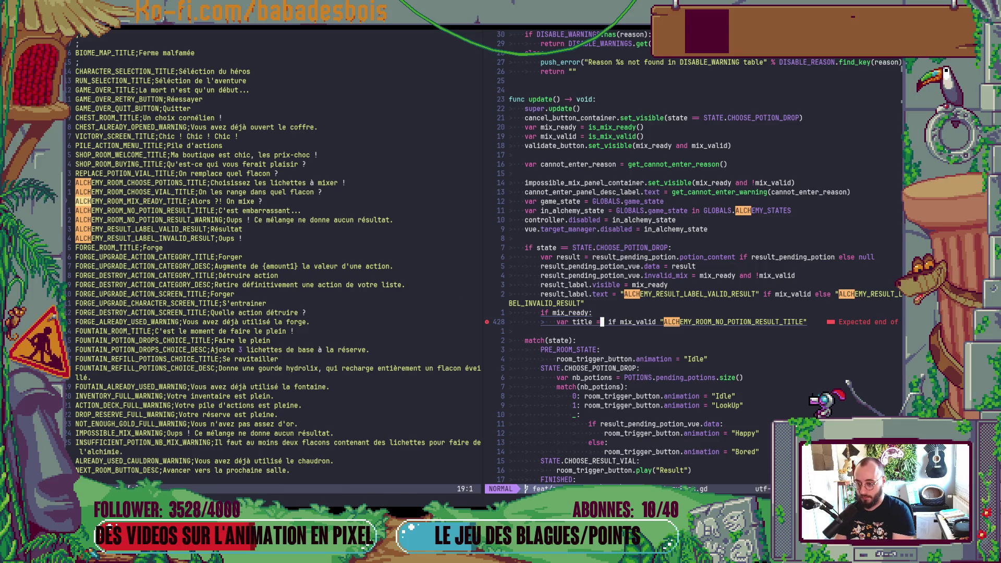
key("p")
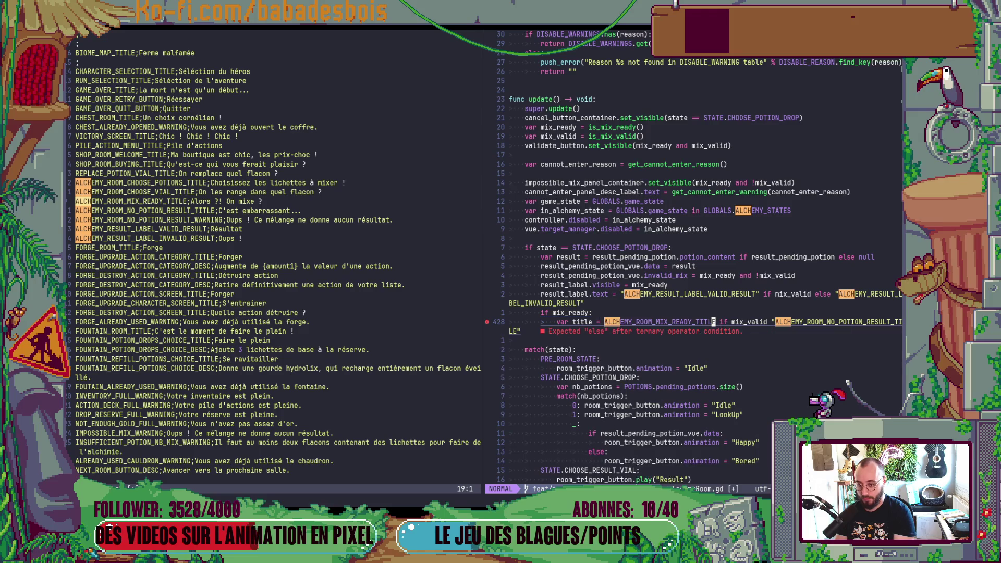
key("v")
key("i")
key("w")
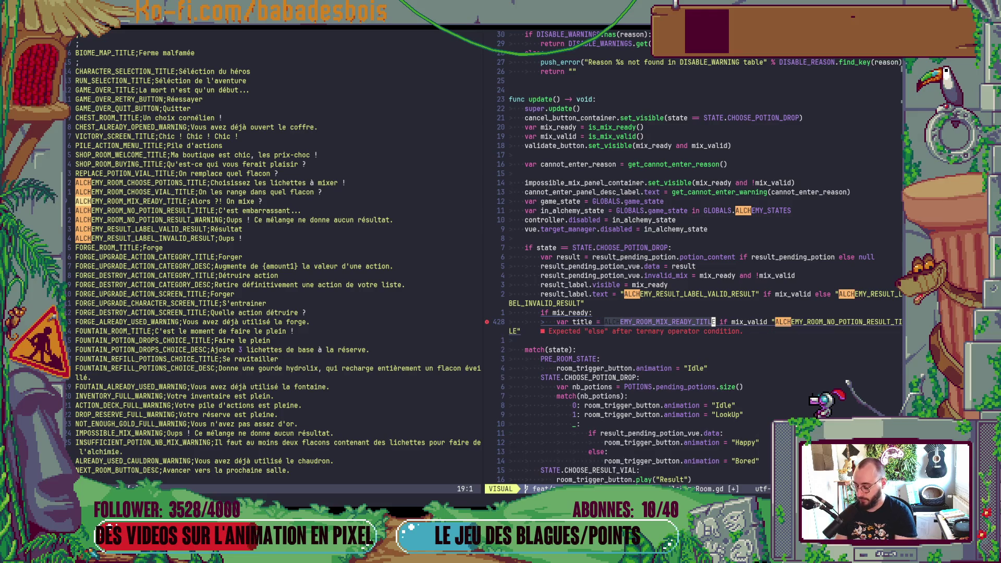
key("S")
key("quotedbl")
type(":w")
key("Return")
Add `if title_container.get_title() != title:` calling change_title_animation(title), then save
type(":")
key("Escape")
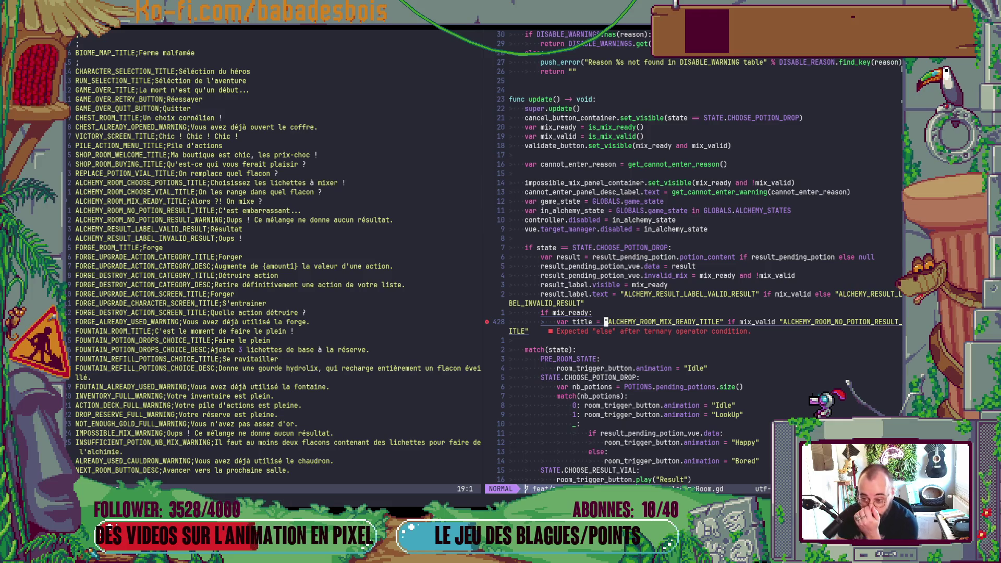
type("o")
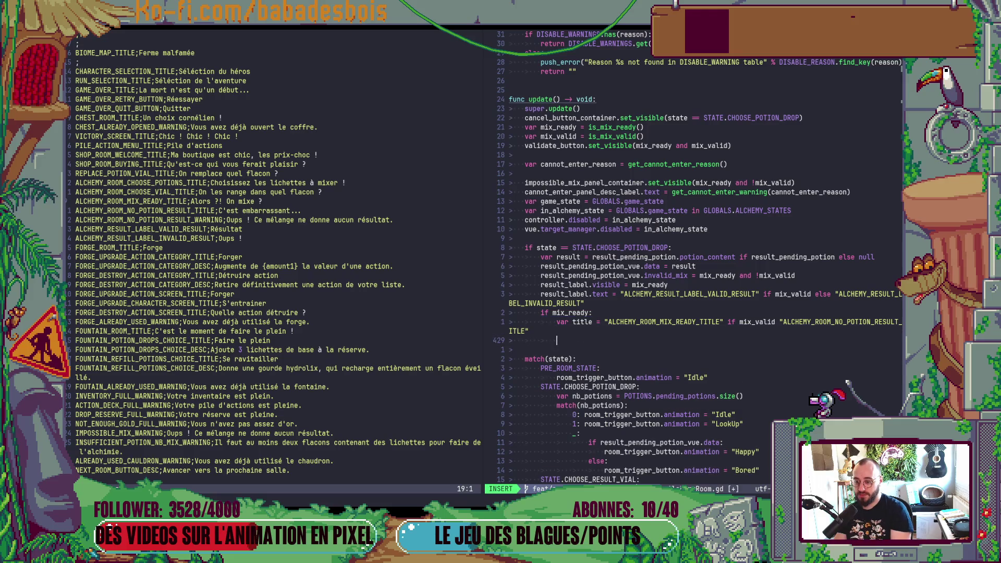
type("if titl")
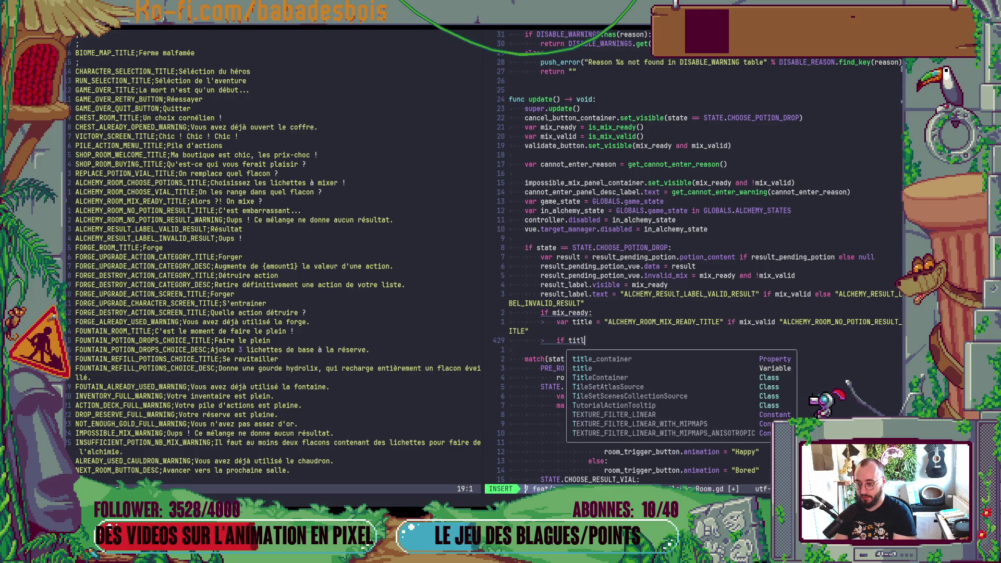
type("e_container.")
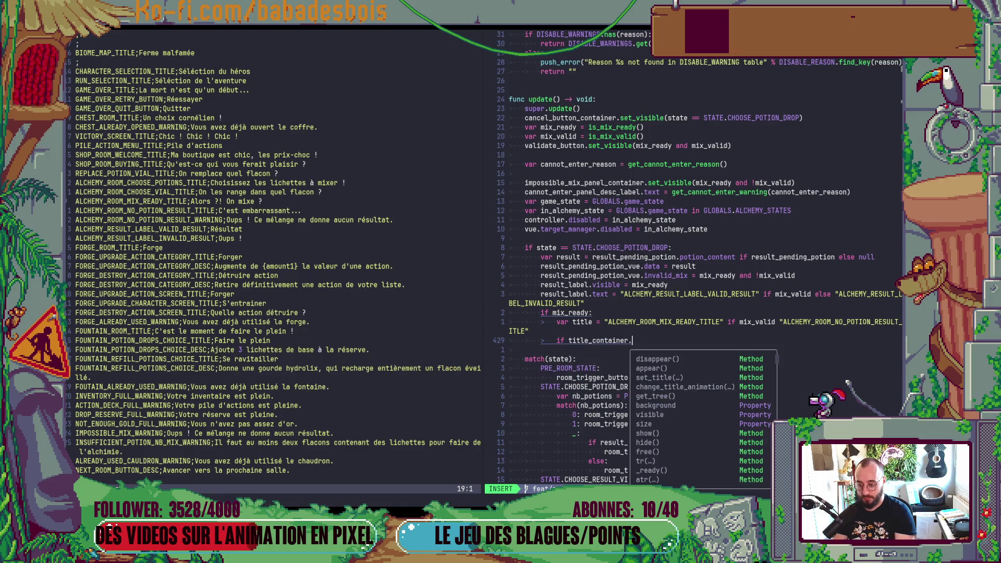
type("get")
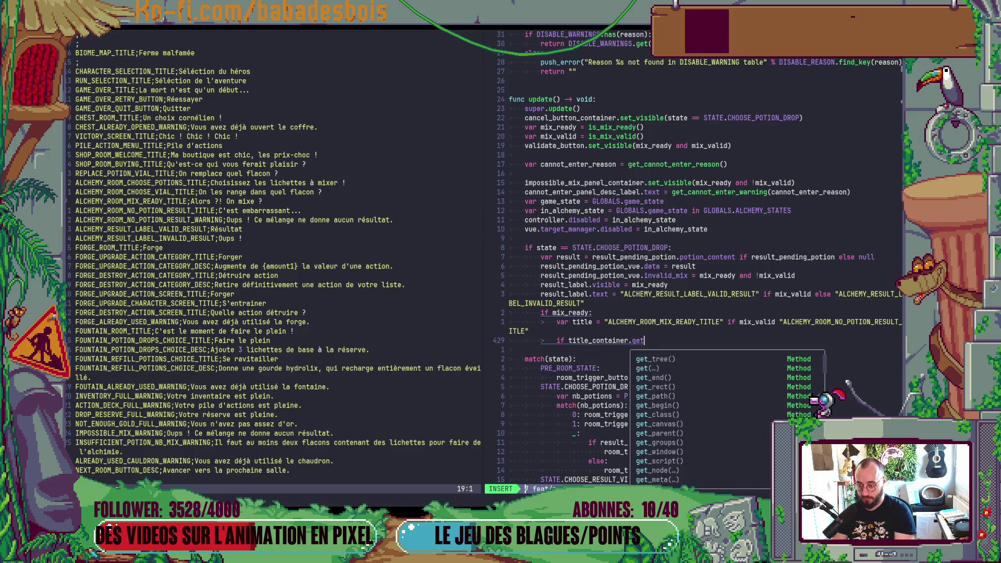
type("_")
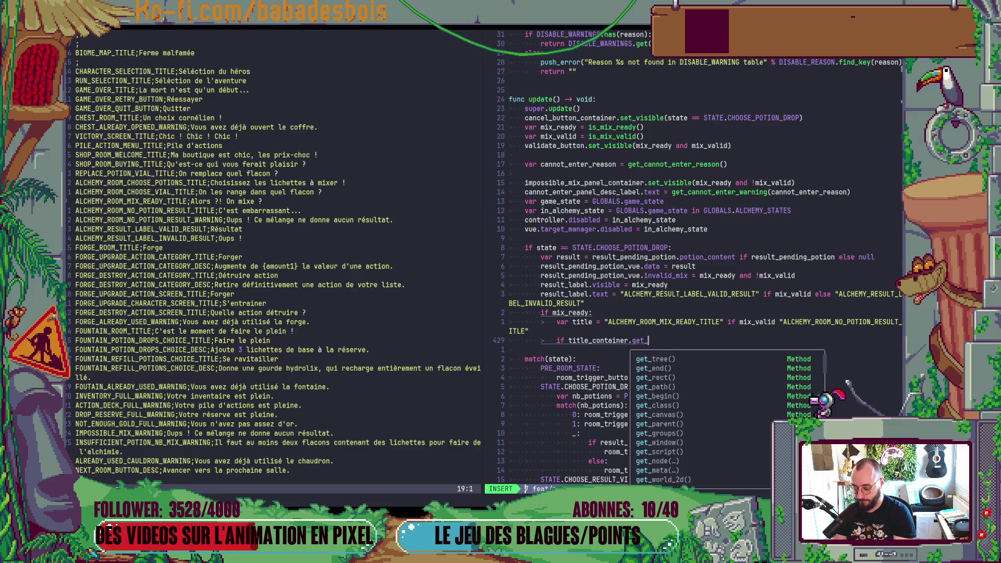
type("title() == title")
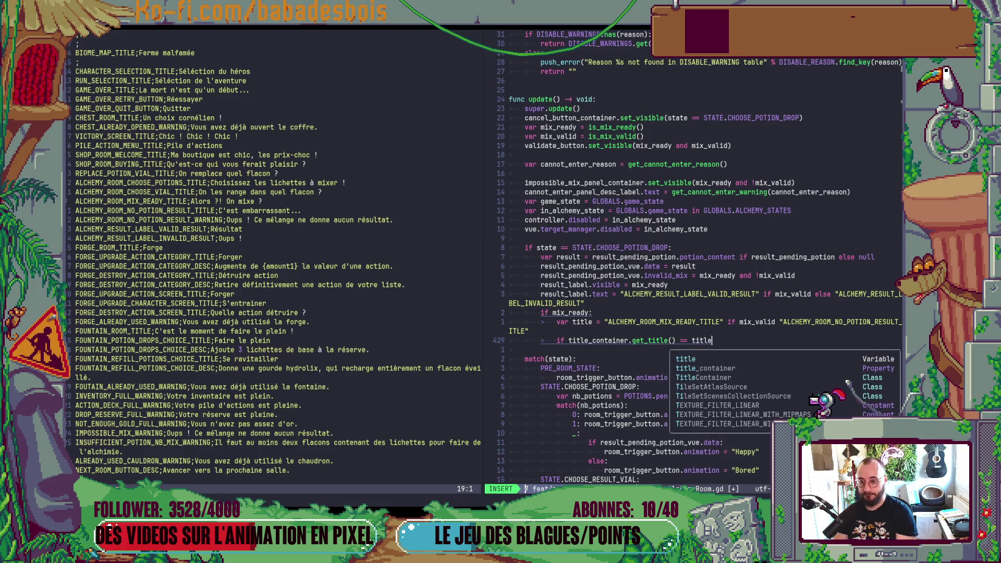
key("Escape")
key("b")
key("b")
key("r")
key("exclam")
type("A:")
key("Return")
type("title_container")
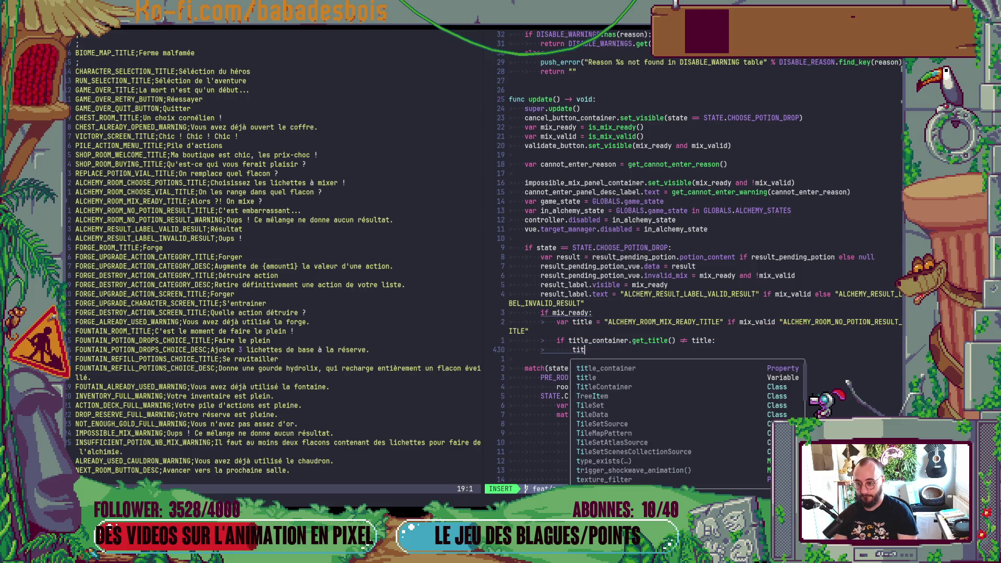
type(".ch")
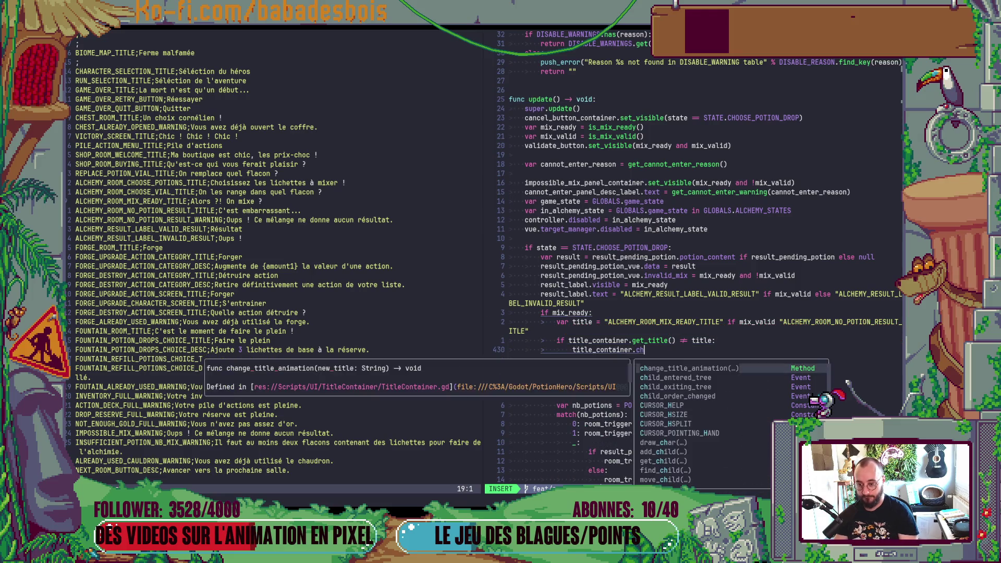
type("ange_title_animation(tit")
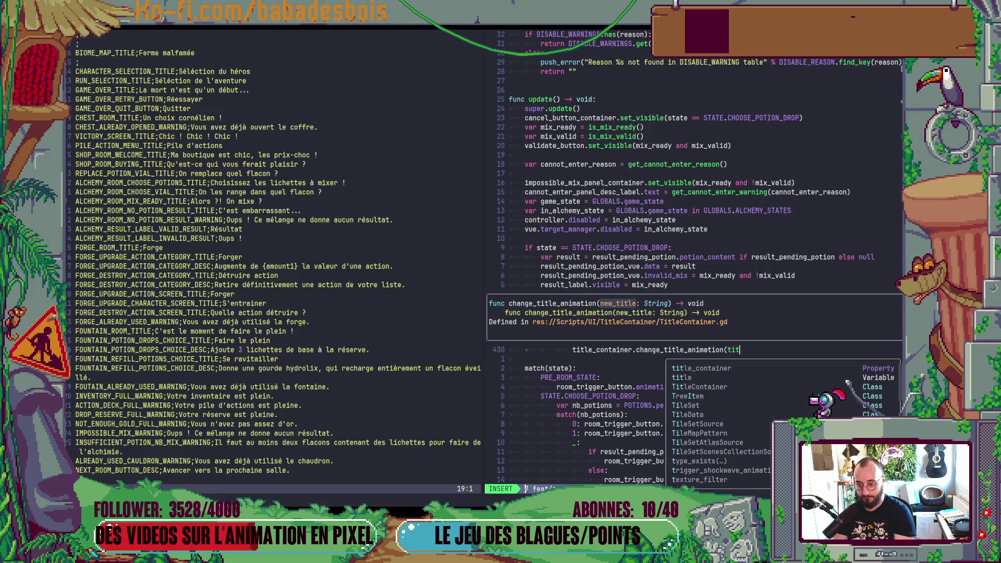
type("le)")
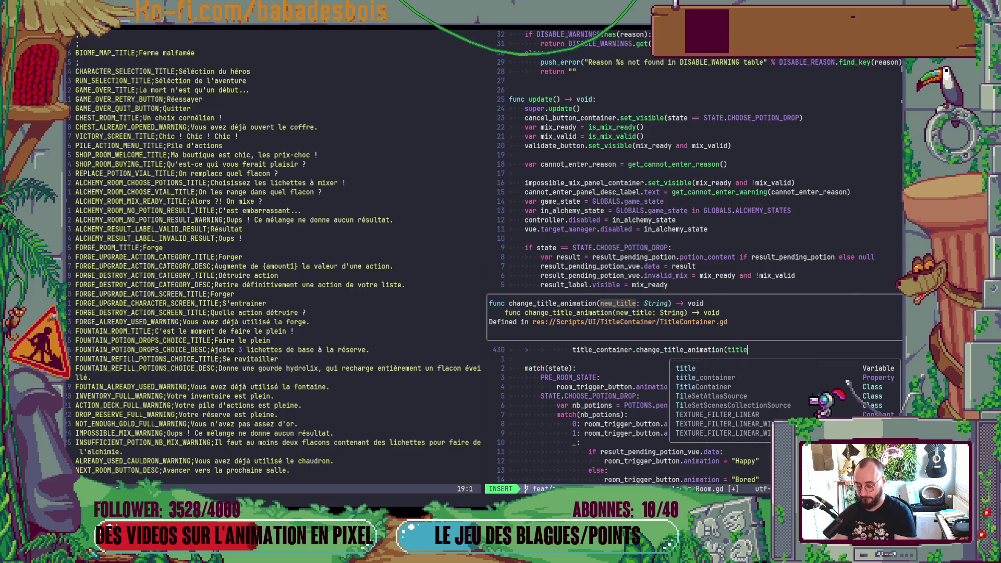
key("Escape")
type(":w")
key("Return")
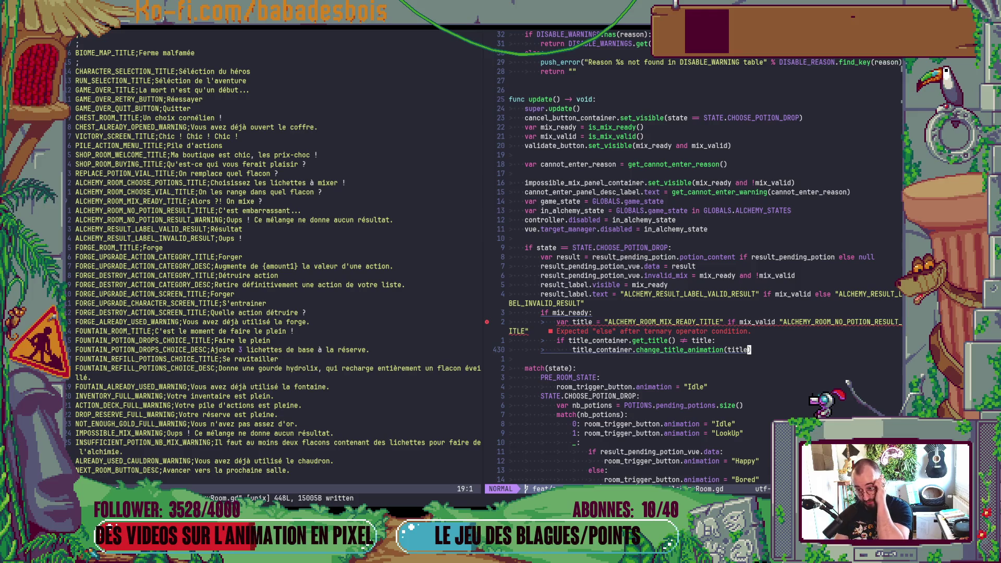
Add the missing else after mix_valid on the title line
key("k")
key("k")
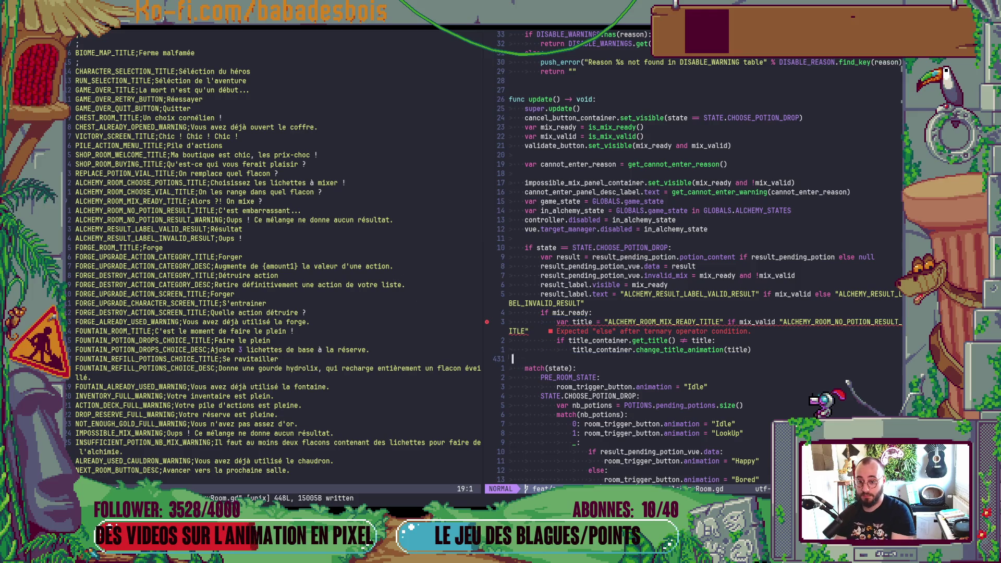
type("e")
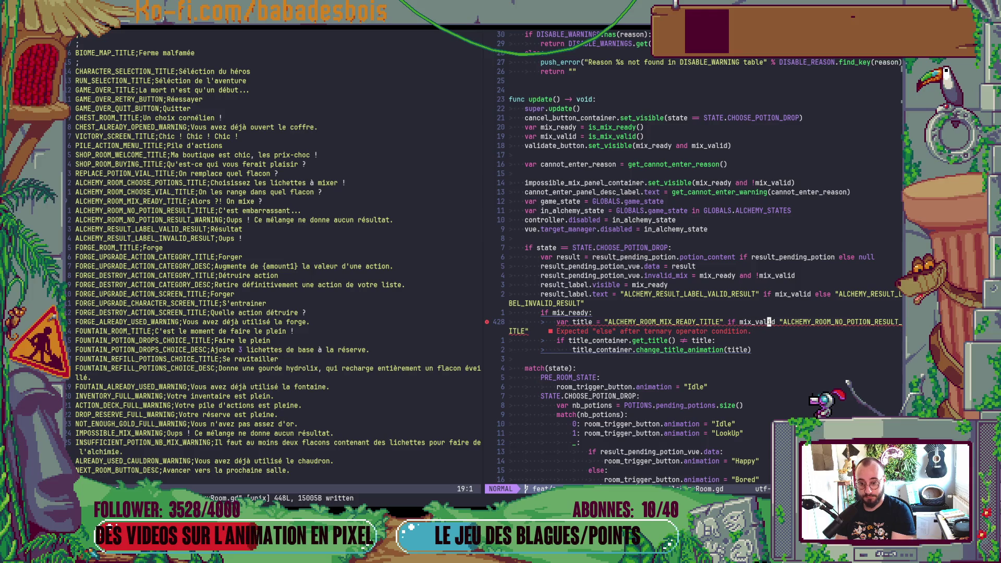
type("a else")
key("Escape")
Save AlchemyRoom.gd and open TitleContainer.gd with the file finder
type(":w")
key("Return")
key("j")
key("j")
key("space")
key("f")
key("f")
type("Tiotc")
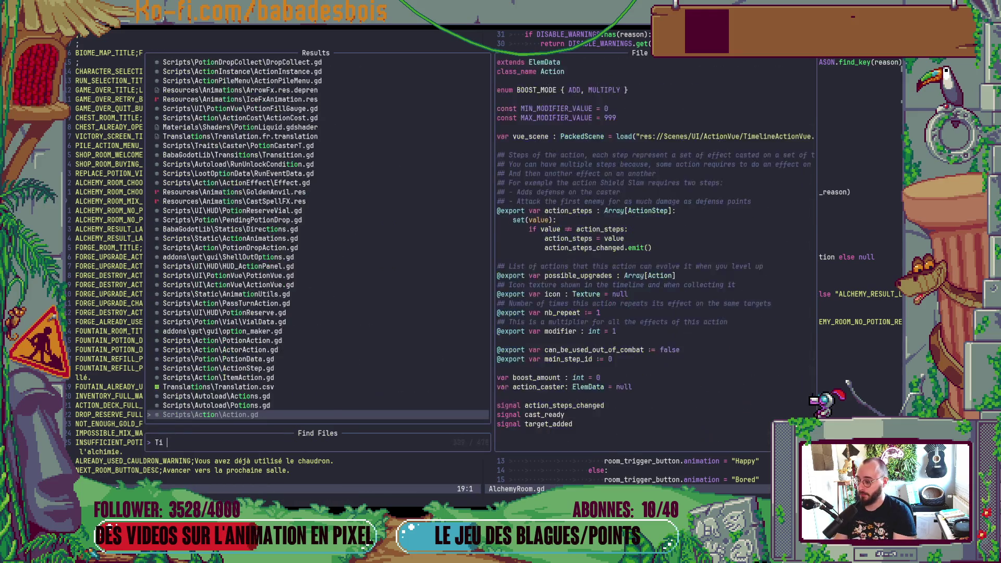
key("Return")
Undo an accidental line join and duplicate the set_title function below itself
key("j")
key("j")
key("j")
key("shift+j")
key("j")
key("u")
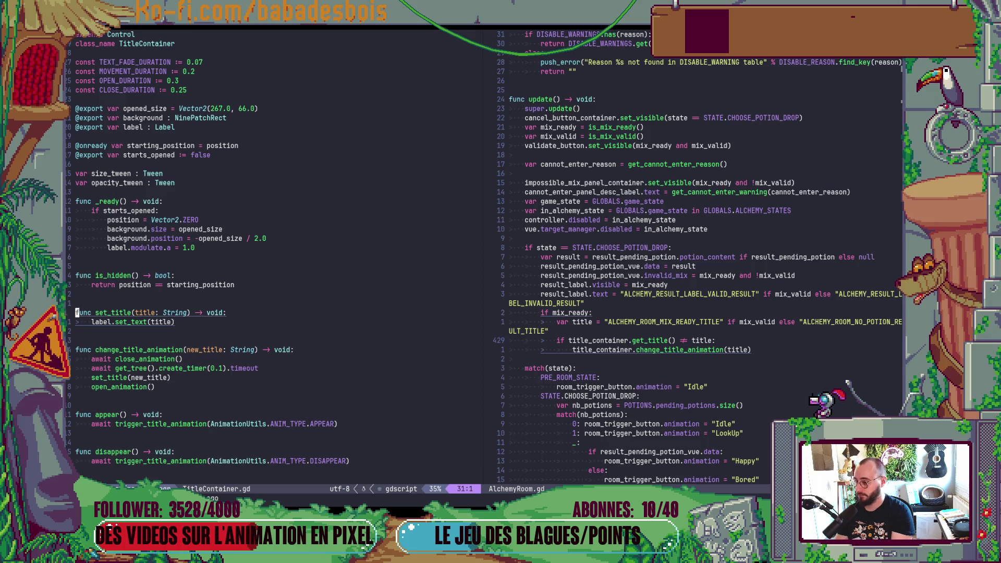
key("ctrl+r")
key("u")
key("v")
key("j")
key("y")
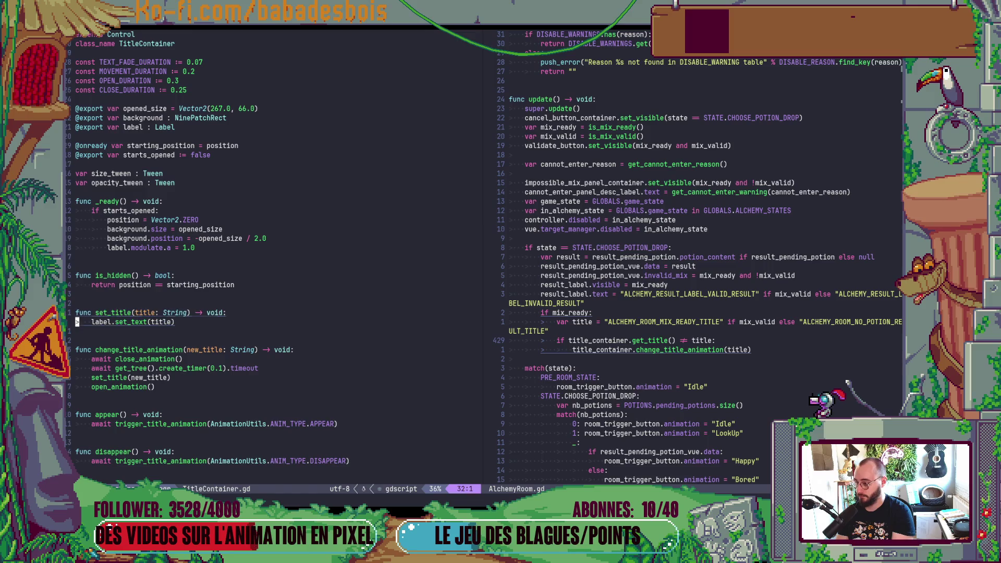
key("braceright")
key("p")
key("l")
key("l")
Rename the copy to get_title and make its body return label.text
key("w")
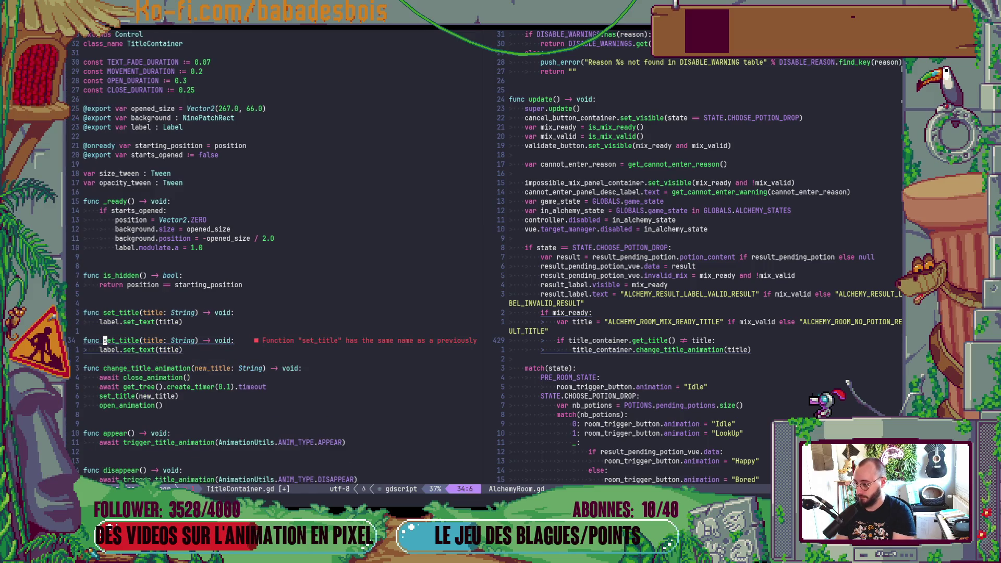
key("r")
key("g")
key("j")
key("e")
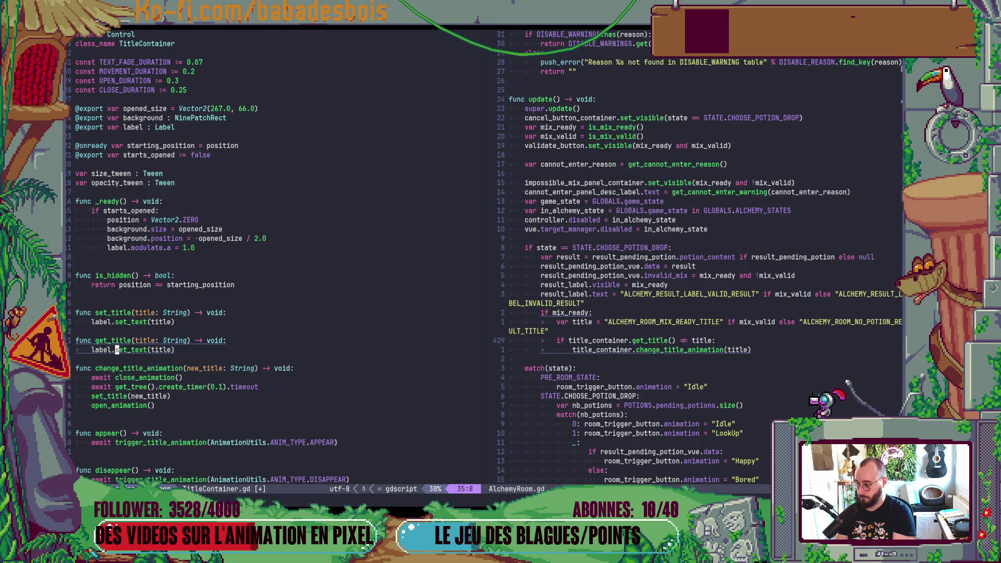
key("shift+c")
type("te")
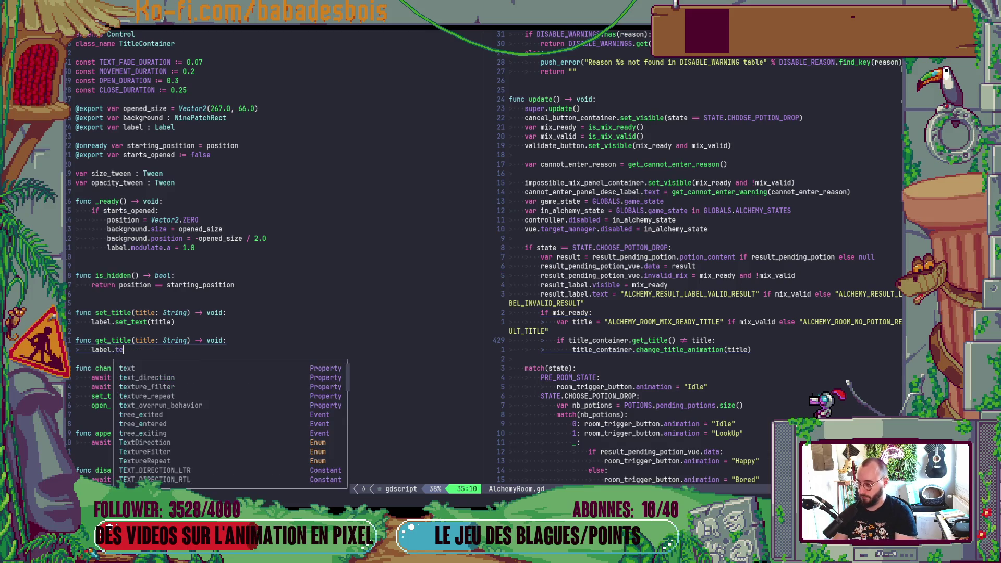
type("st")
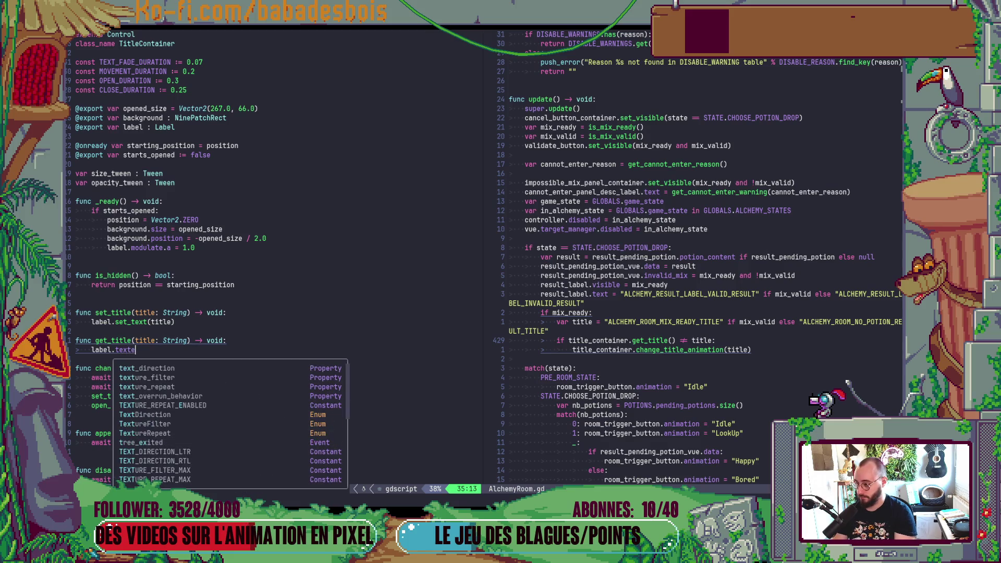
key("Escape")
type("Ireturn")
key("Escape")
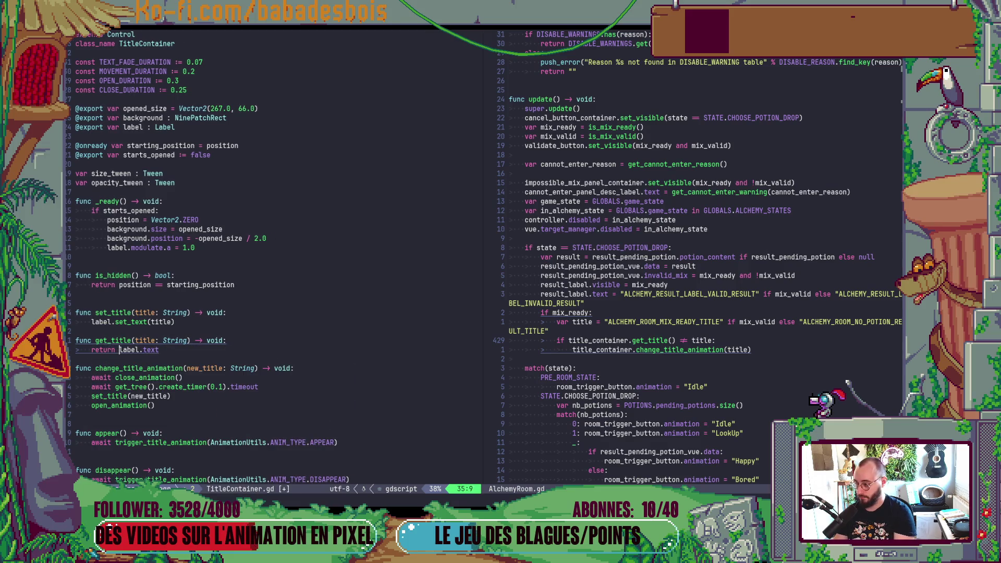
Give get_title a String return type instead of void and save TitleContainer.gd
key("k")
key("shift+c")
type("Sti")
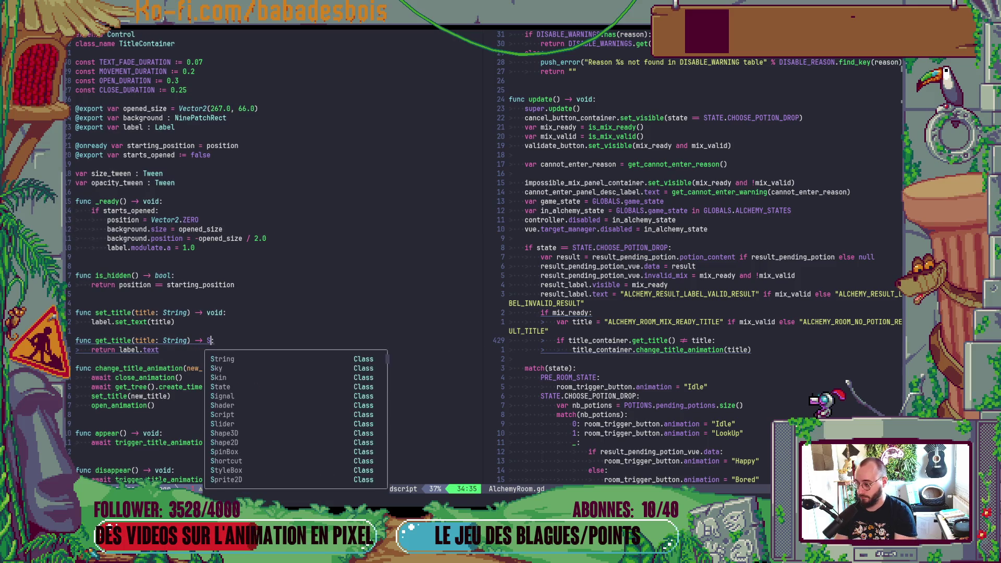
key("Down")
key("Return")
type(":")
key("Escape")
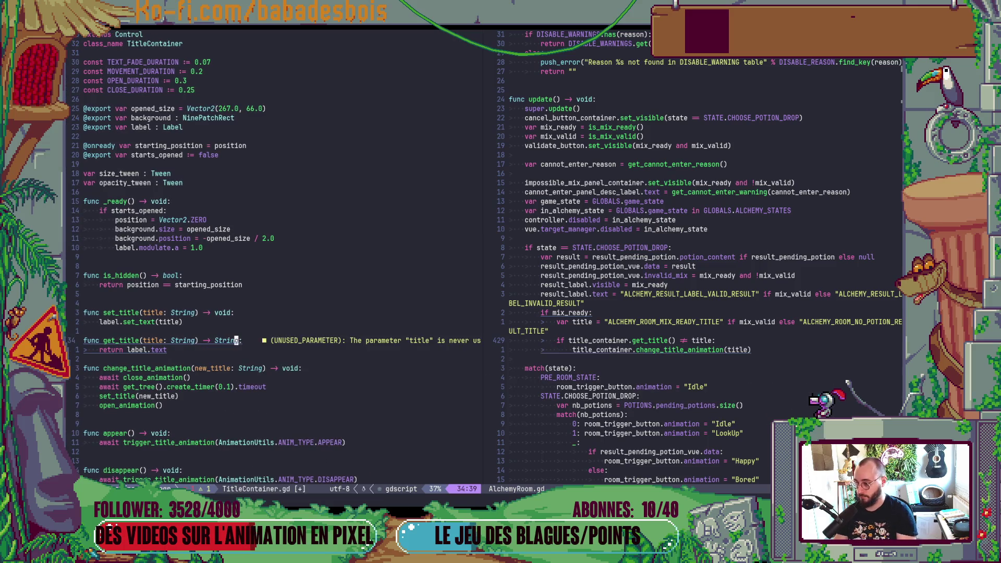
type(":w")
key("Return")
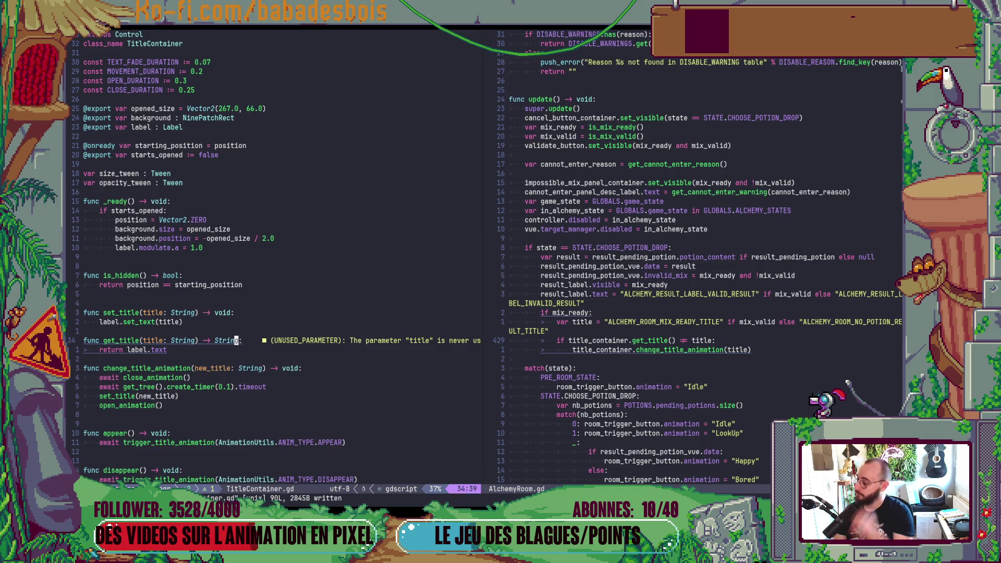
Join get_title() and set_title() each onto a single line
key("0")
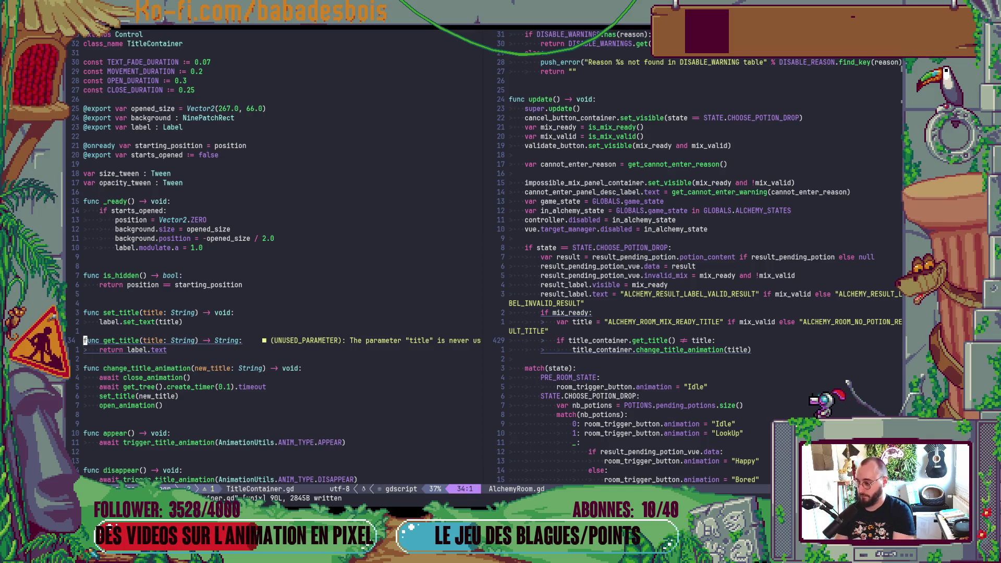
type("di(")
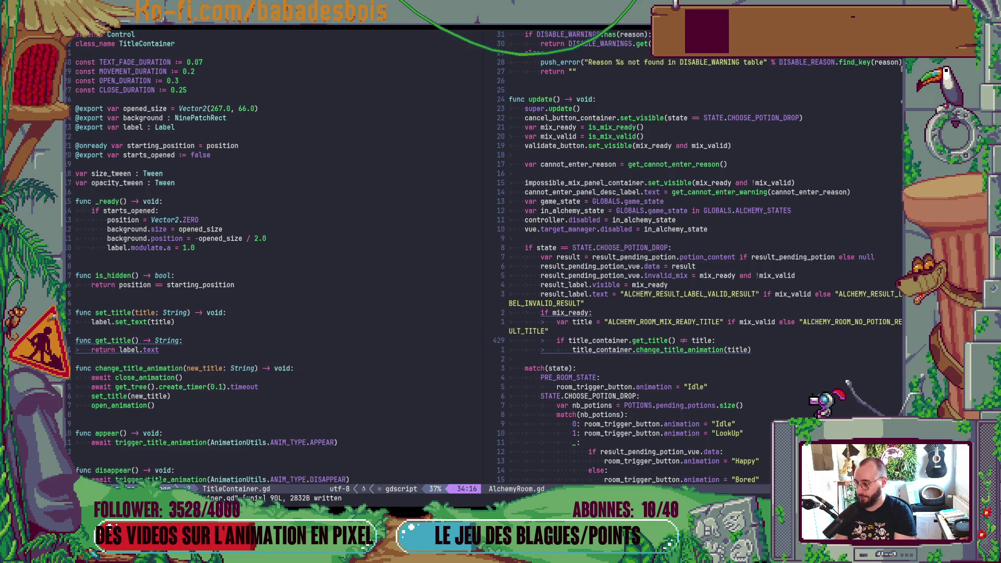
type("VjJ")
key("k")
key("k")
key("k")
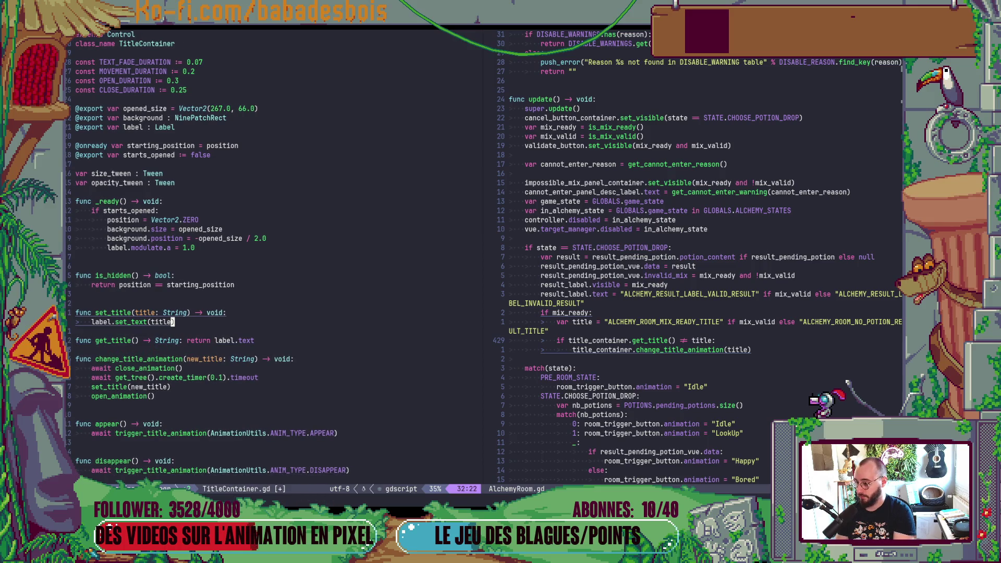
key("J")
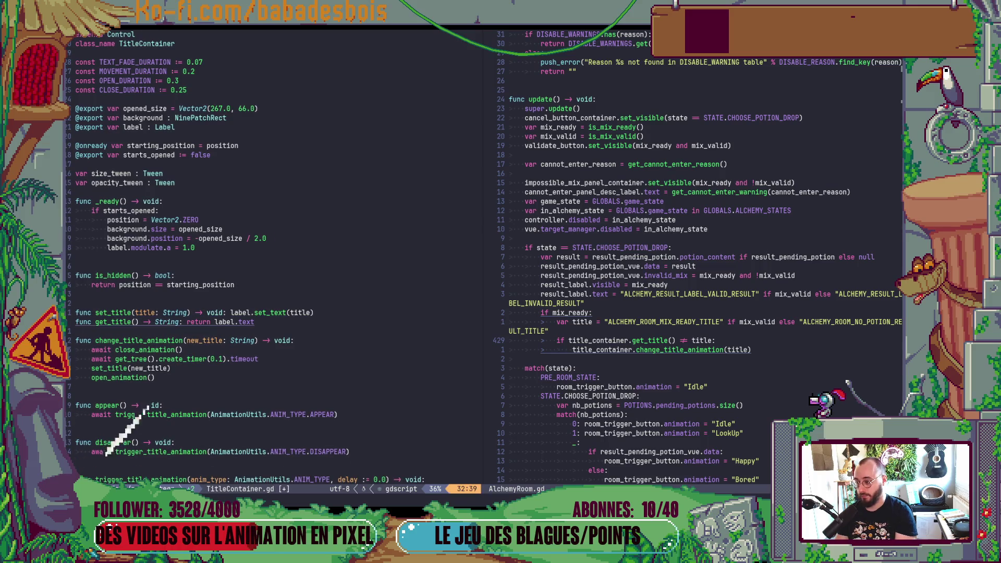
key("alt+Tab")
key("alt+Tab")
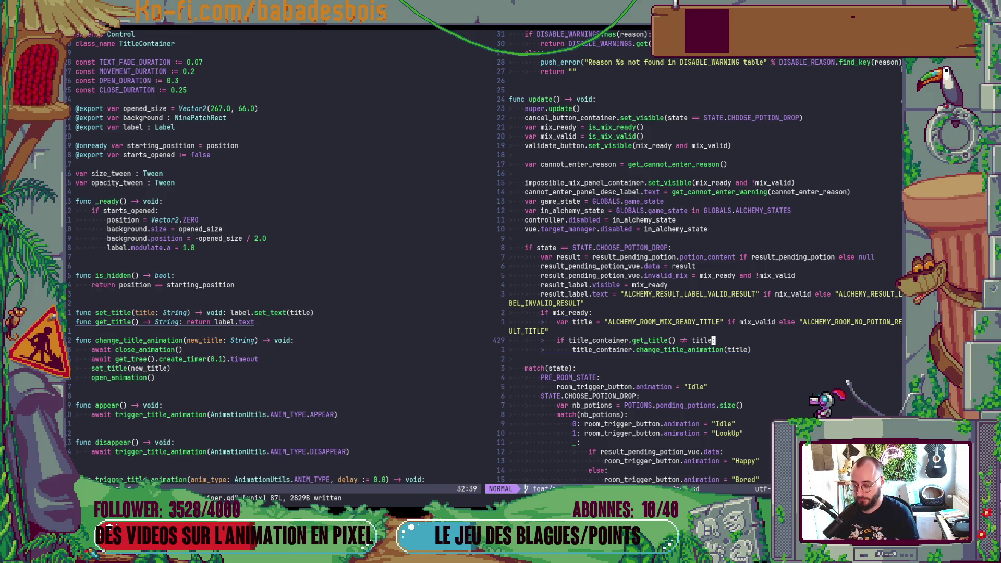
Jump to AlchemyRoom.gd's state-change code, then review the cauldron and potion-mixing mockups in Miro
key("ctrl+o")
key("ctrl+o")
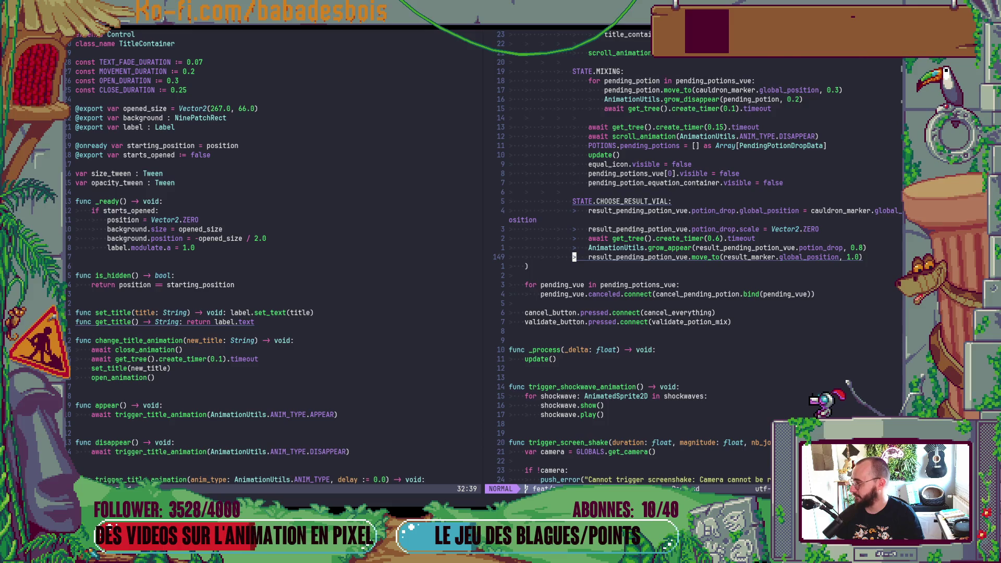
key("alt+Tab")
scroll(354, 409, "down", 6)
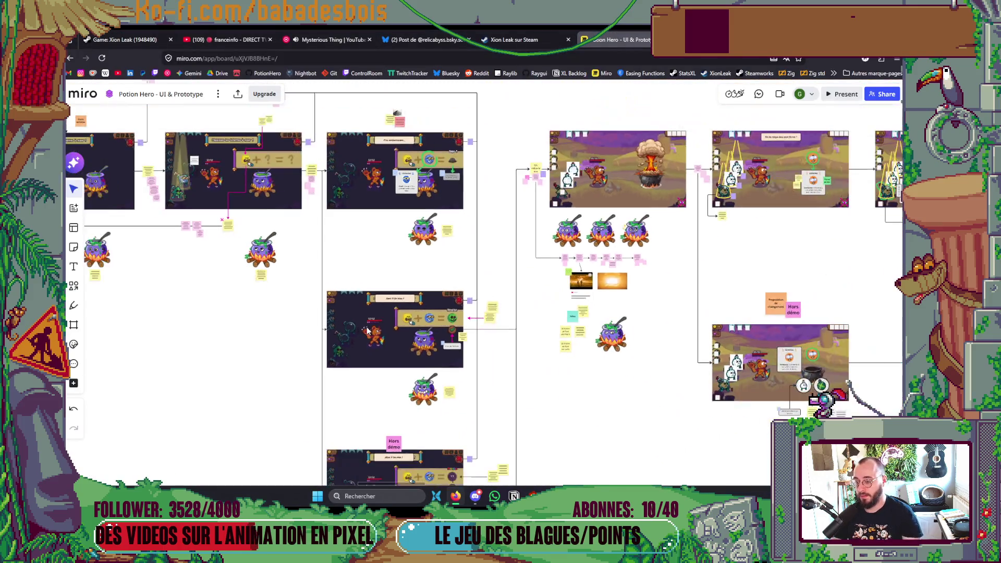
scroll(473, 252, "down", 3)
scroll(603, 299, "up", 3)
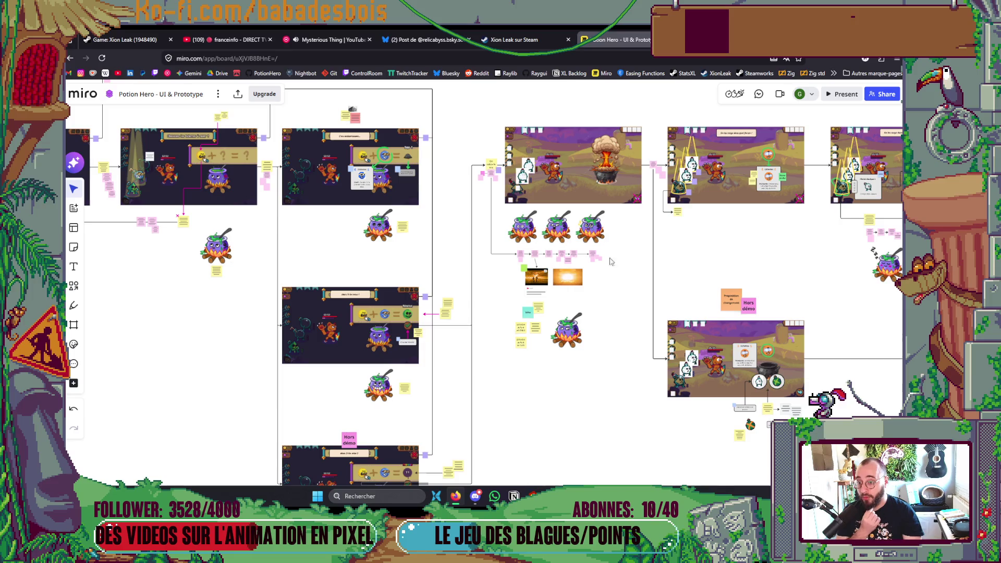
scroll(583, 178, "down", 3)
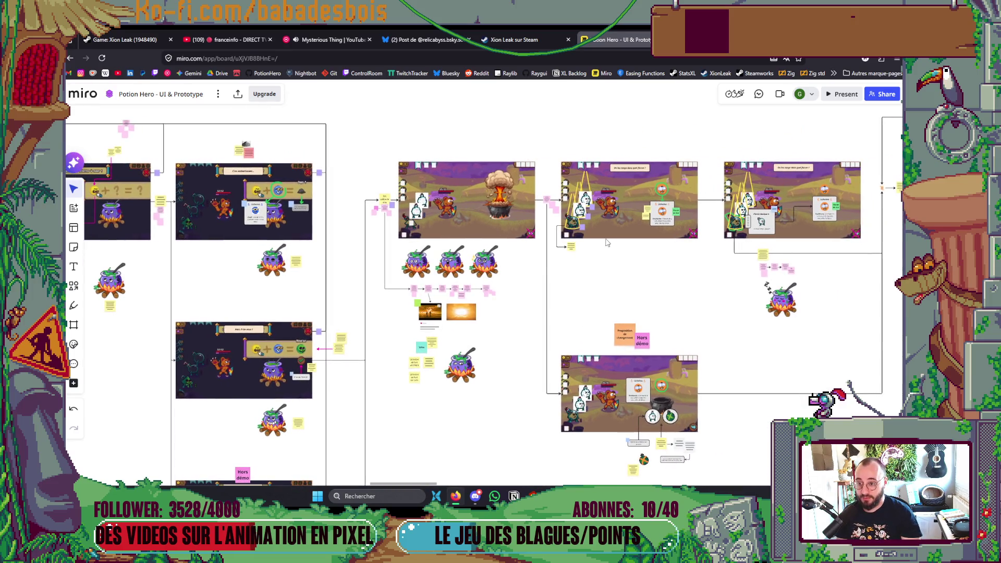
key("alt+Tab")
Add title_container.disappear() at the start of the STATE.MIXING block and save
scroll(675, 238, "up", 2)
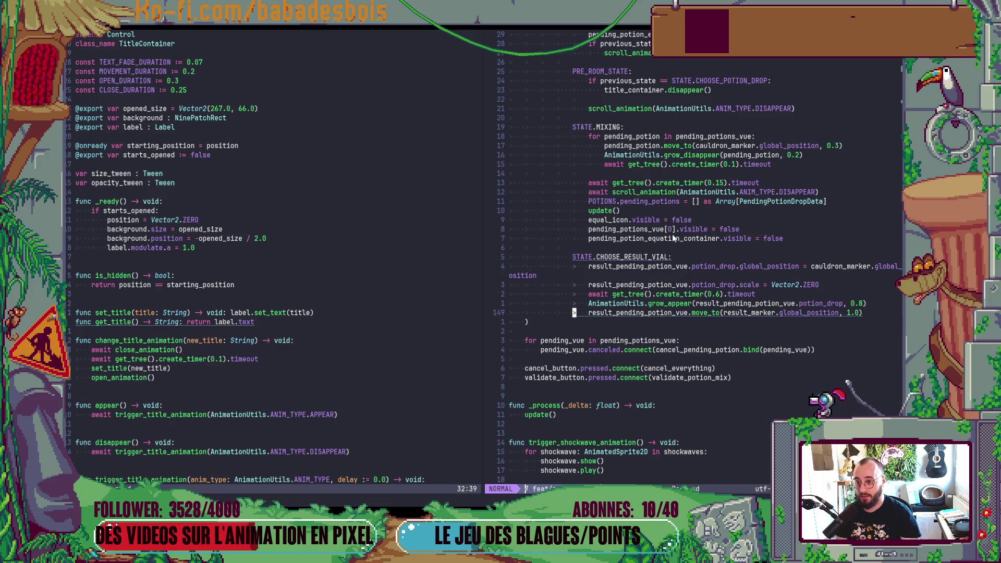
left_click(667, 136)
type("O")
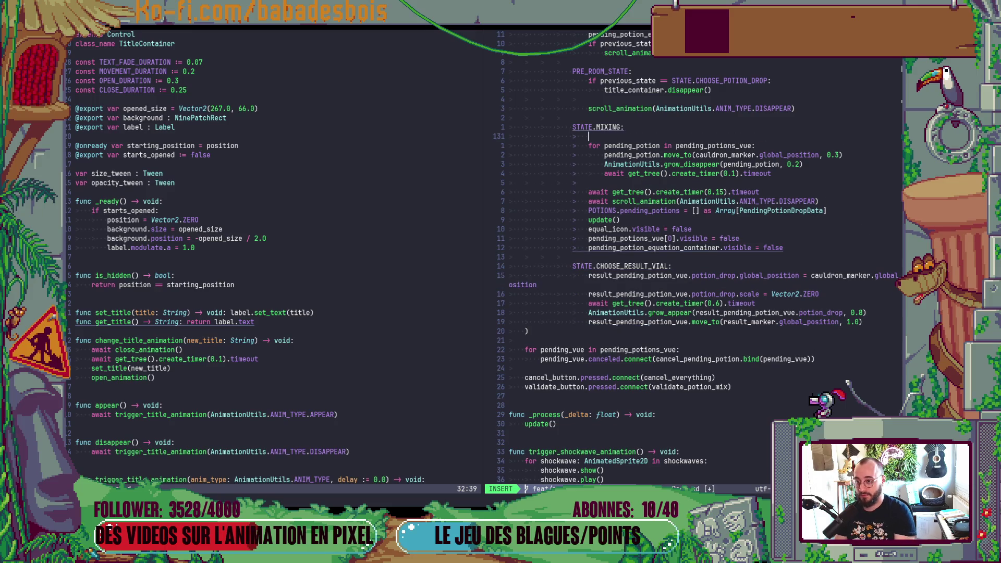
type("tle_container.di")
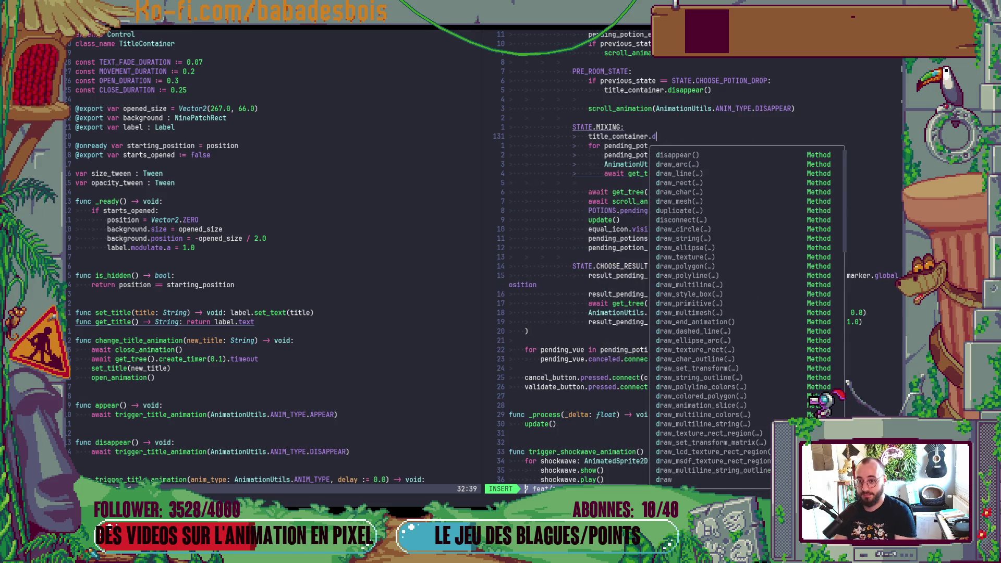
key("Return")
key("Escape")
type(":w")
key("Return")
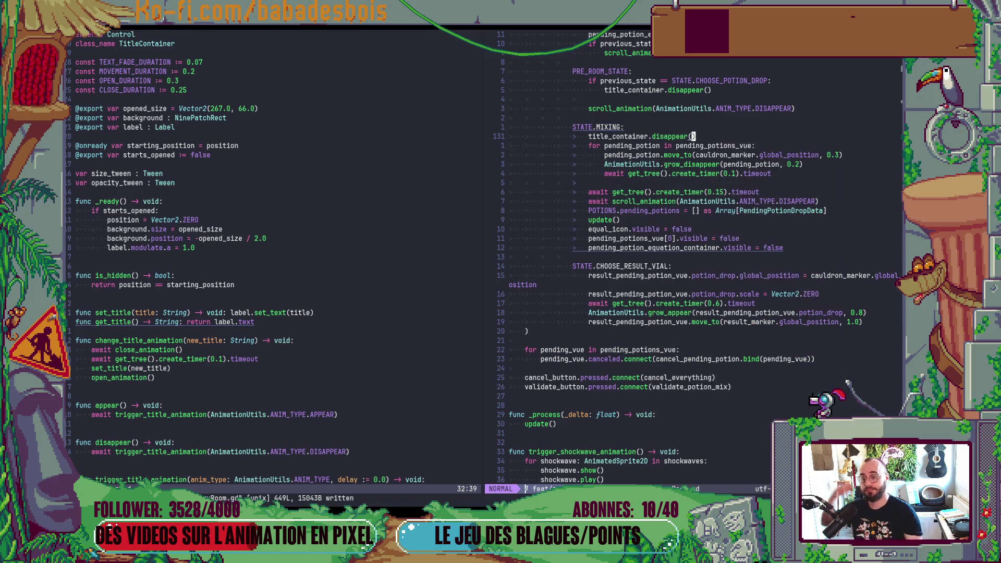
Add title_container.appear() and set_title() to the CHOOSE_RESULT_VIAL block and save
scroll(690, 328, "up", 4)
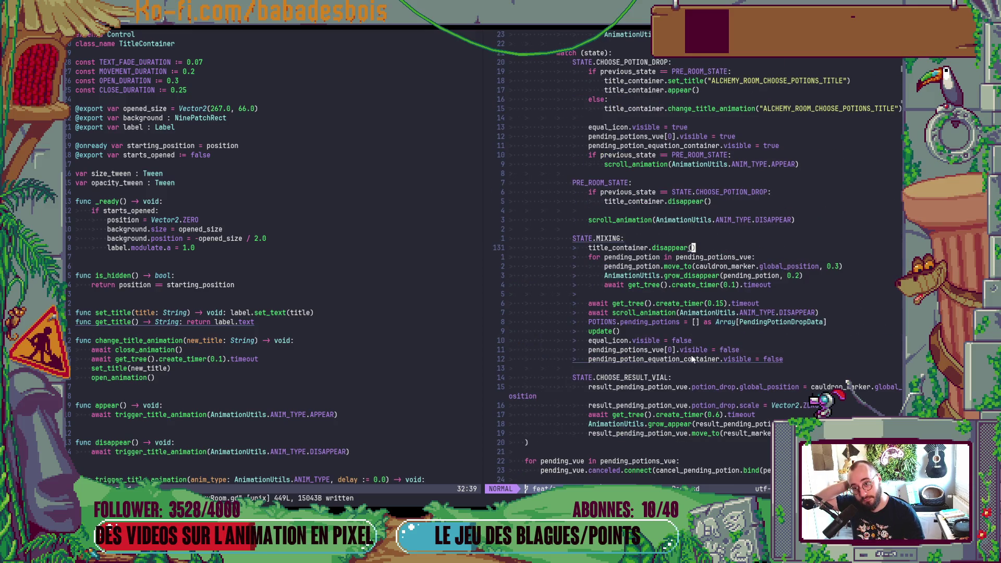
left_click(679, 387)
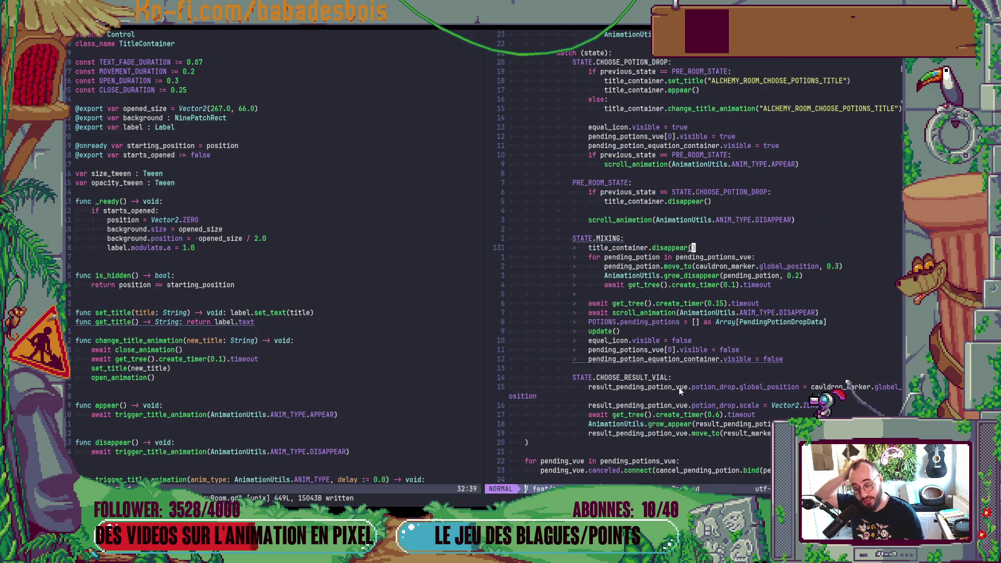
type("O")
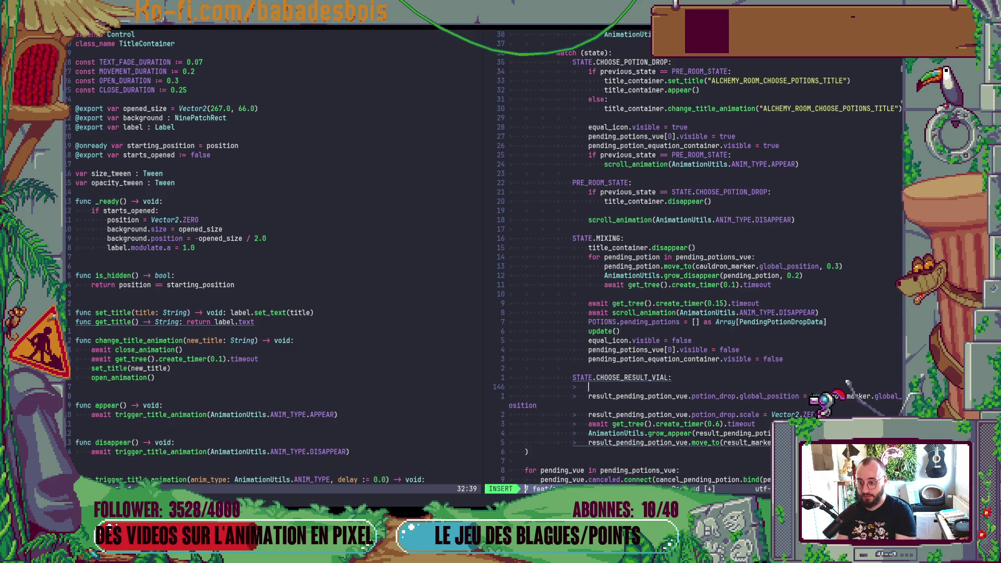
type("title_container.a")
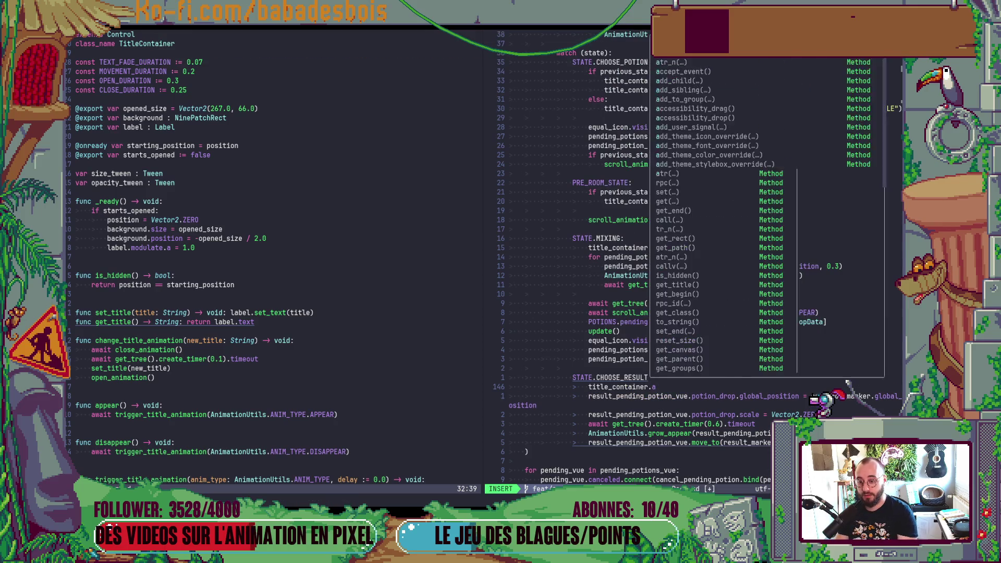
type("pp")
key("Return")
key("Escape")
type("Otitle_container")
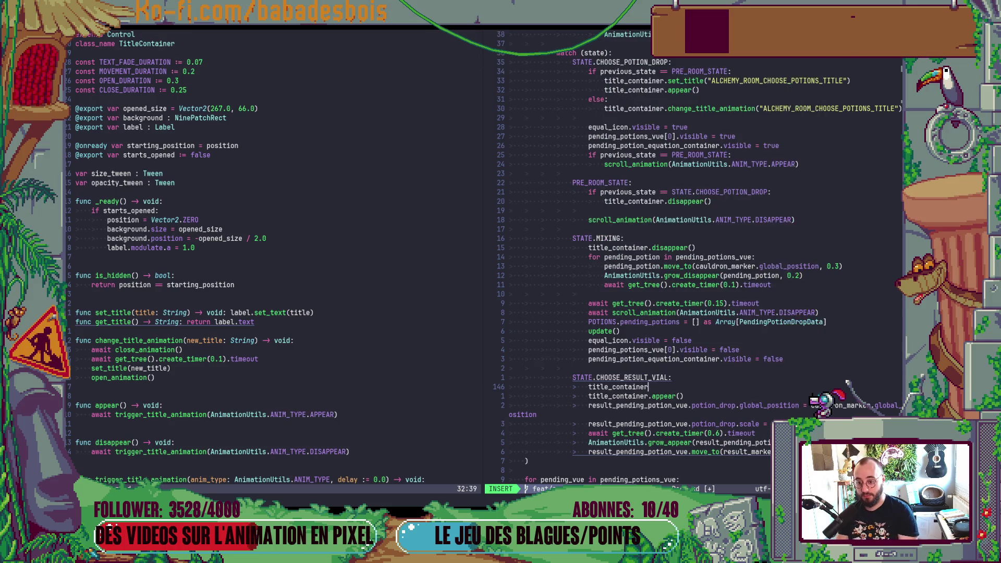
type(".set_ti")
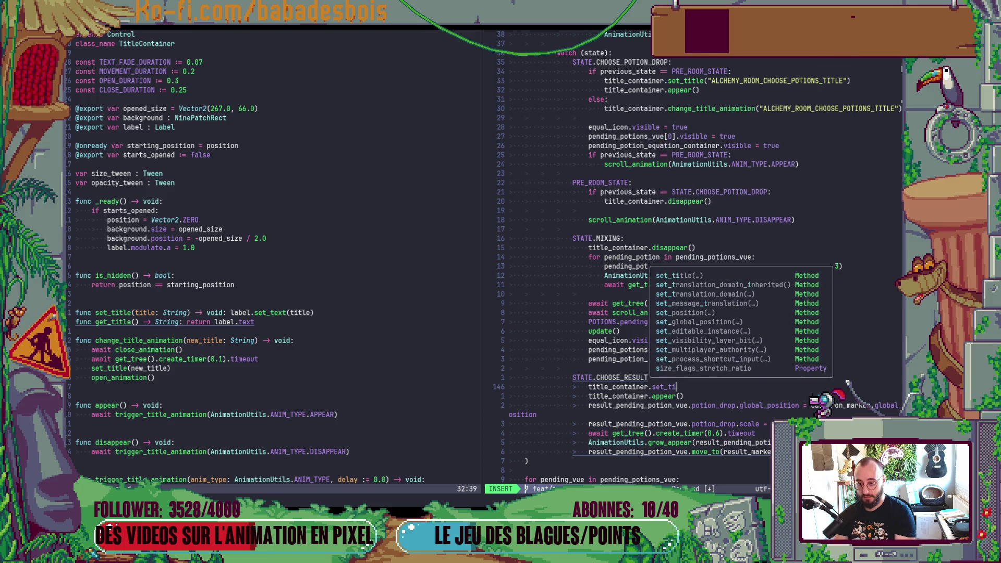
key("Return")
key("Escape")
type(":w")
key("Return")
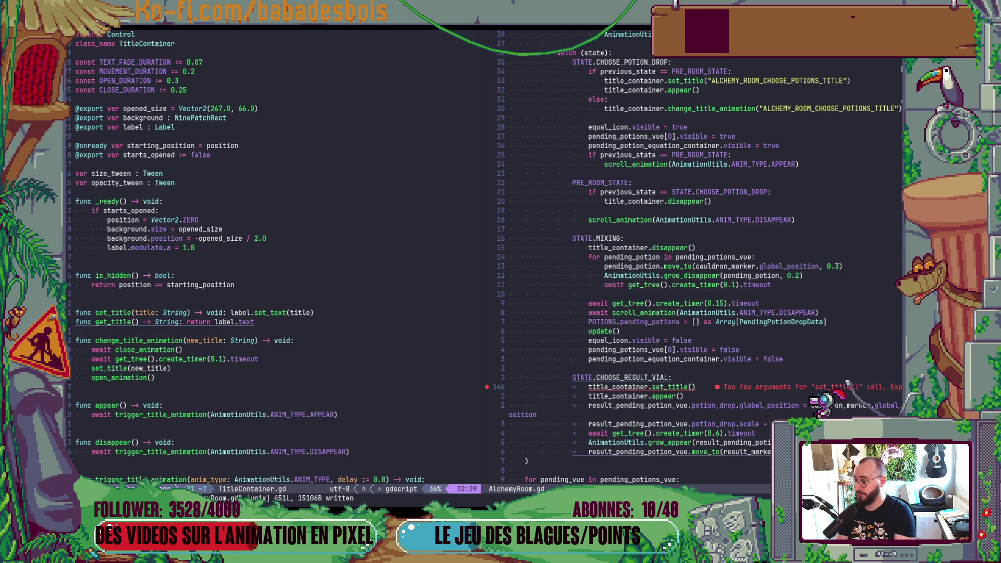
Open Translation.csv through the project file finder
key("space")
key("f")
key("f")
type("Tran")
key("Return")
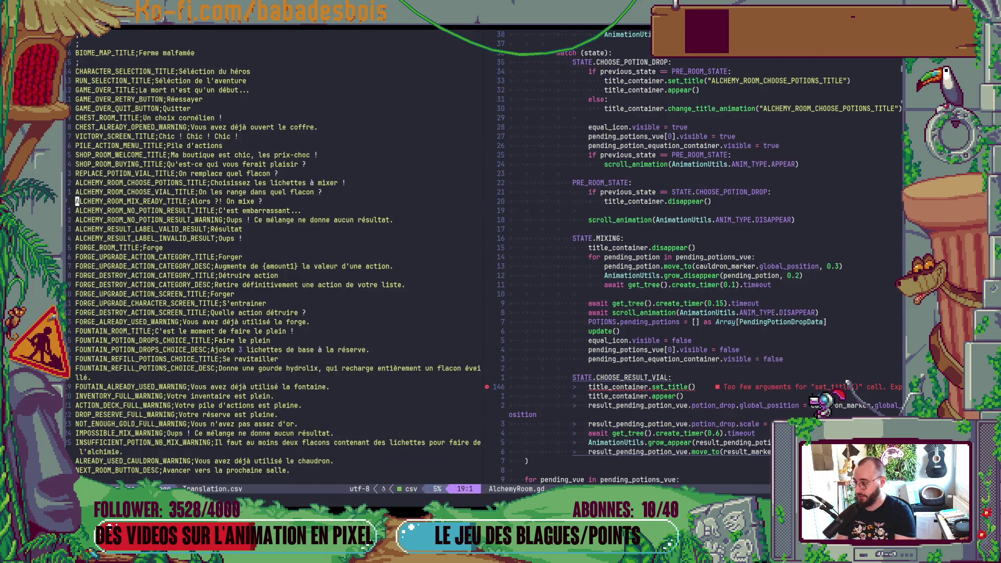
Duplicate the NO_POTION_RESULT_TITLE line and rename the key to ALCHEMY_ROOM_CHOOSE_VIAL_TITLE
key("y")
key("y")
key("p")
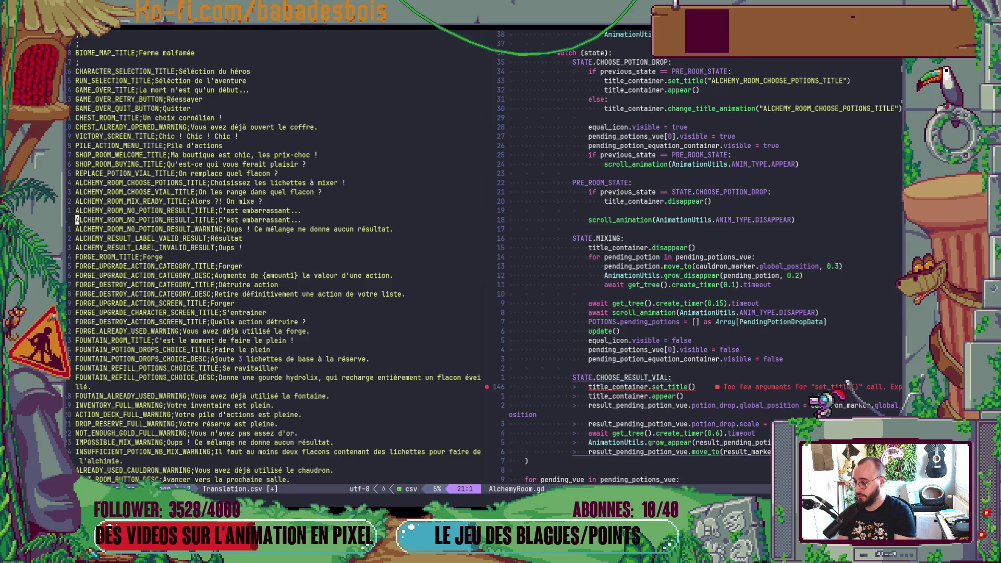
left_click(109, 220)
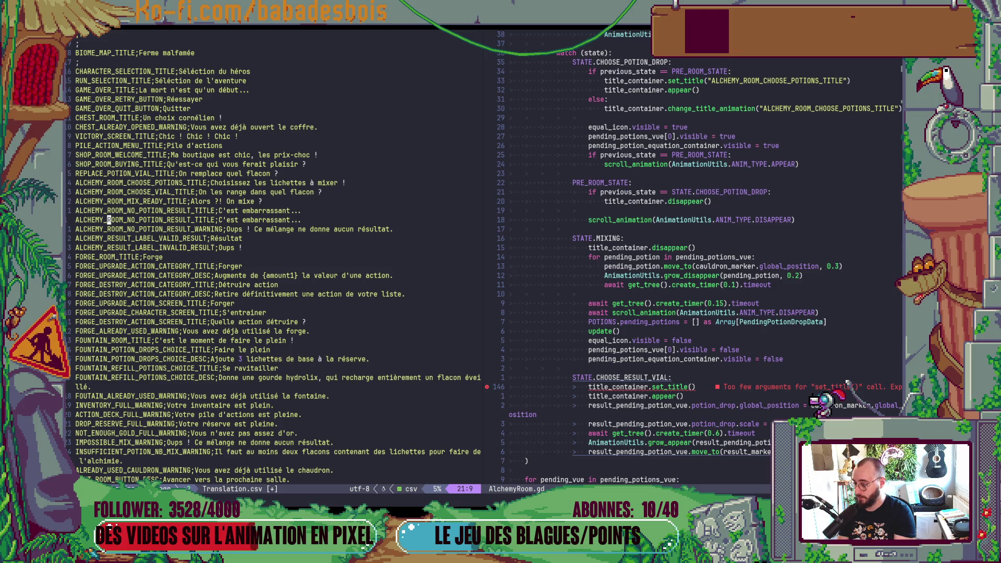
left_click(168, 220)
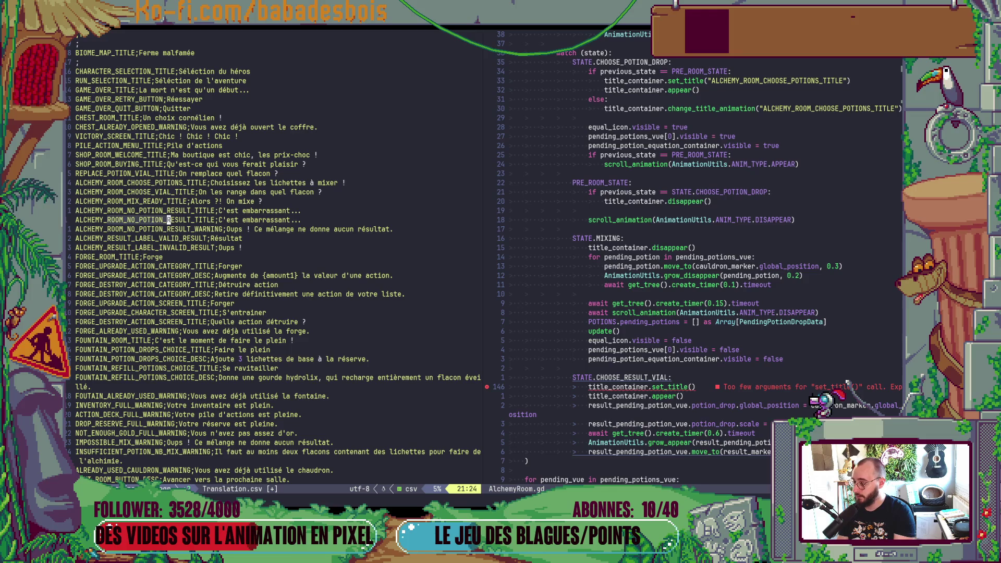
left_click(181, 220)
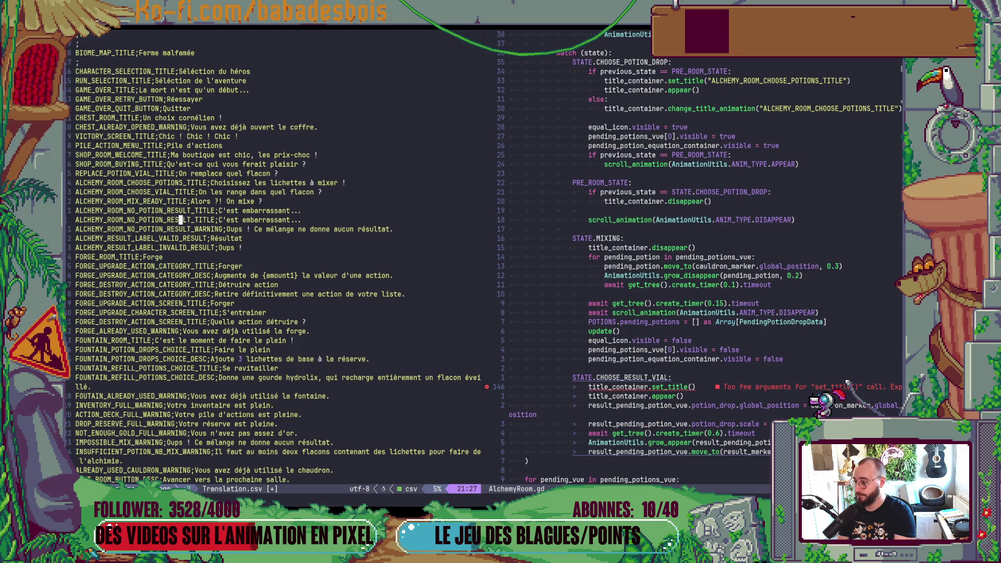
left_click(128, 219)
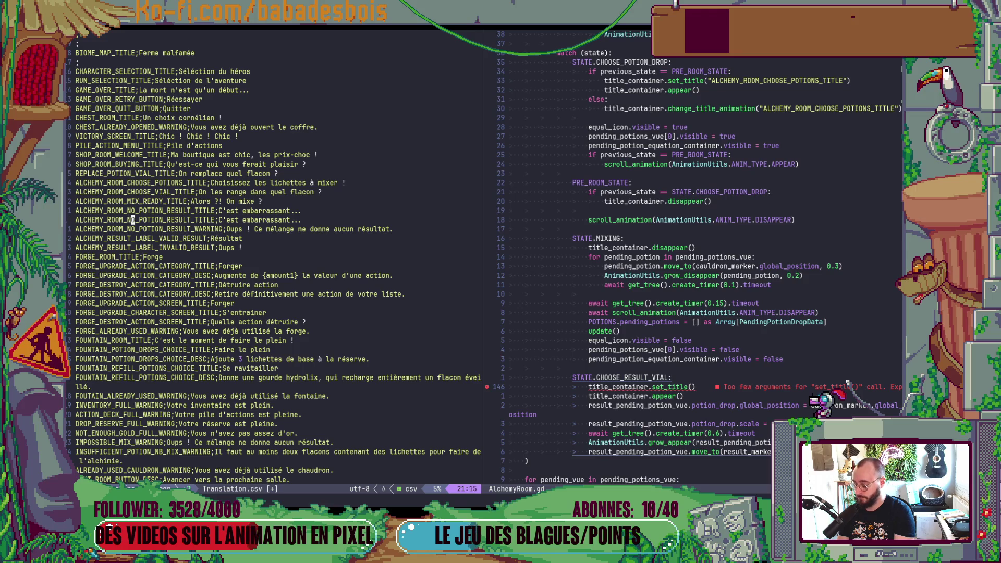
left_click_drag(131, 220, 197, 220)
type("dCHO")
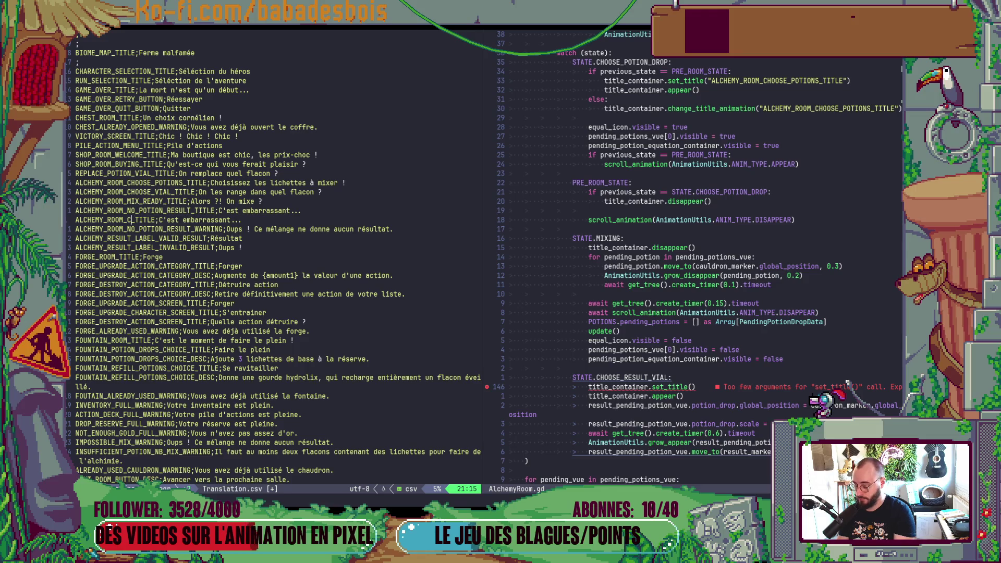
type("OSE_VIAL")
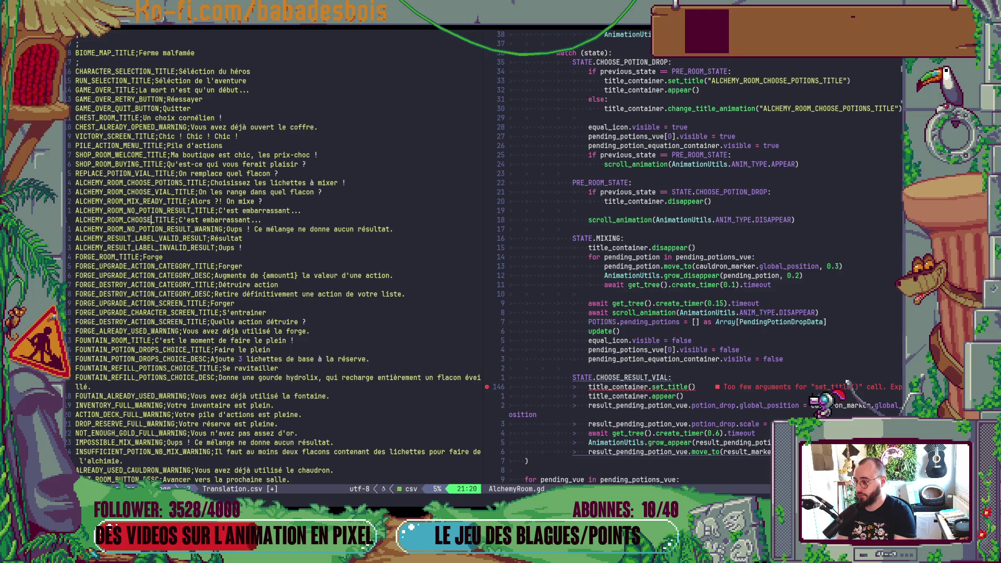
key("Escape")
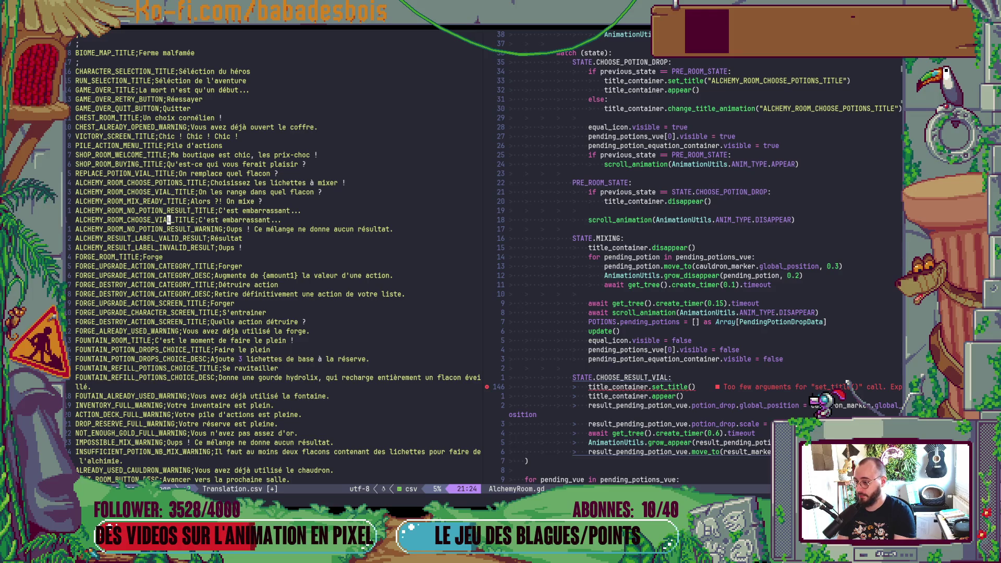
key("l")
key("l")
key("l")
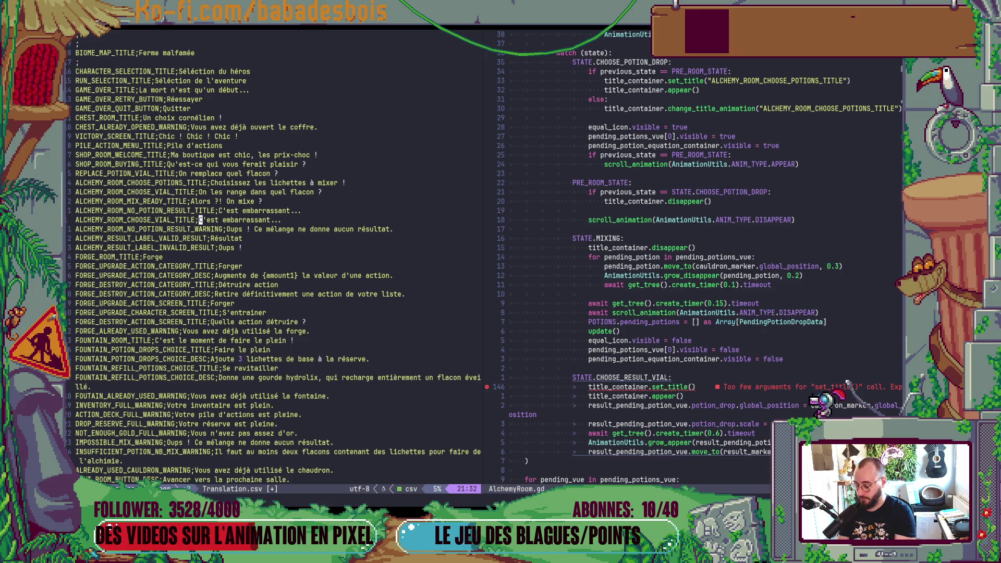
Set its text to 'On les range dans quel flacon ?' from Miro and yank the key
key("alt+Tab")
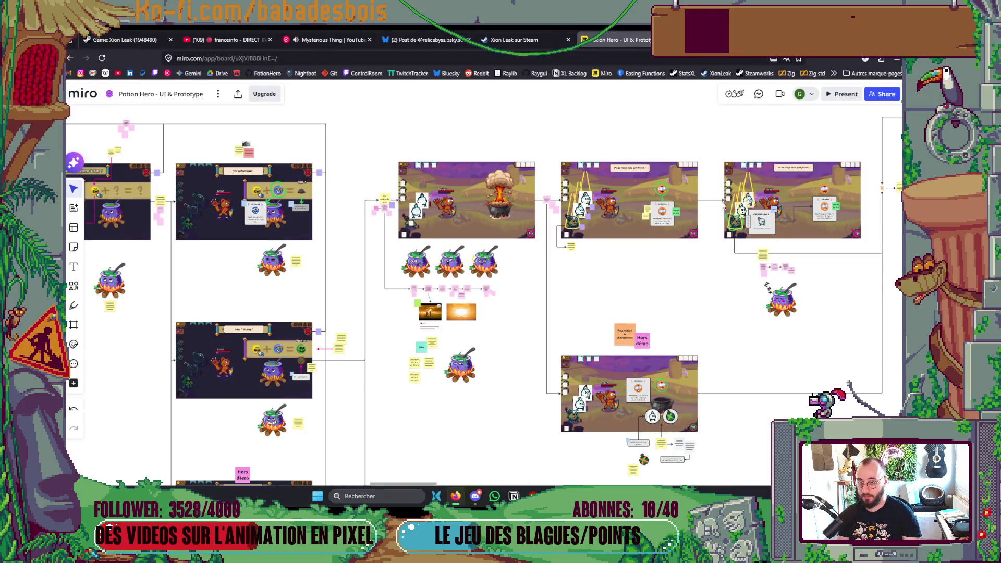
scroll(668, 162, "up", 5)
left_click(594, 179)
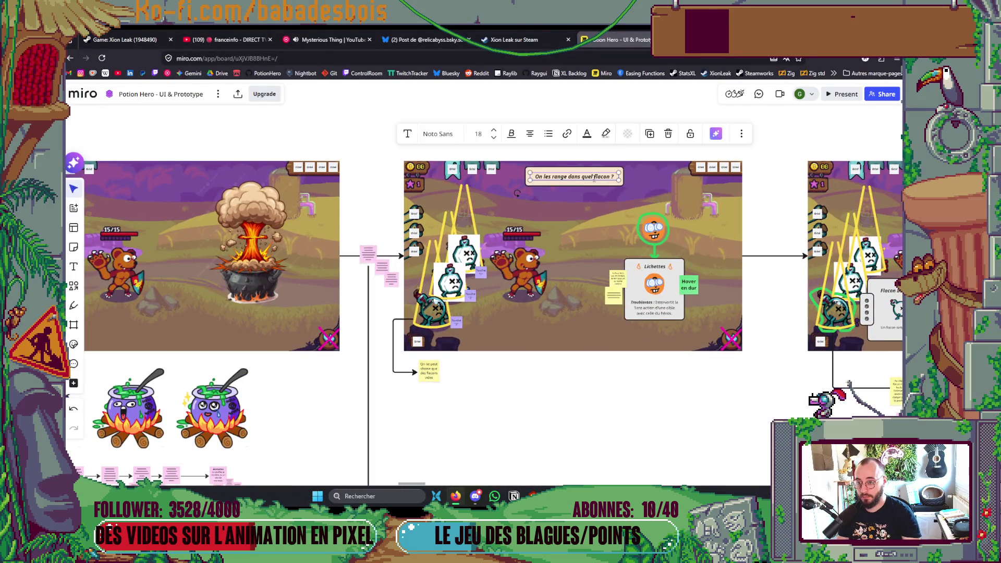
left_click(586, 411)
key("alt+Tab")
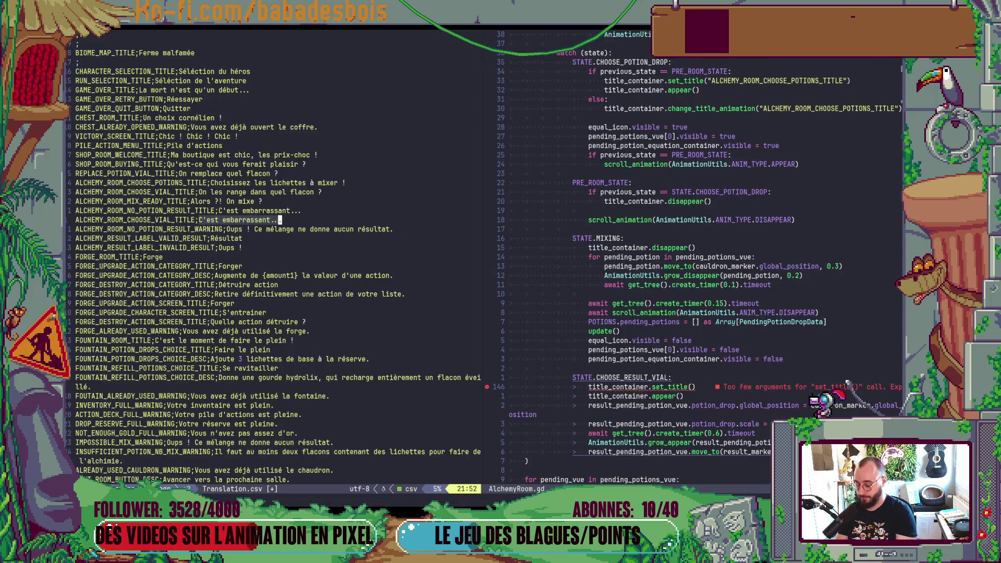
key("p")
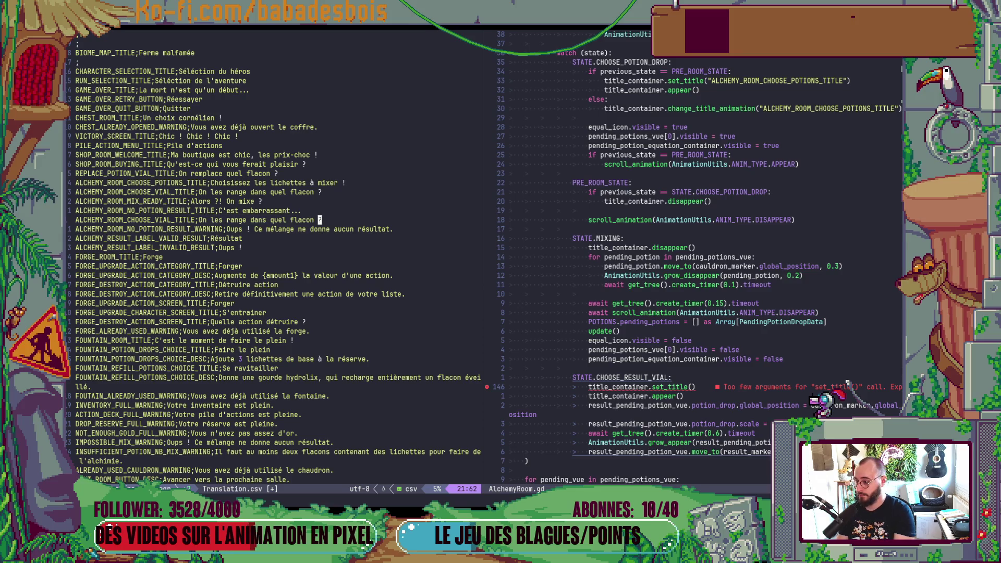
key("0")
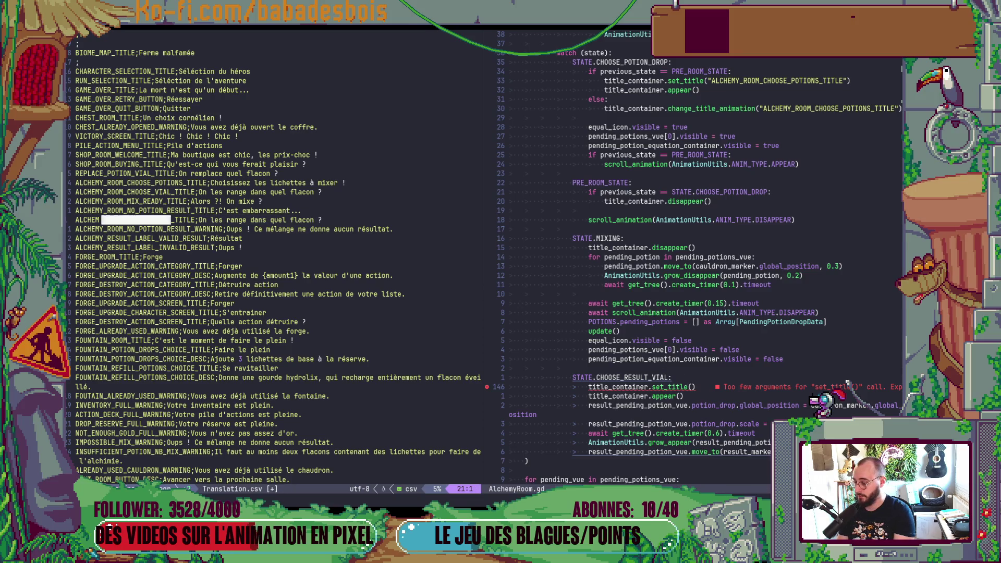
key("ctrl+w")
Write set_title("ALCHEMY_ROOM_CHOOSE_VIAL_TITLE") in AlchemyRoom.gd, save, and switch to Godot
key("l")
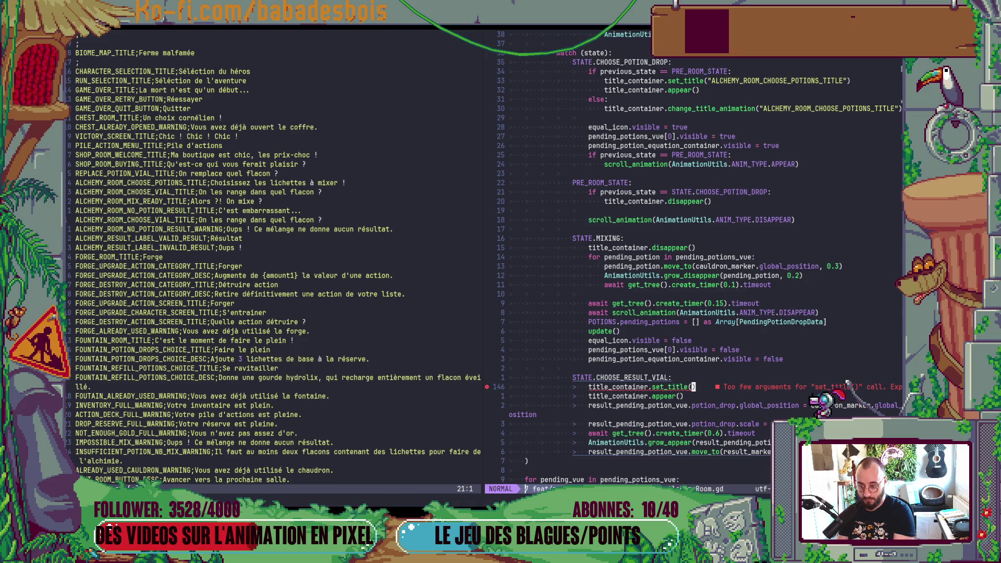
key("P")
key("v")
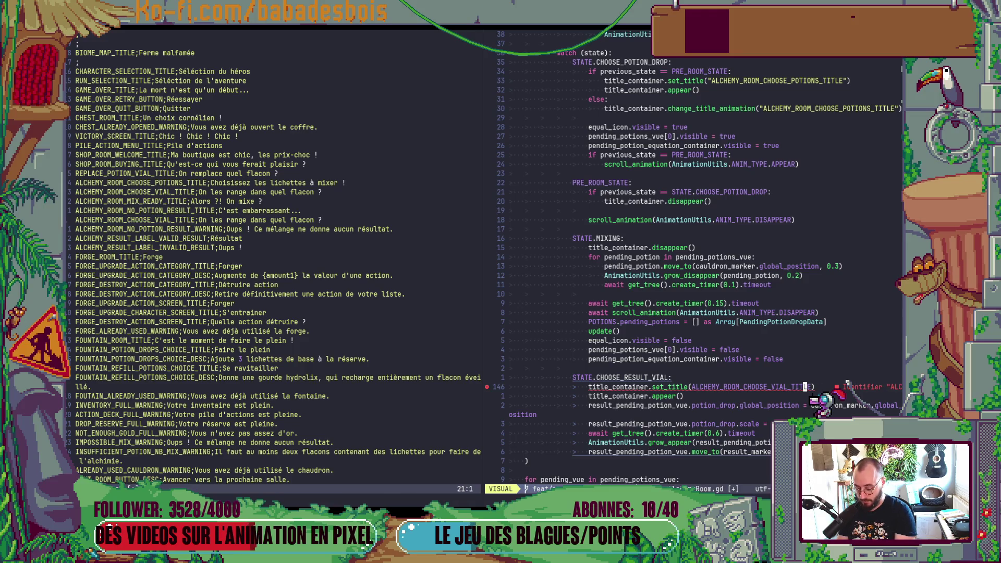
key("i")
key("w")
key("S")
key("quotedbl")
type(":w")
key("Return")
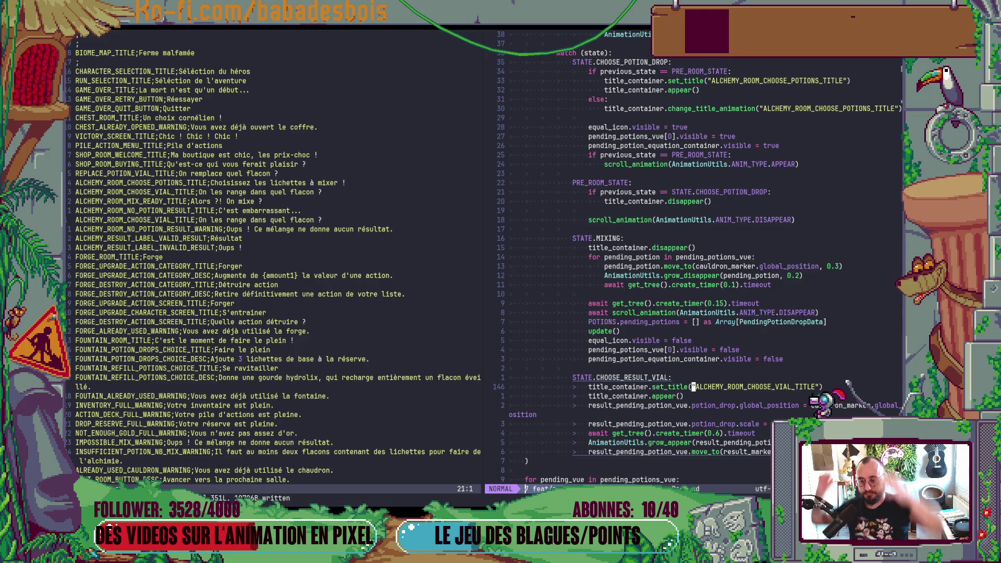
key("alt+Tab")
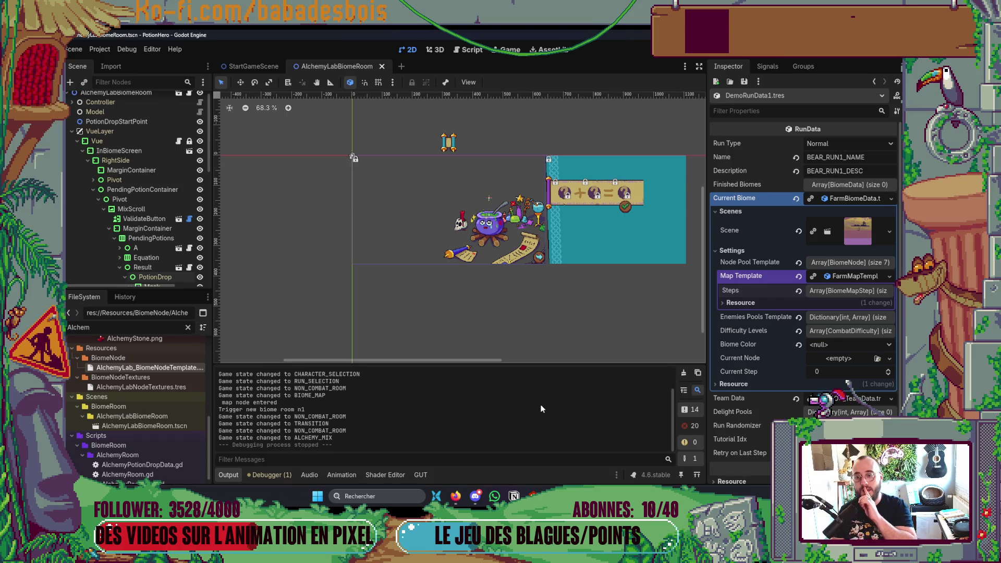
Back in Neovim, open two blank lines below the state's last move_to call
scroll(610, 243, "down", 1)
key("alt+Tab")
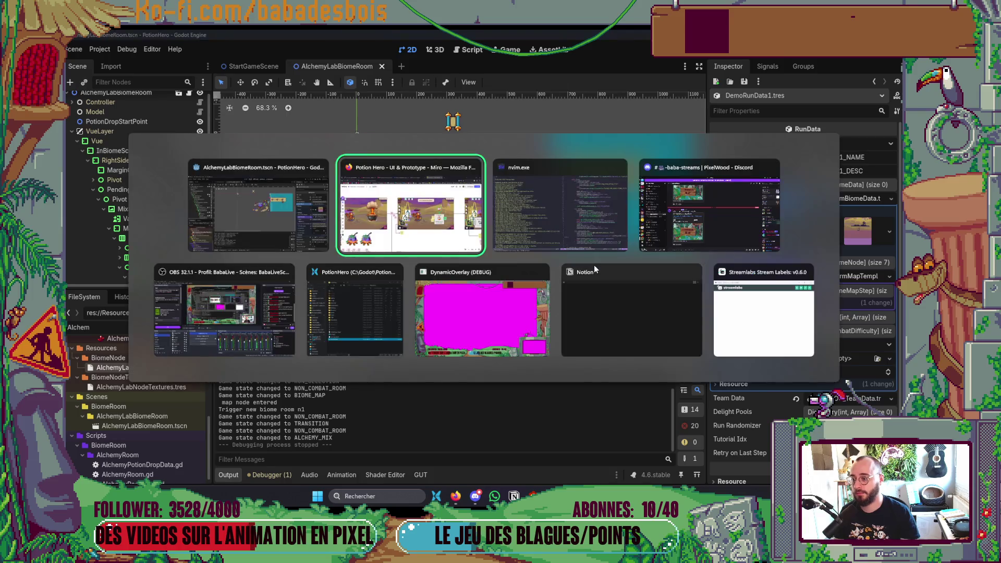
key("alt+Tab")
key("alt+Tab")
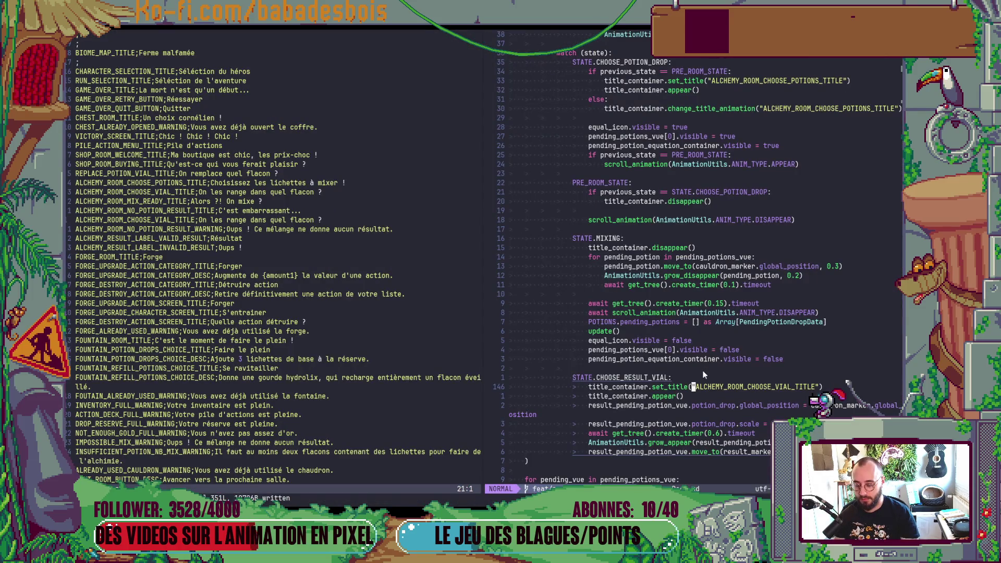
scroll(703, 374, "up", 5)
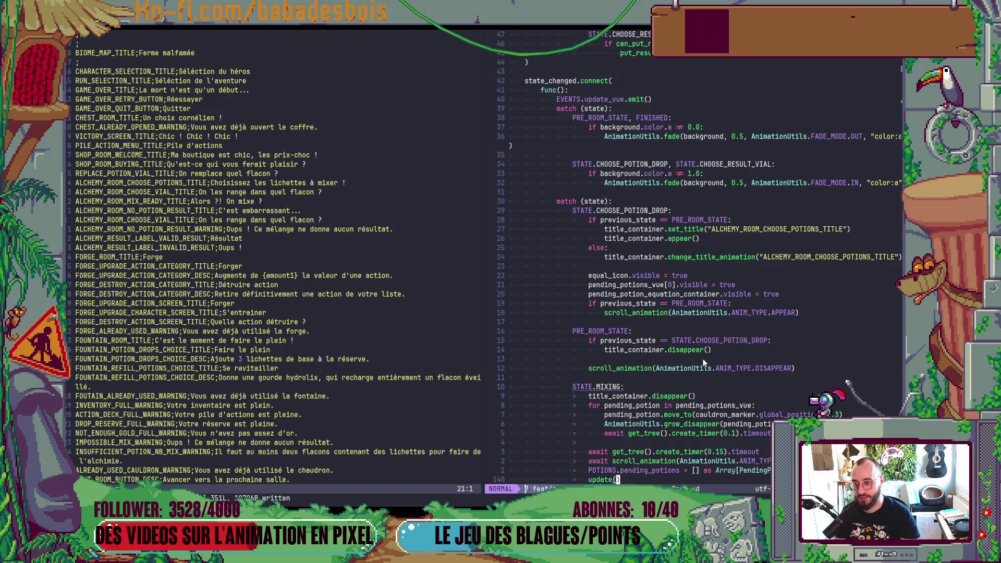
scroll(703, 361, "down", 7)
left_click(663, 395)
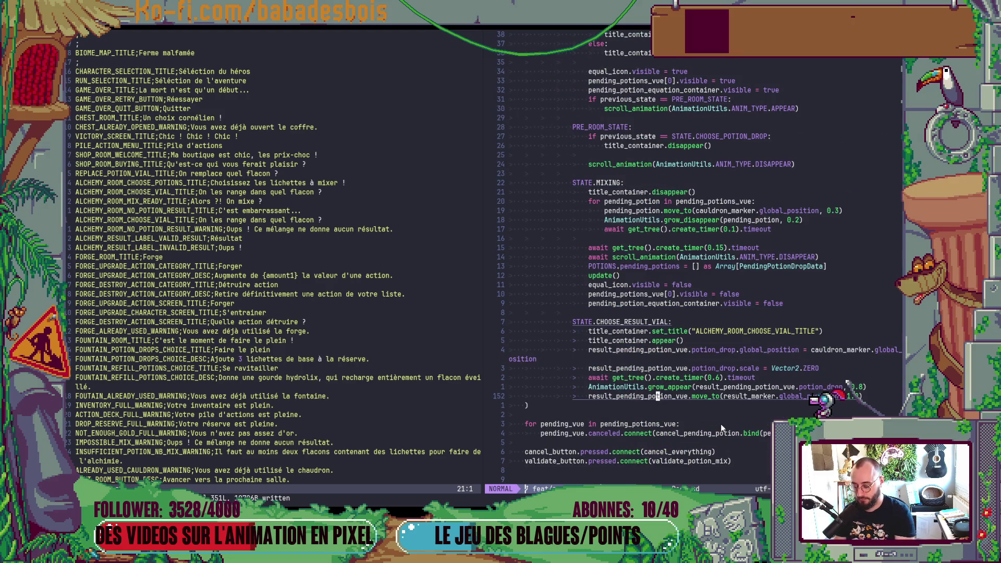
key("o")
key("Return")
Write a FINISHED: case calling title_container.disappear(), then run the game from Godot with F5
type("FI")
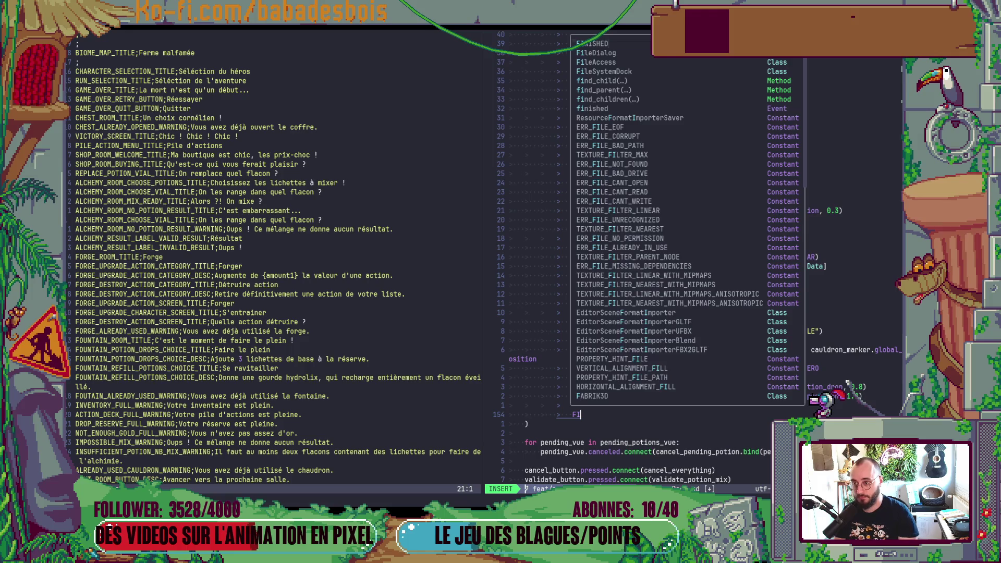
key("Return")
type(":")
key("Return")
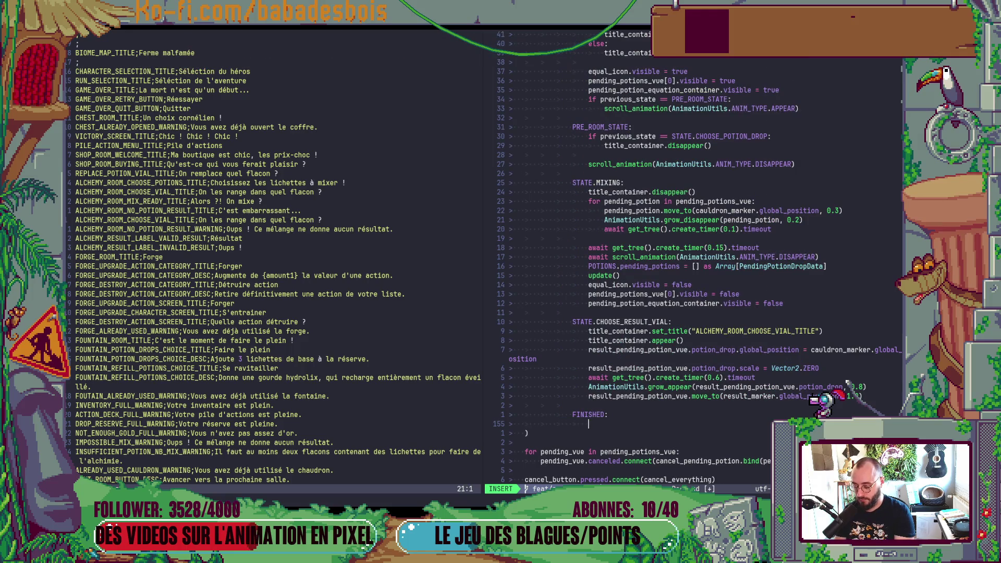
type("title_container.")
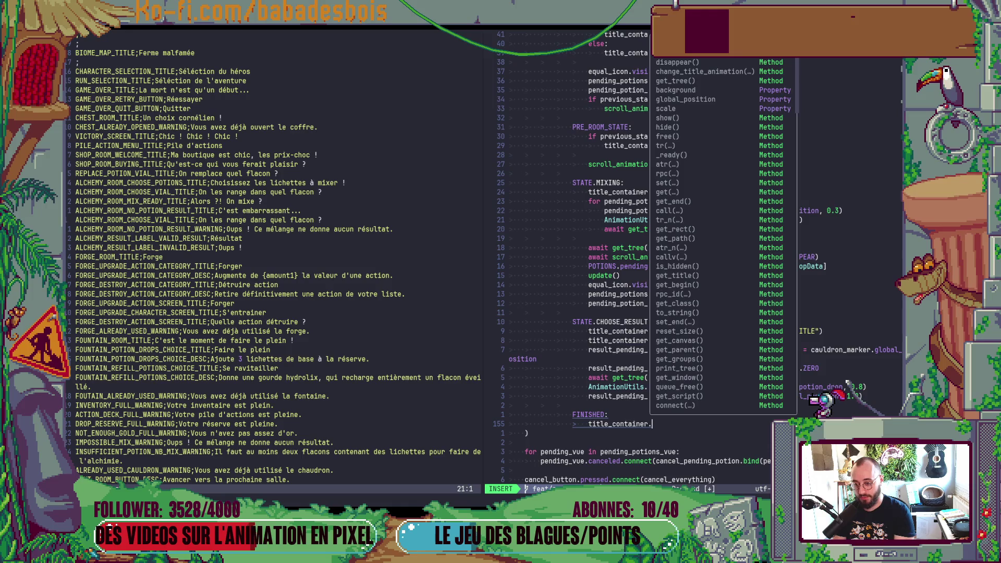
type("disa")
key("Return")
key("Escape")
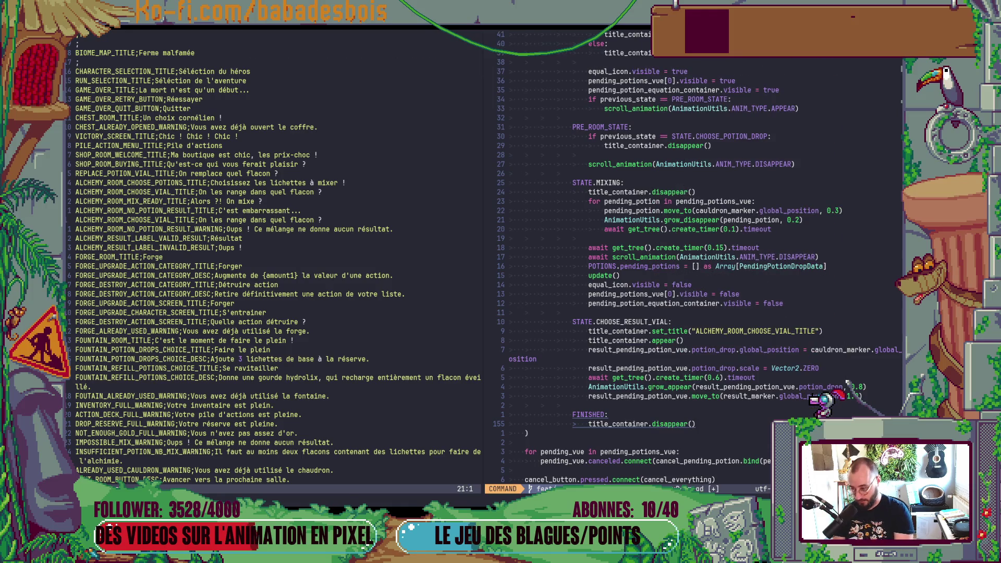
key("alt+Tab")
key("alt+Tab")
key("F5")
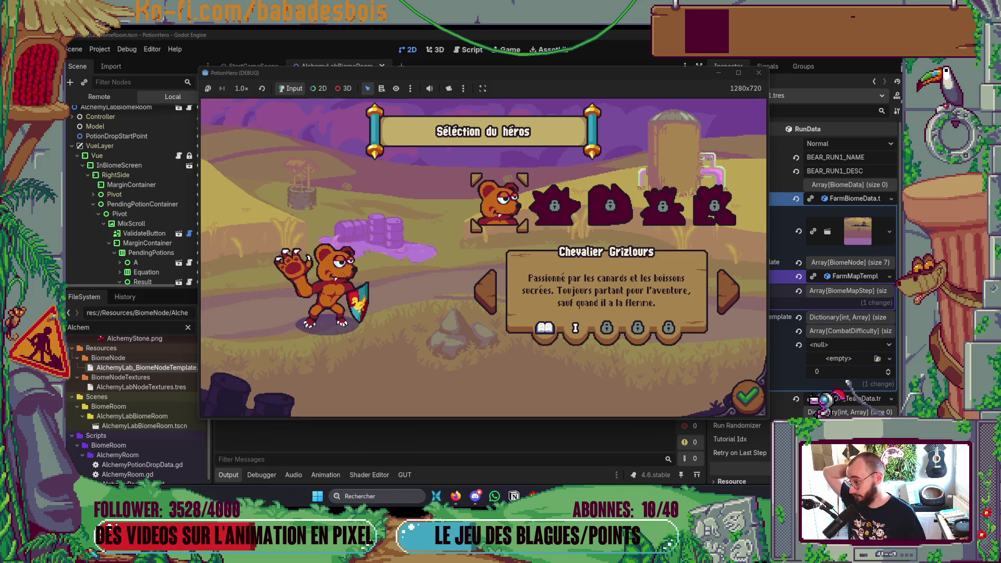
Confirm the bear hero and adventure, skip the tutorial, and travel to the Chaudron node
left_click(747, 404)
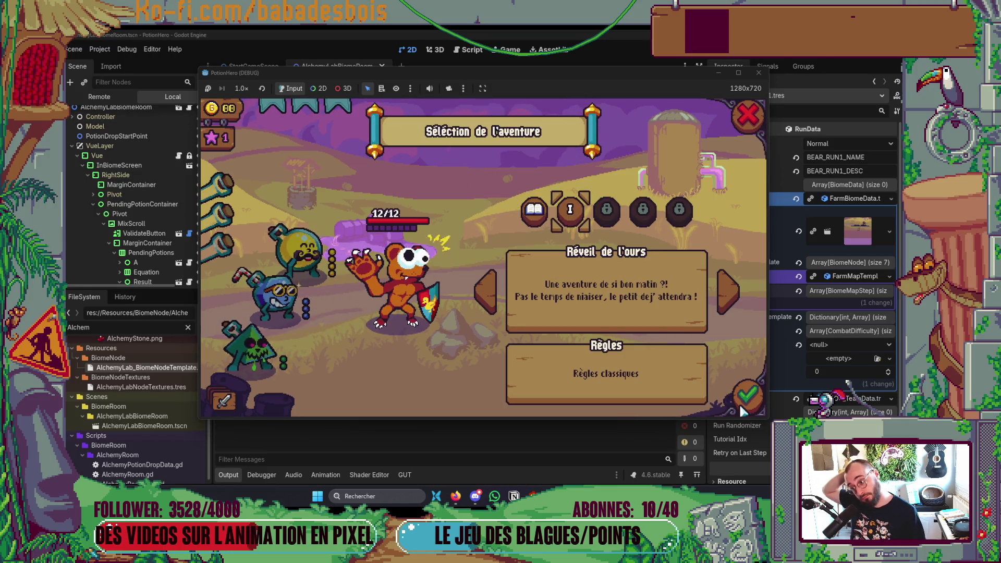
left_click(746, 404)
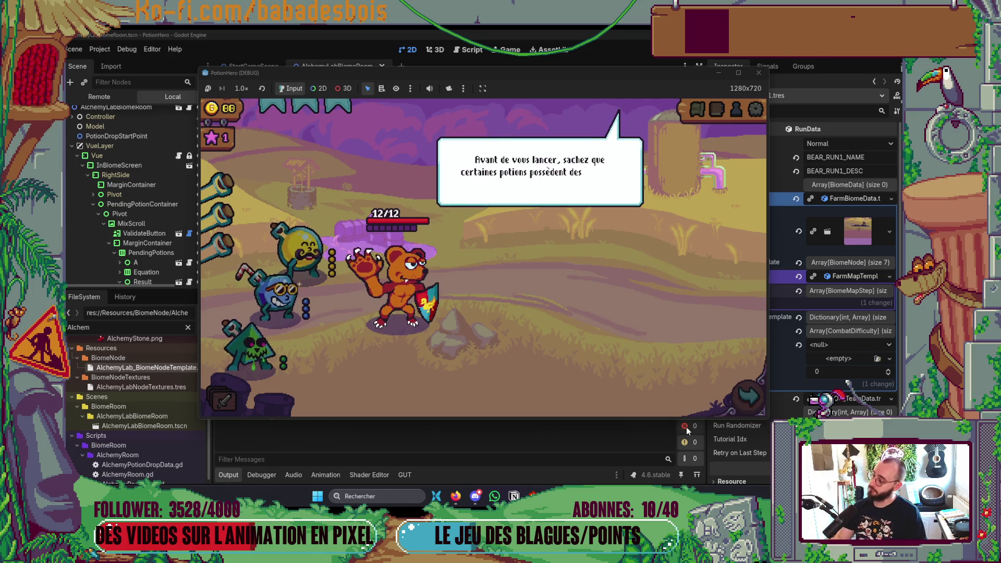
left_click(471, 319)
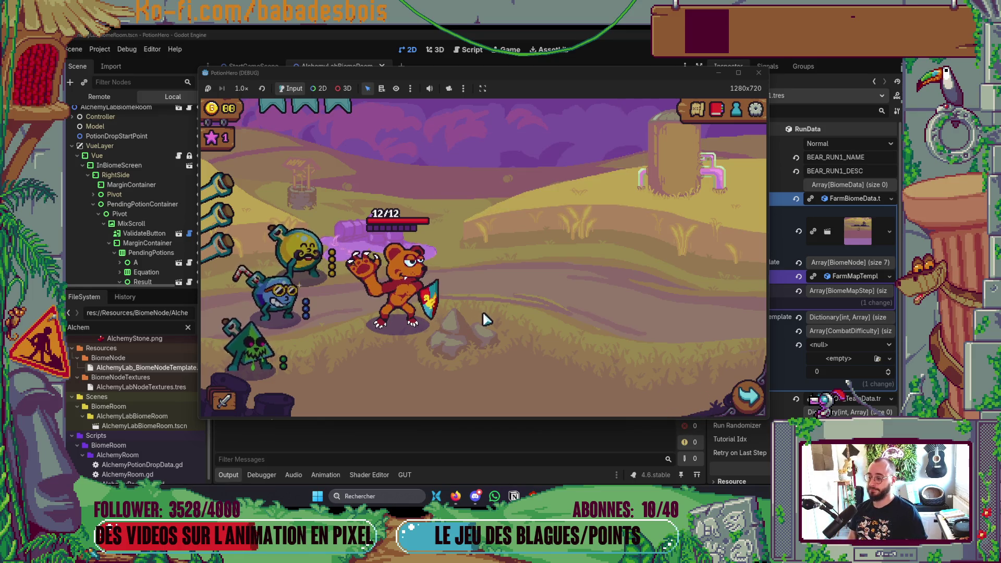
left_click(747, 397)
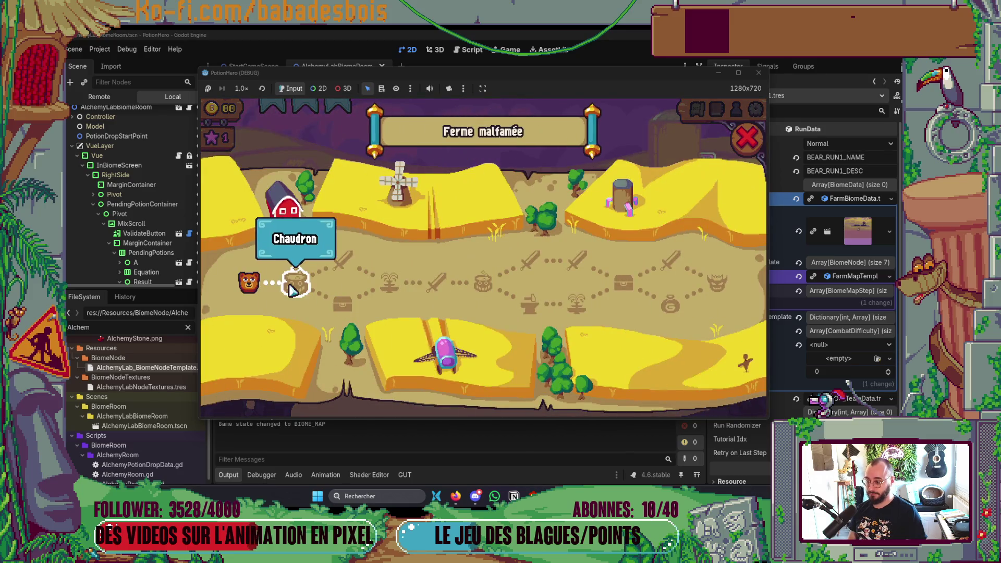
left_click(291, 284)
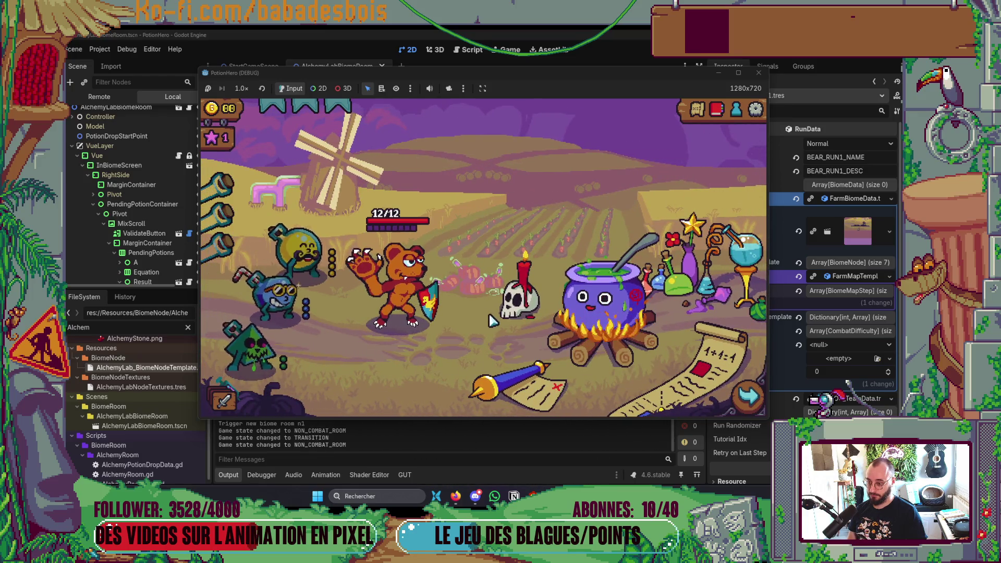
In the cauldron, try yellow with blue lichette, then swap blue for the green skull potion
left_click(587, 316)
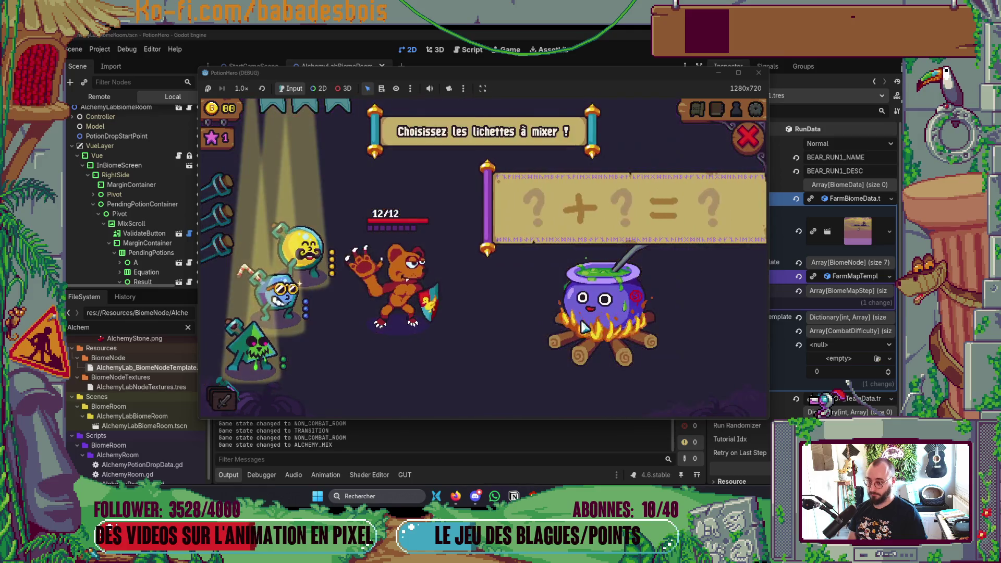
left_click(319, 250)
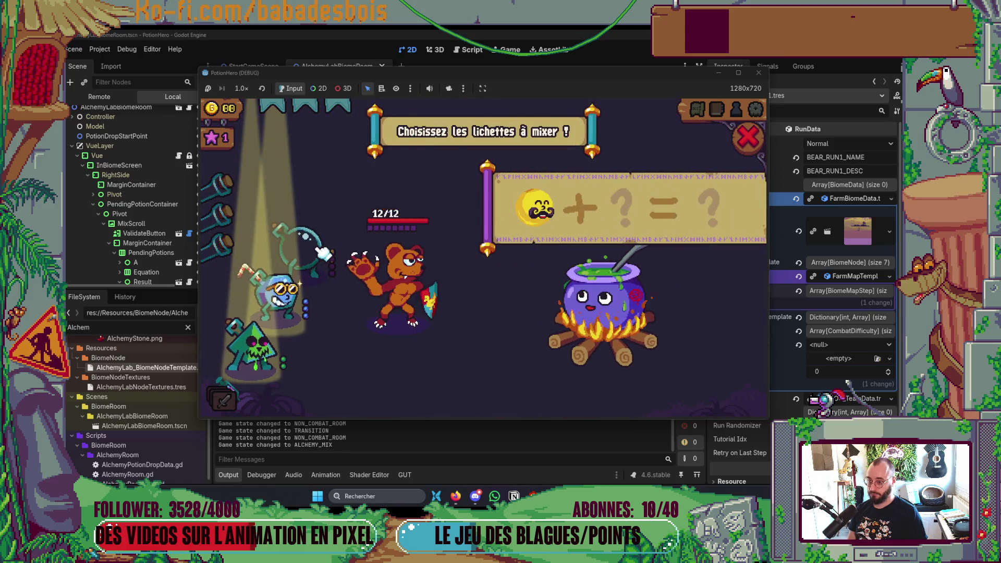
left_click(284, 292)
left_click(540, 229)
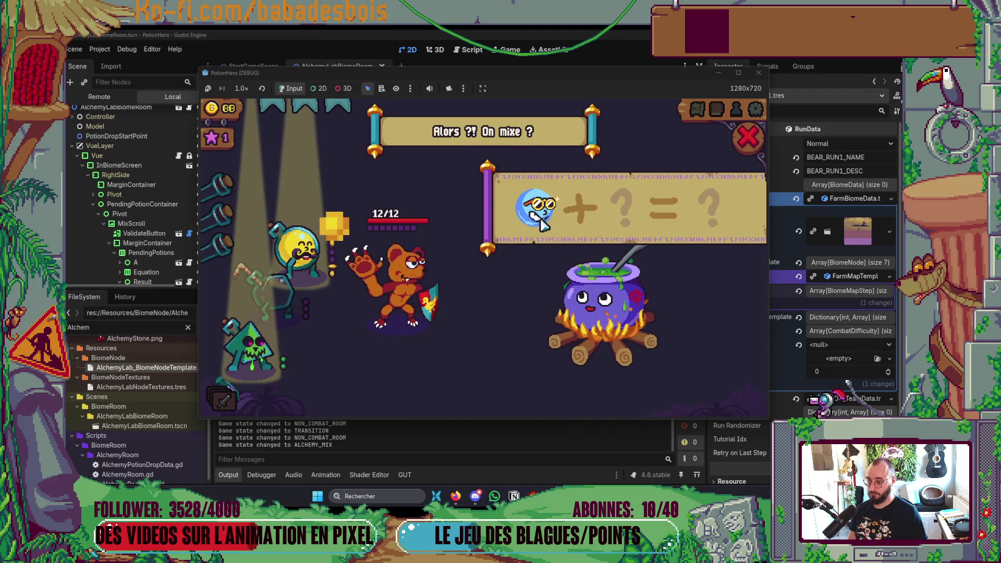
left_click(540, 225)
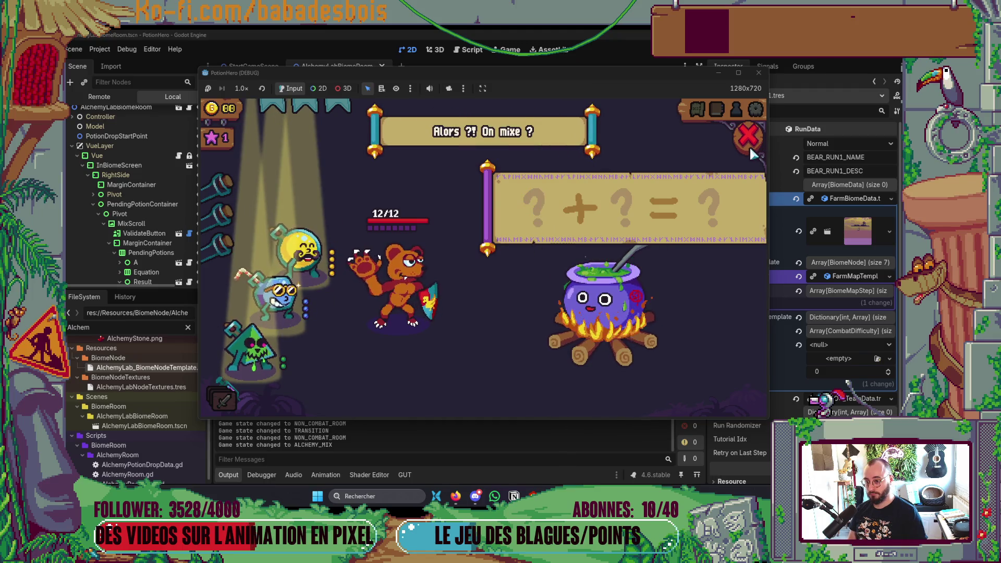
left_click(327, 231)
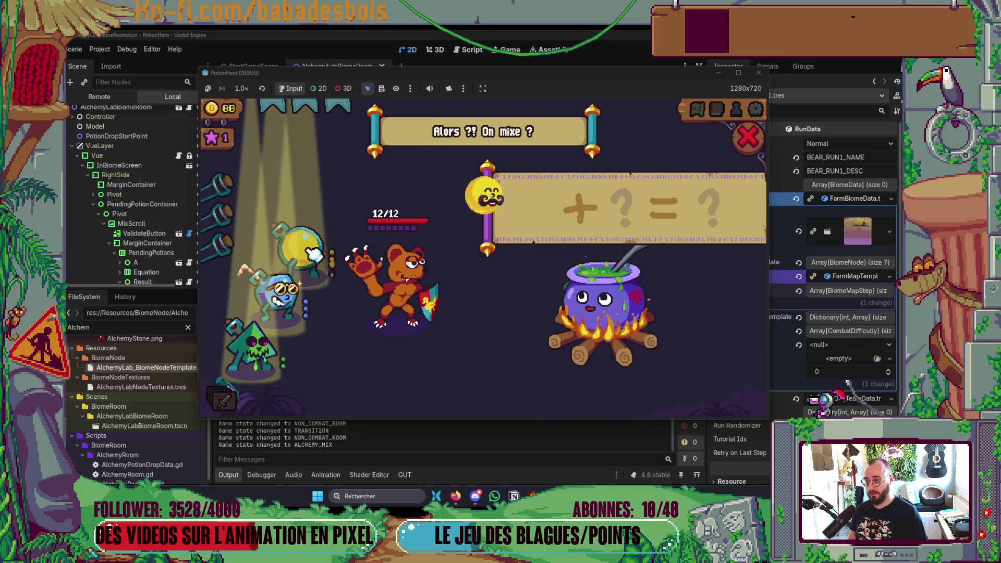
left_click(284, 292)
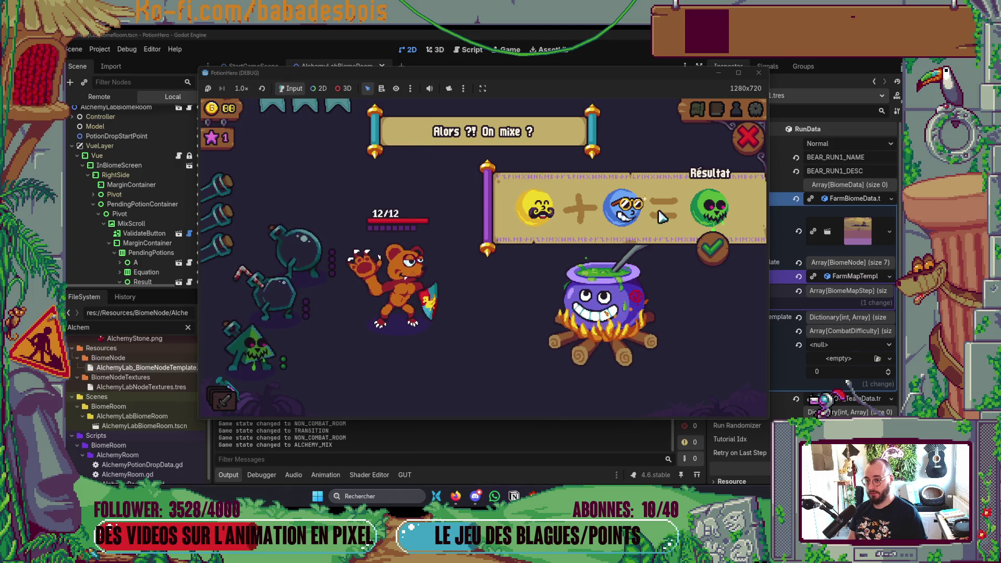
left_click(623, 206)
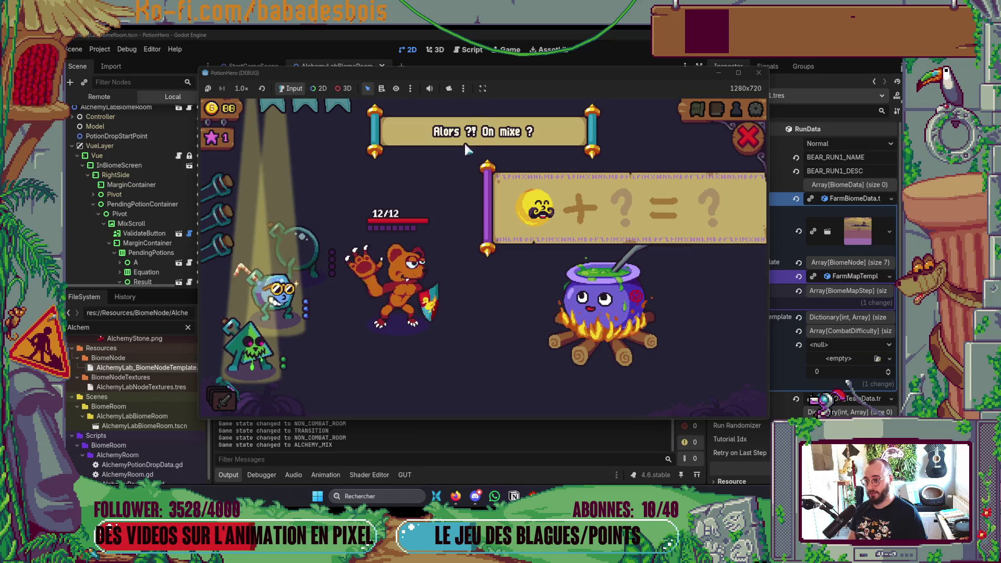
left_click(269, 344)
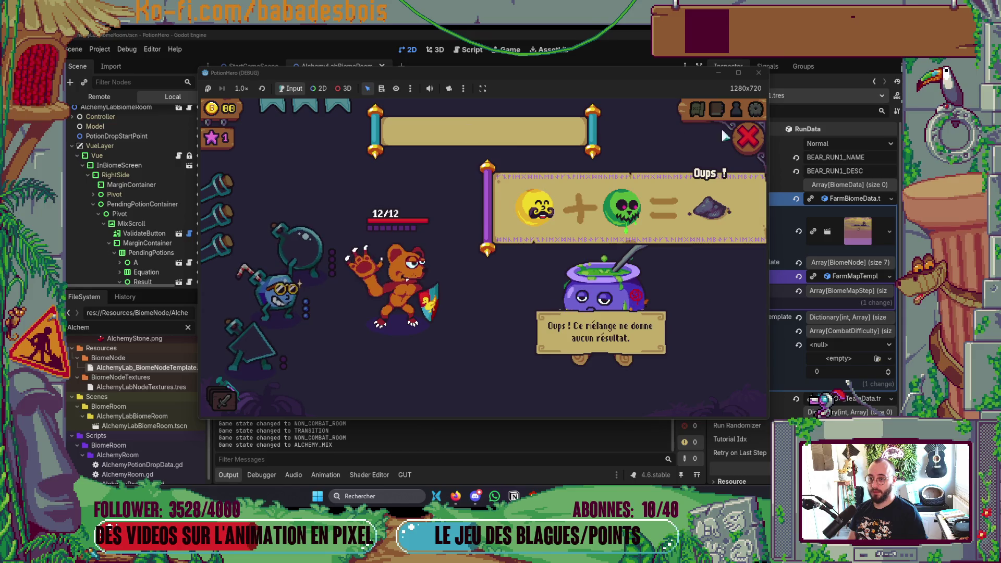
Reopen the cauldron and validate a yellow and blue potion mix
left_click(516, 268)
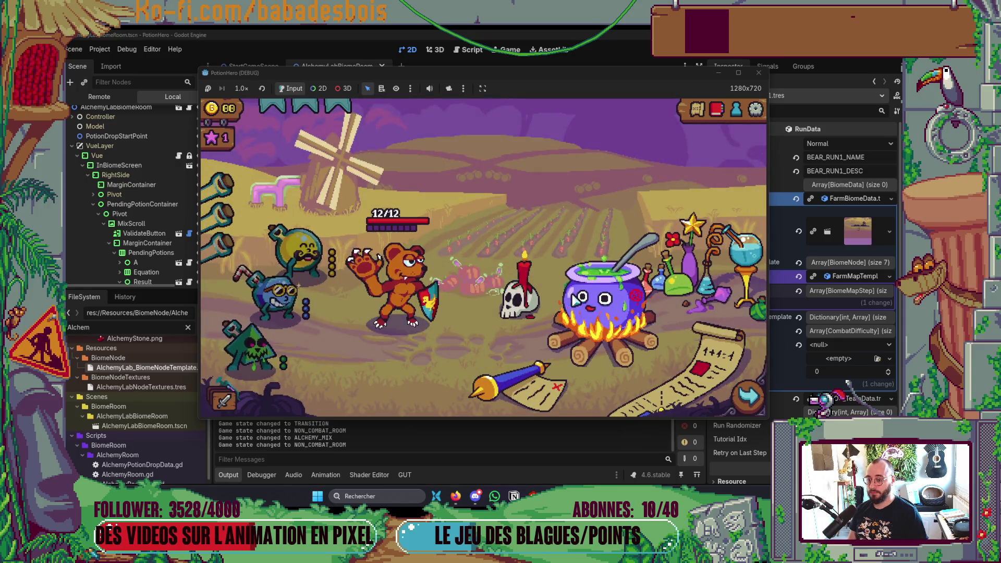
left_click(323, 246)
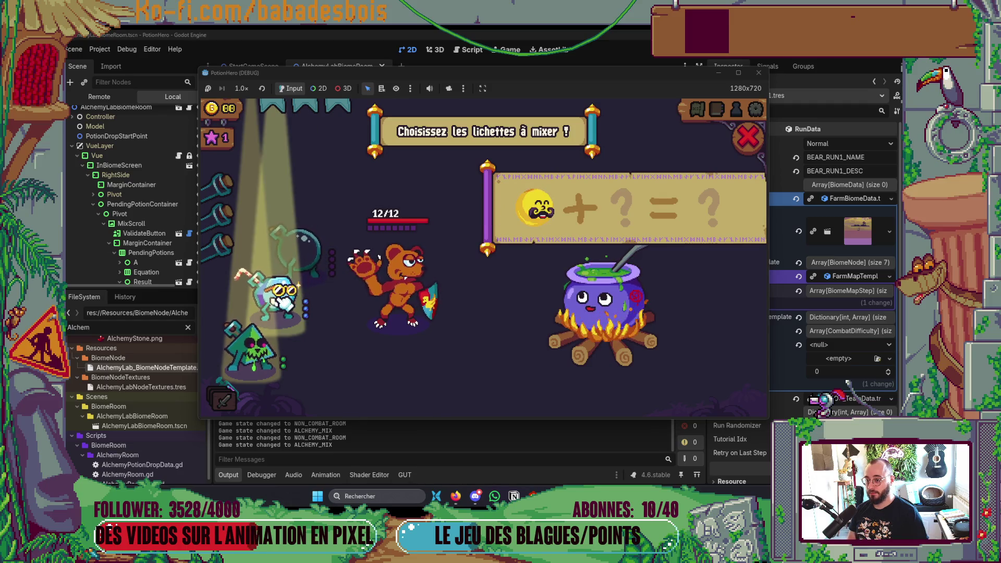
left_click(283, 301)
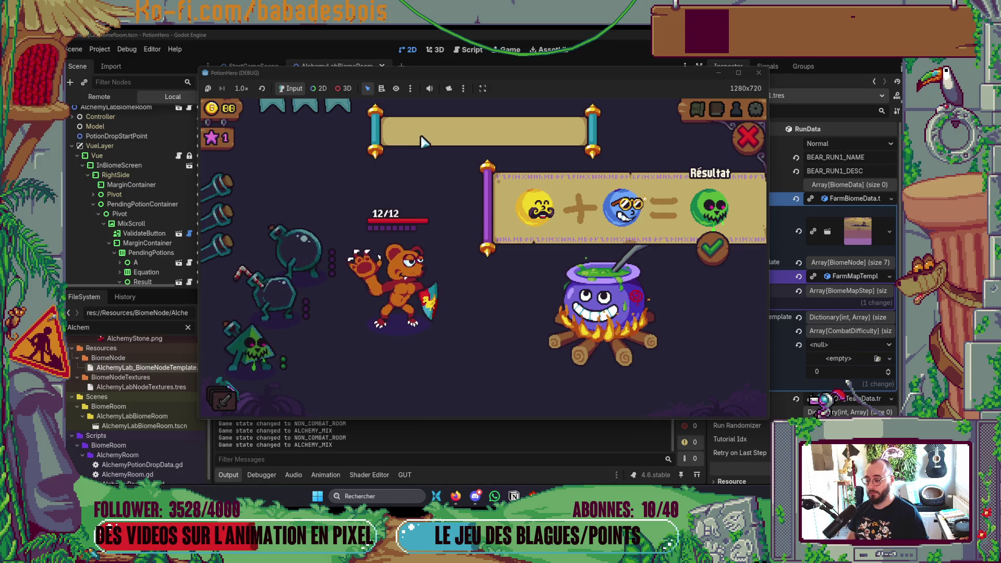
mouse_move(630, 497)
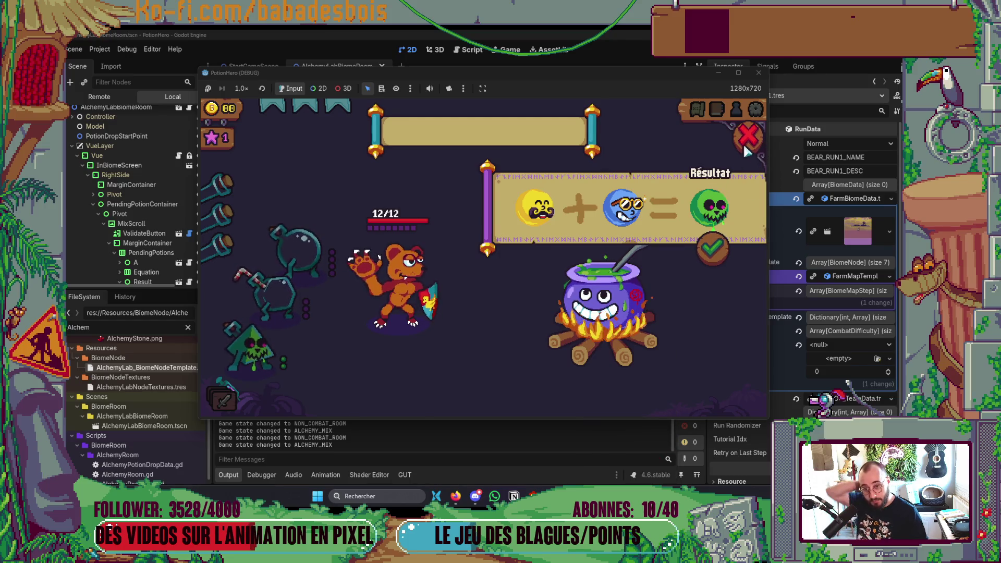
left_click(716, 248)
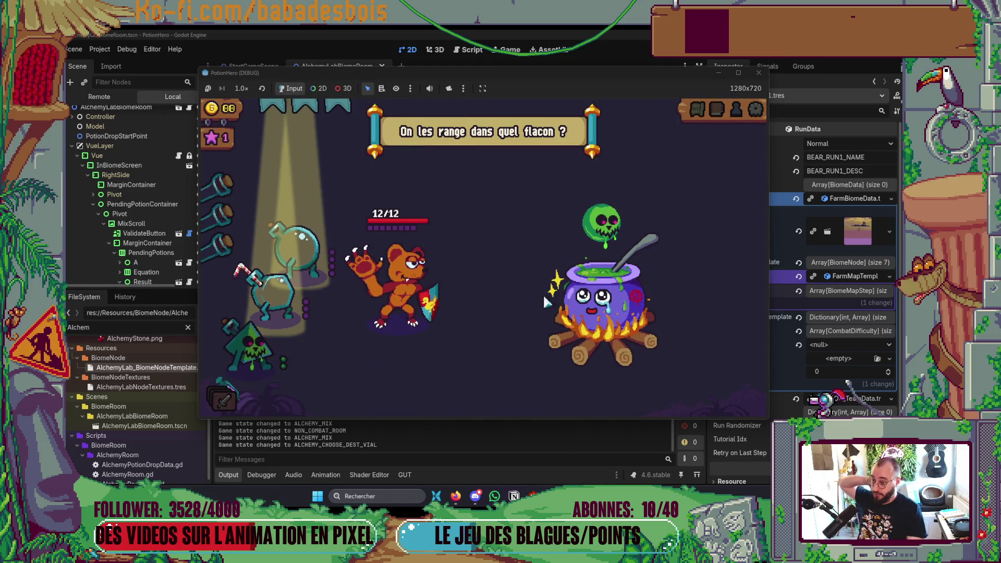
Leave the alchemy room, stop the debug game with F8, and return to Neovim
left_click(312, 255)
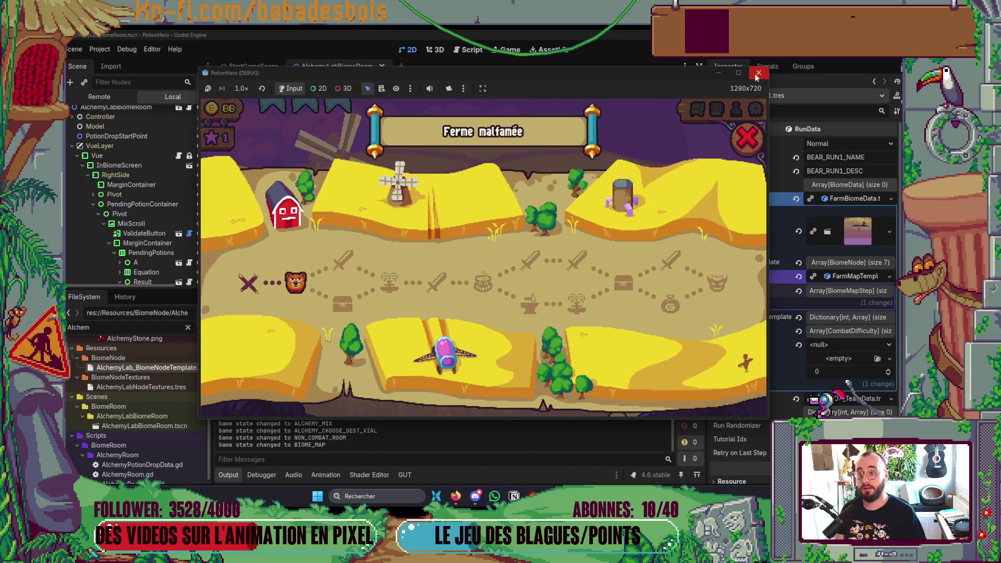
key("F8")
key("alt+Tab")
key("Tab")
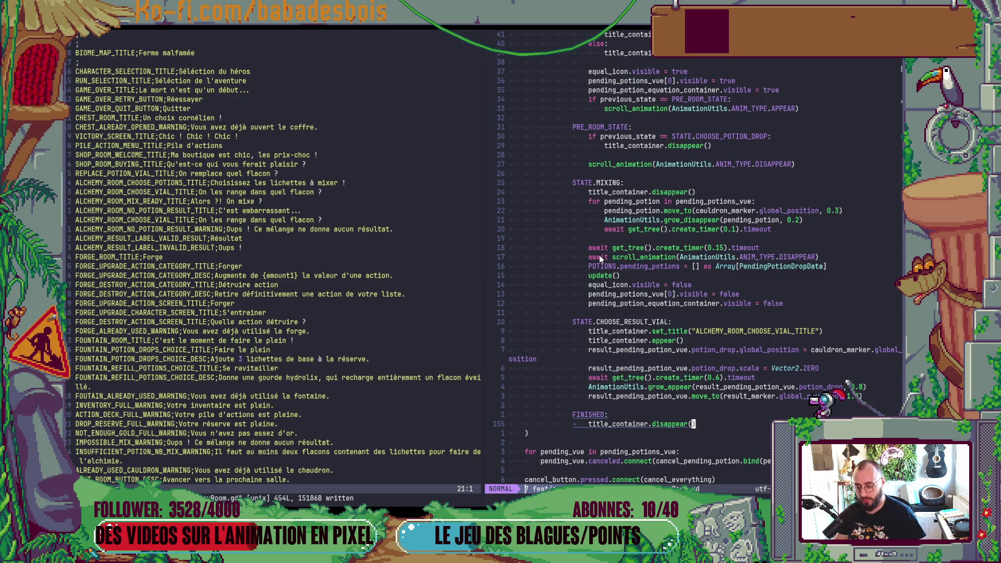
Scroll AlchemyRoom.gd to update() and open a blank line under 'if mix_ready:'
scroll(599, 255, "down", 20)
scroll(586, 342, "down", 20)
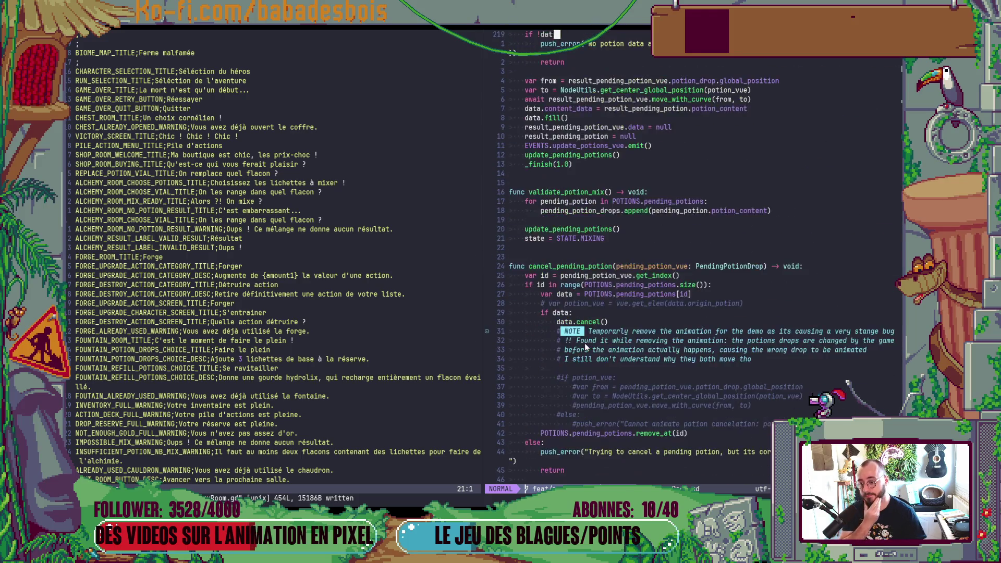
scroll(594, 337, "down", 20)
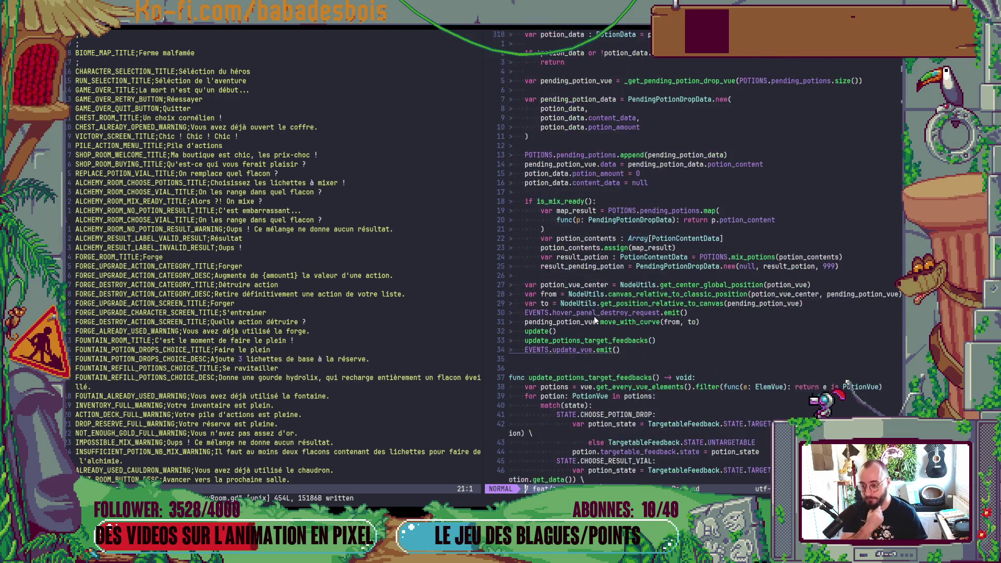
scroll(631, 357, "down", 8)
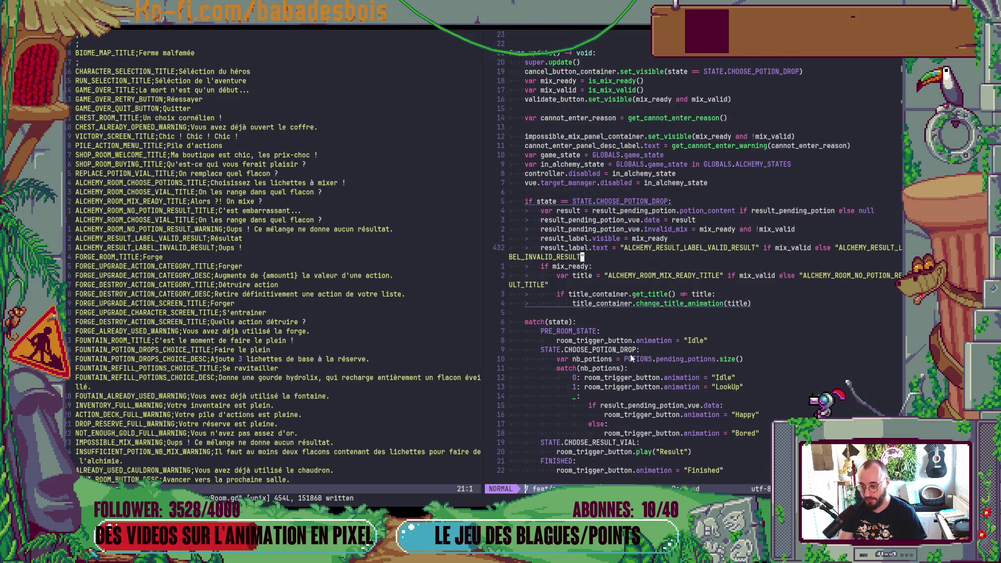
key("j")
key("j")
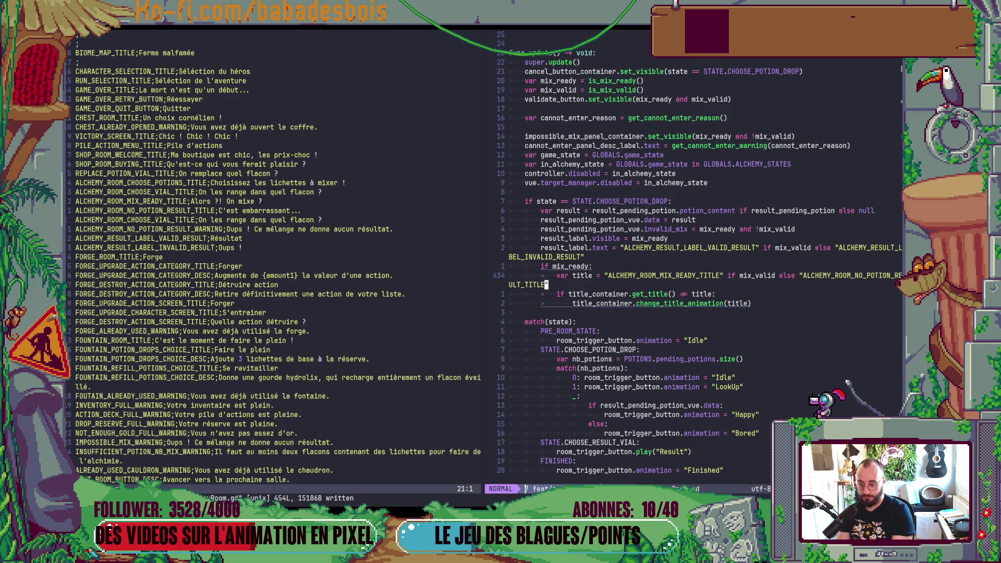
key("k")
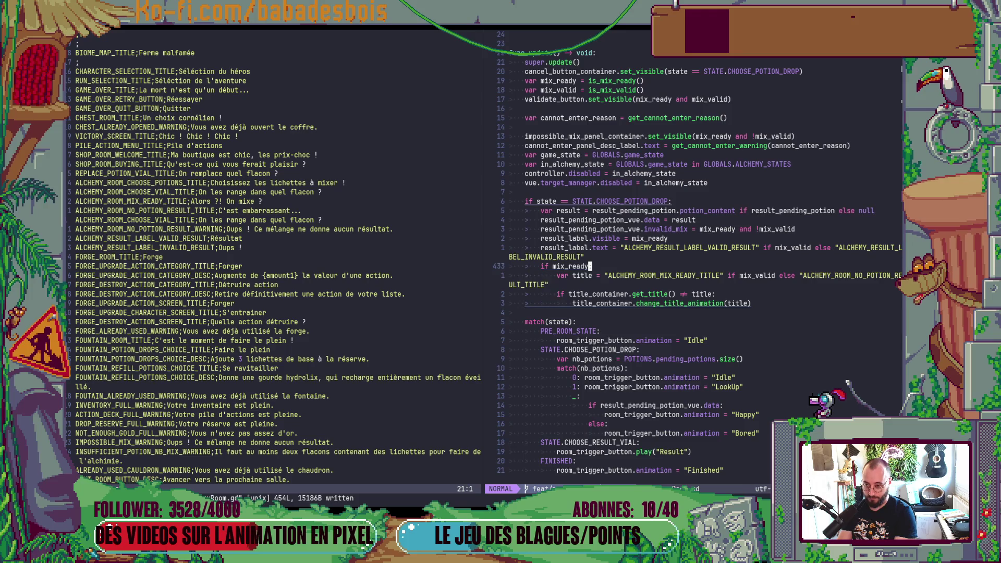
key("o")
key("Escape")
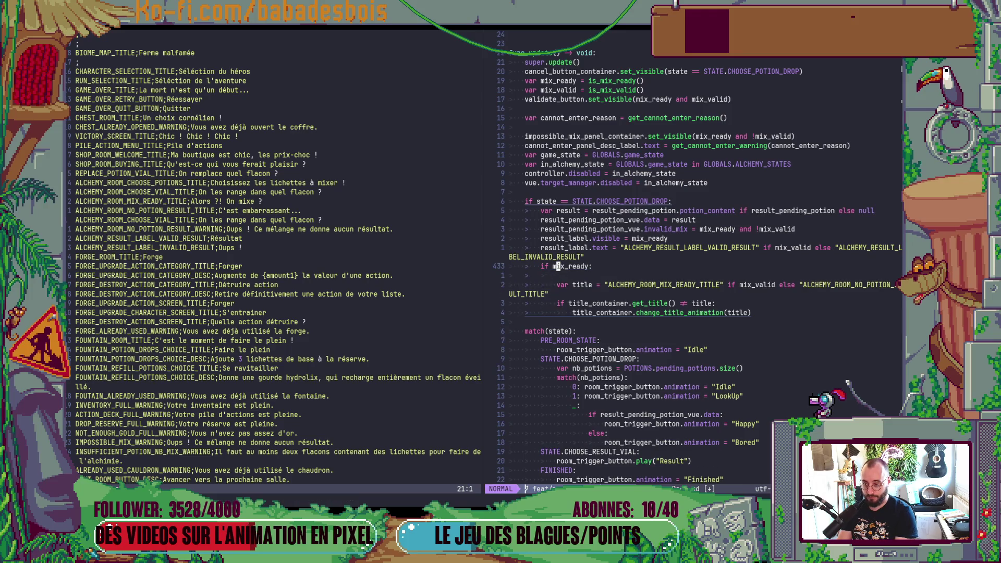
left_click(558, 267)
Drop var from the inner title assignment and start a title line above the mix_ready check
left_click(558, 285)
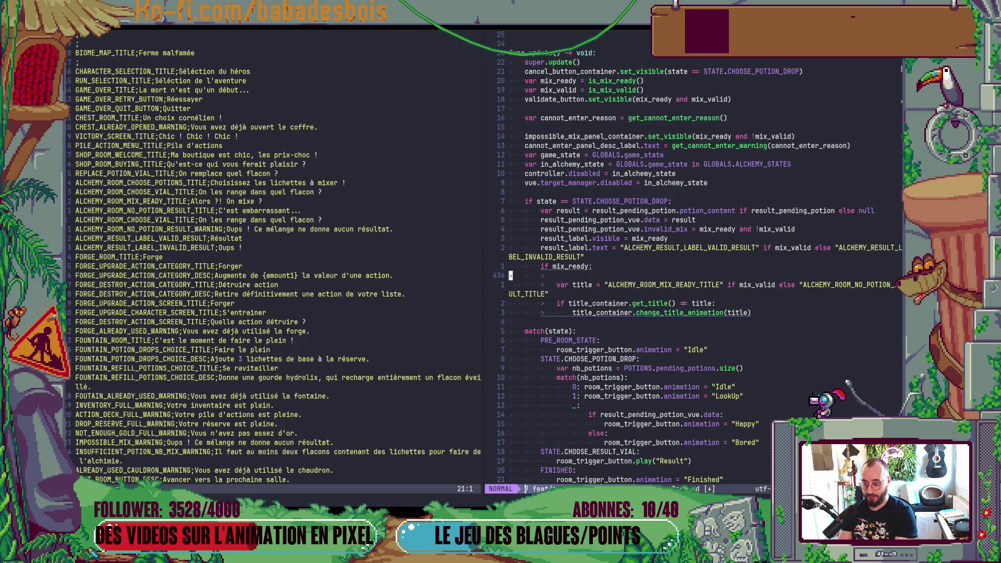
key("d")
key("w")
key("k")
key("k")
type("O")
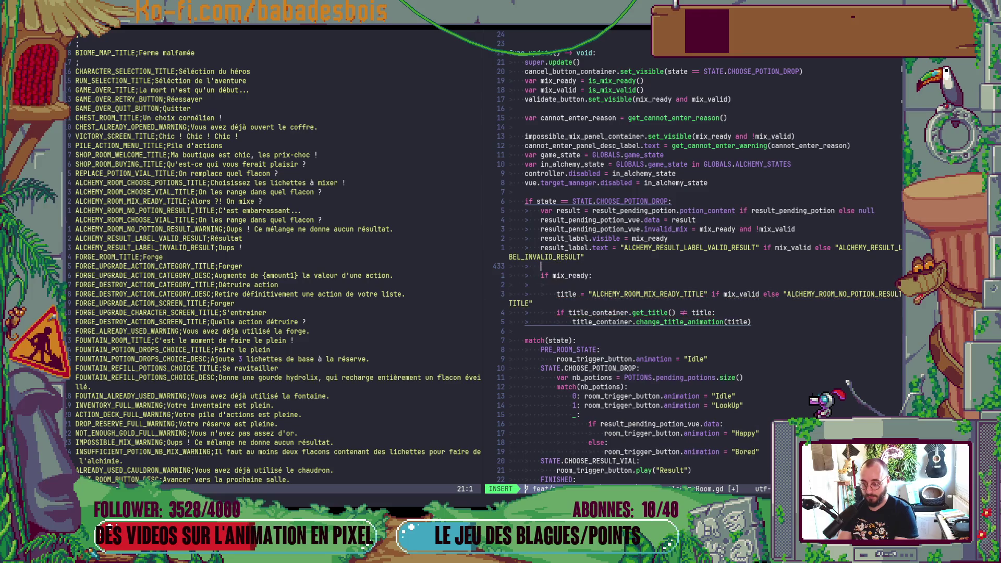
type("title =")
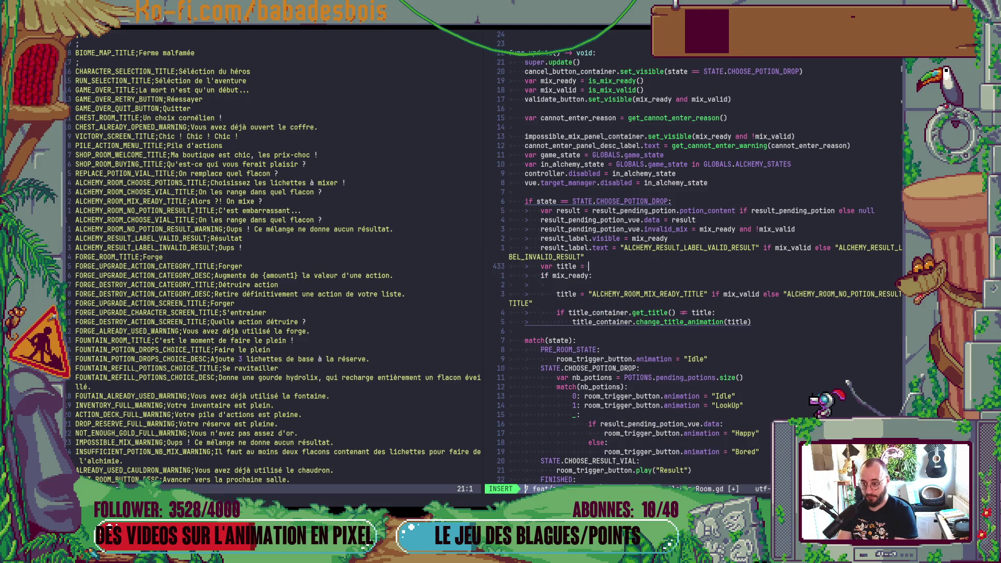
key("Escape")
Delete the duplicate ALCHEMY_ROOM_CHOOSE_VIAL_TITLE line in Translation.csv, then return to AlchemyRoom.gd
key("ctrl+w")
key("h")
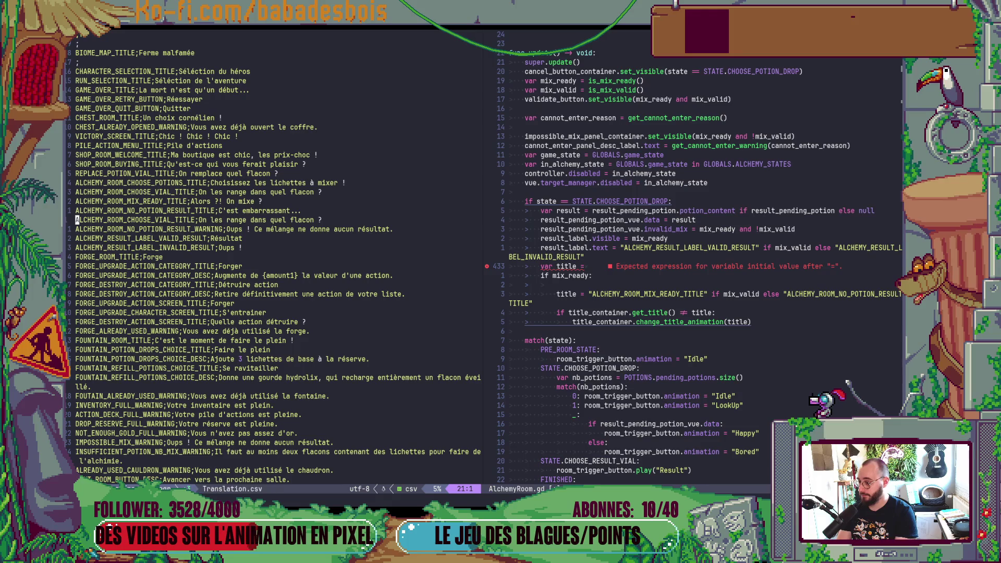
key("k")
key("k")
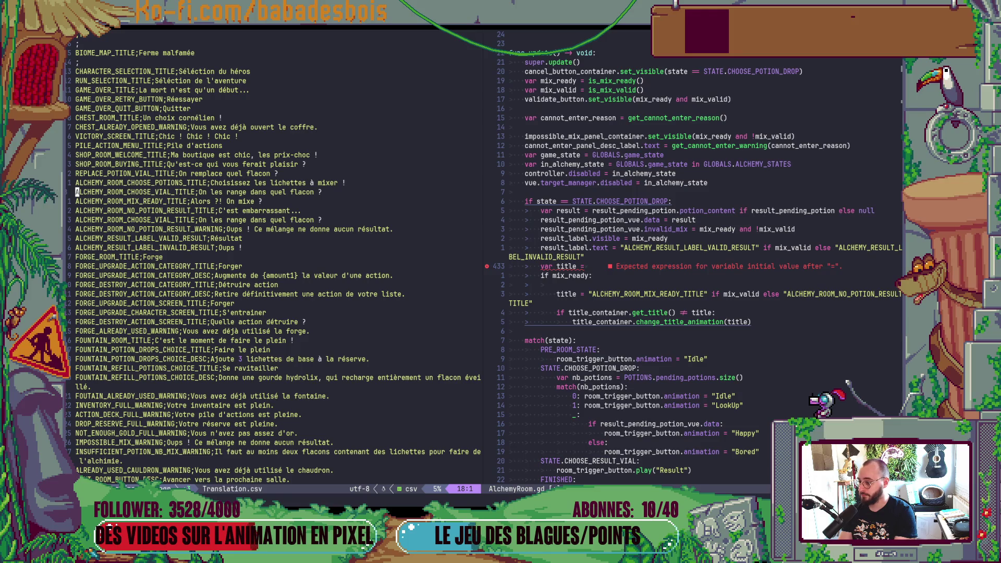
key("d")
key("d")
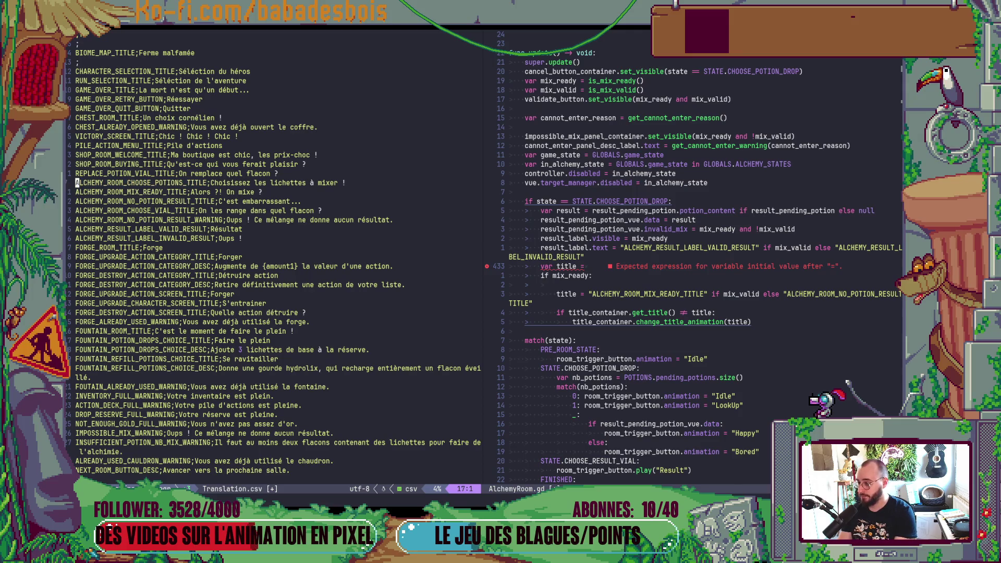
key("ctrl+w")
key("l")
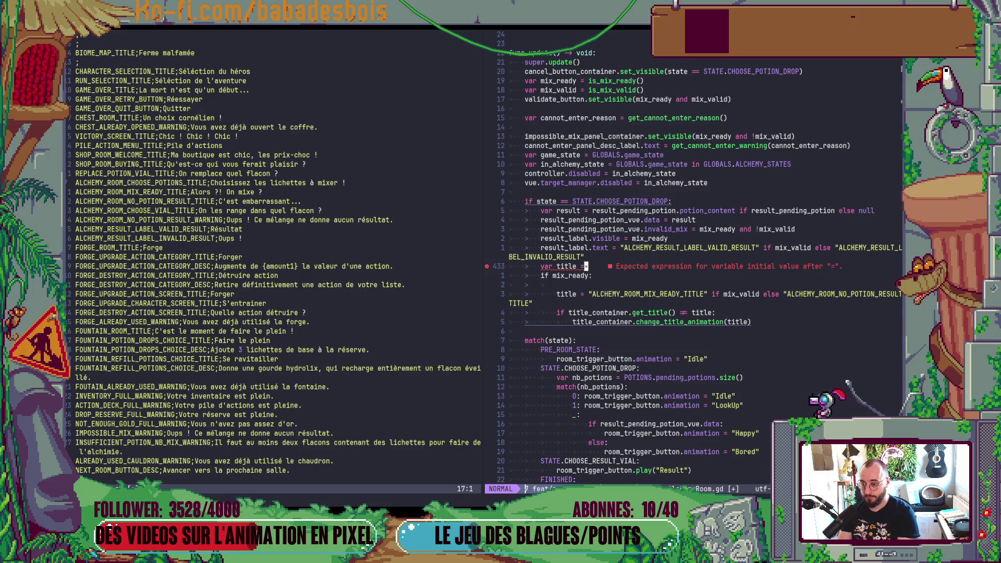
Finish the line as title = "ALCHEMY_ROOM_CHOOSE_POTIONS_TITLE" and save the script
type("ALCHEMY_ROOM_CHOOSE_POTIONS_TITLE")
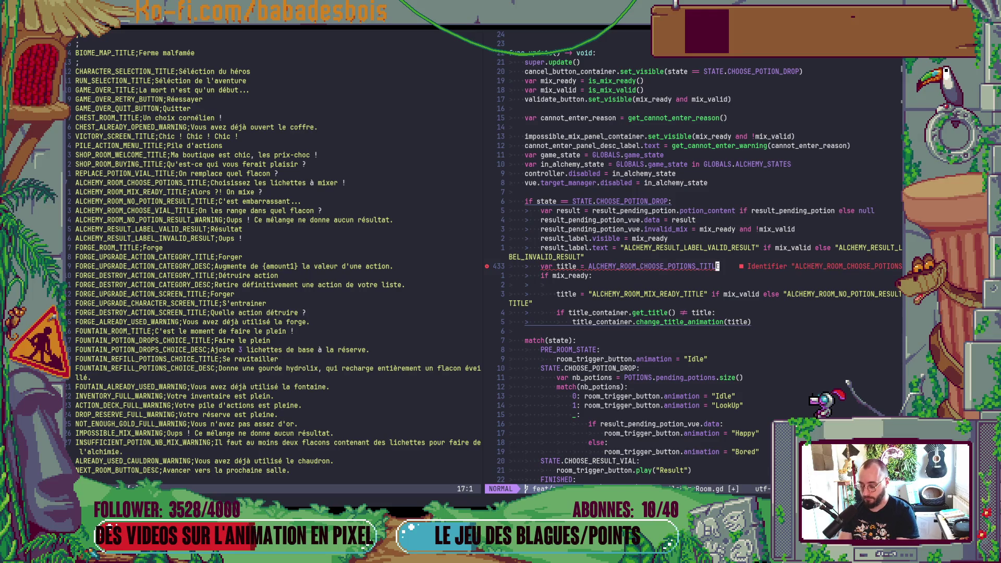
type("v")
type("iw")
type("S")
key("quotedbl")
type(":w")
key("Return")
Dedent the two title_container update lines out of the mix_ready block, tidy blank lines, and save
key("j")
key("j")
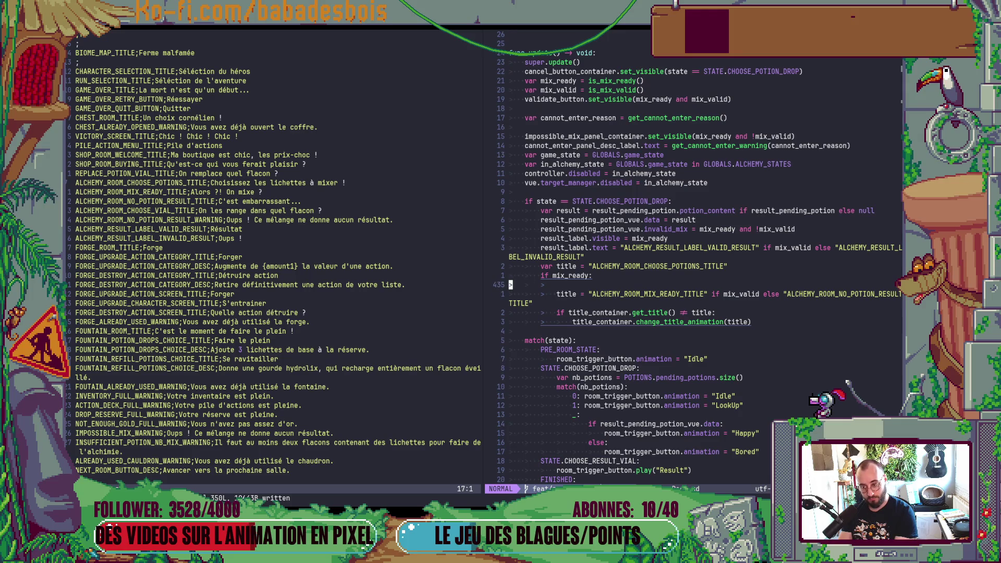
key("d")
key("d")
key("j")
key("V")
key("k")
key("less")
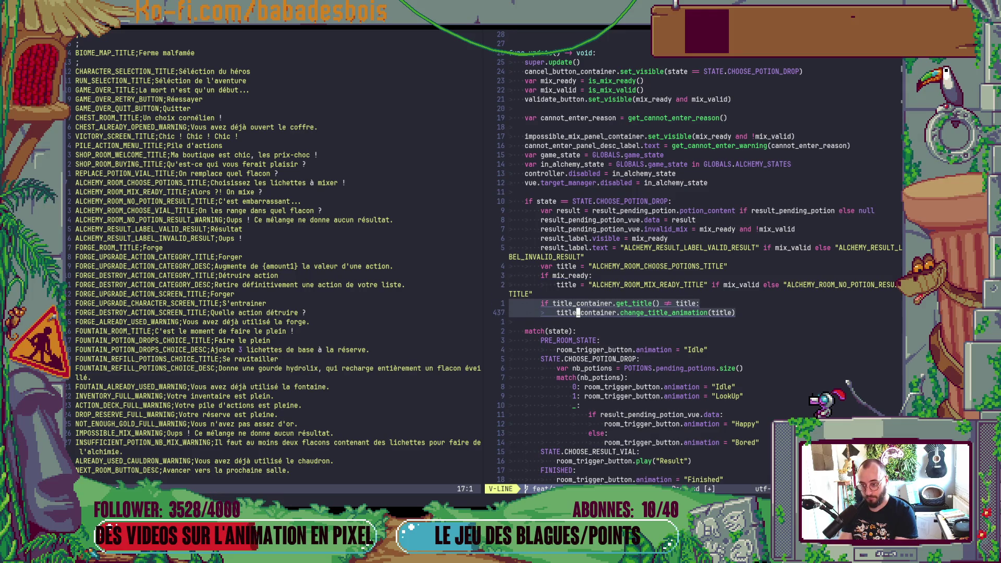
key("Escape")
key("k")
key("k")
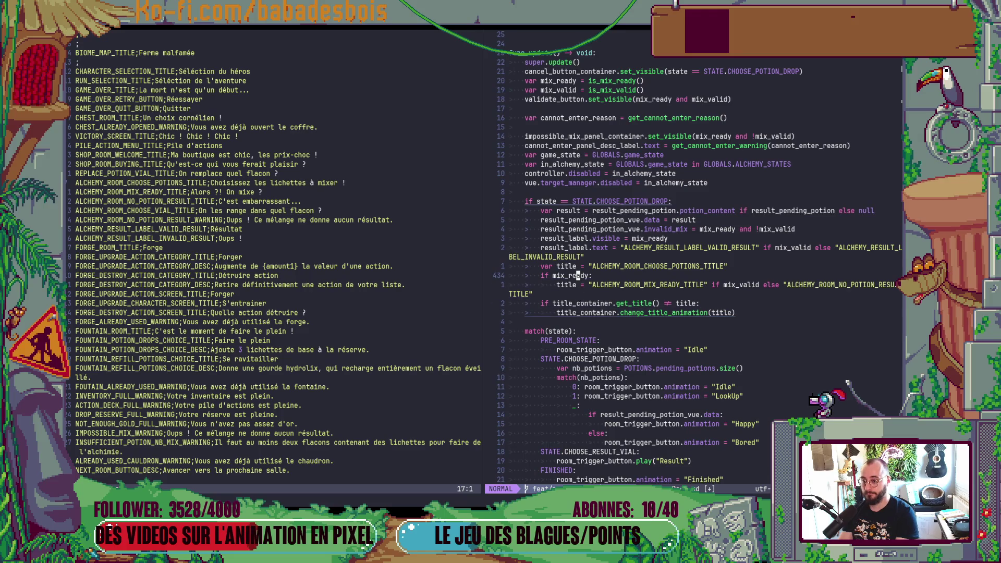
key("bracketleft")
key("space")
type(":w")
key("Return")
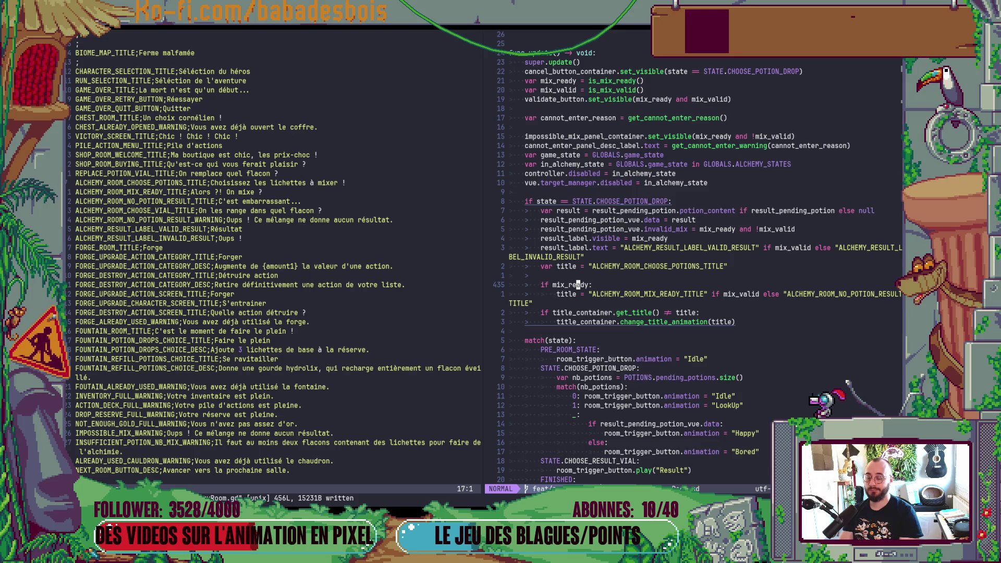
key("alt+Tab")
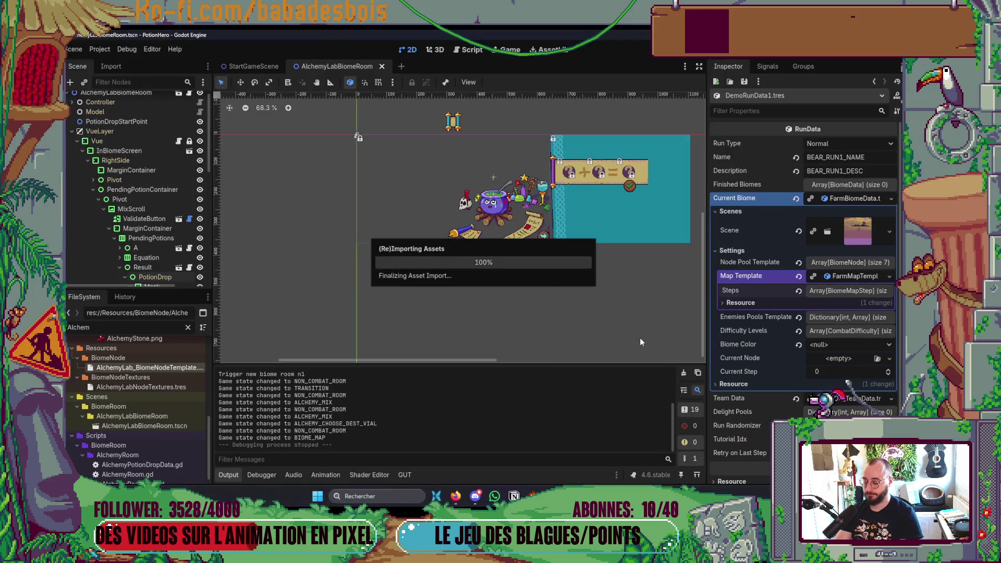
Launch the debug game, pass hero, adventure and tutorial, and open the cauldron's mixing screen
key("F5")
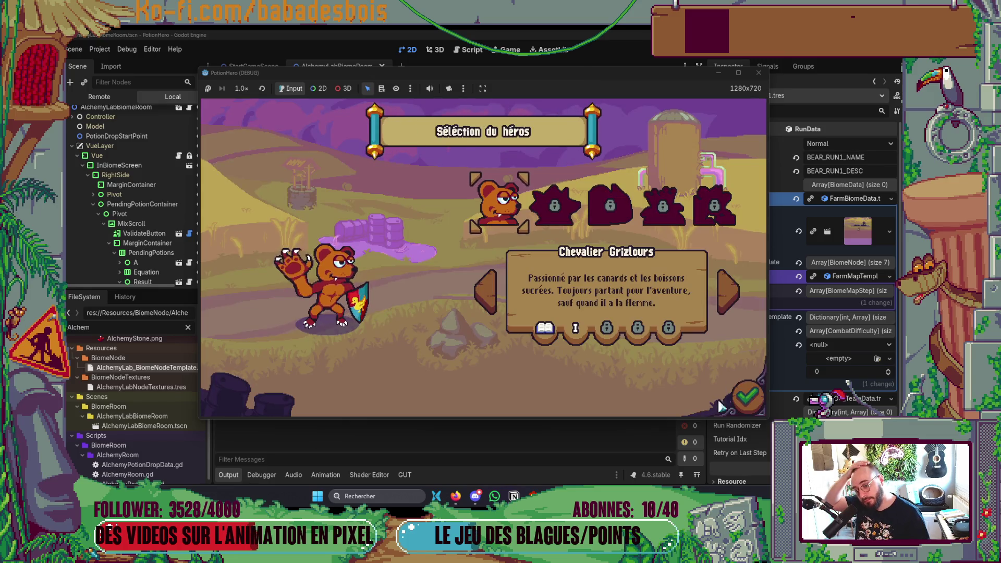
left_click(725, 303)
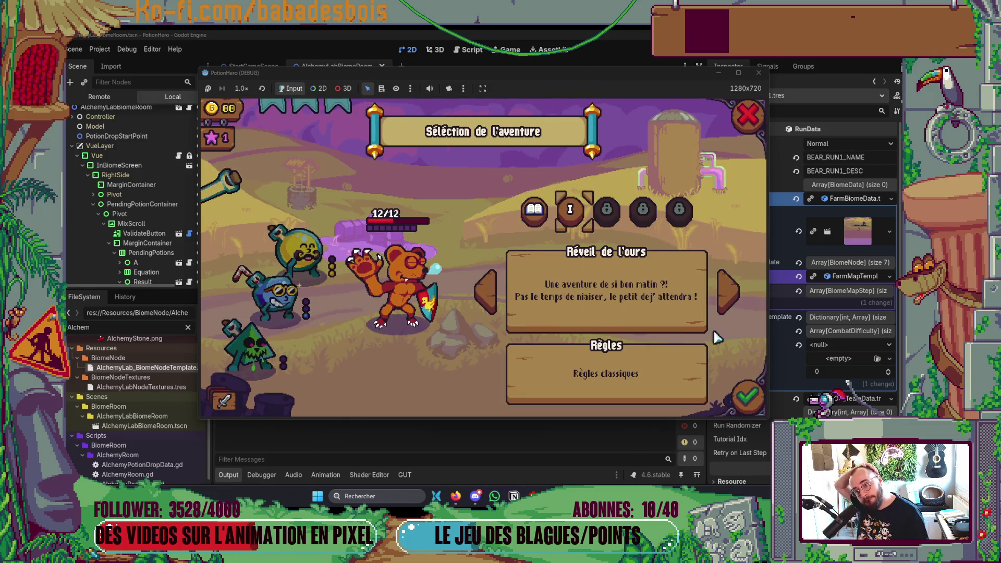
left_click(747, 397)
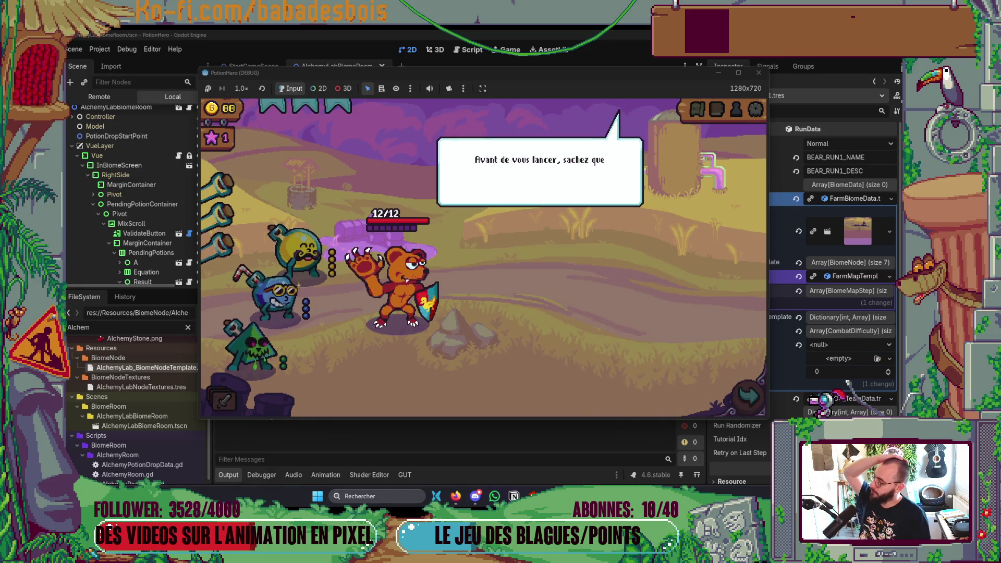
left_click(465, 284)
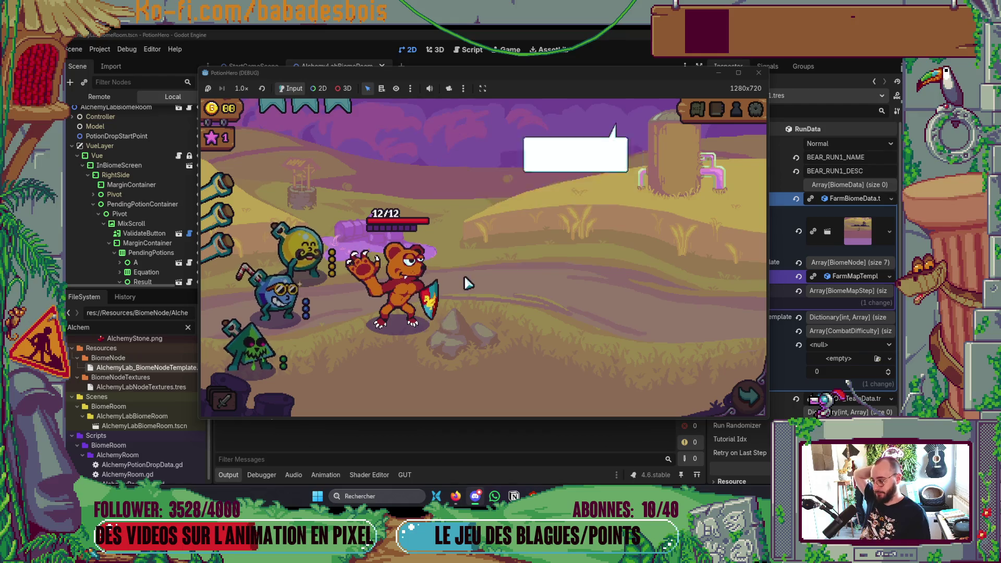
left_click(510, 298)
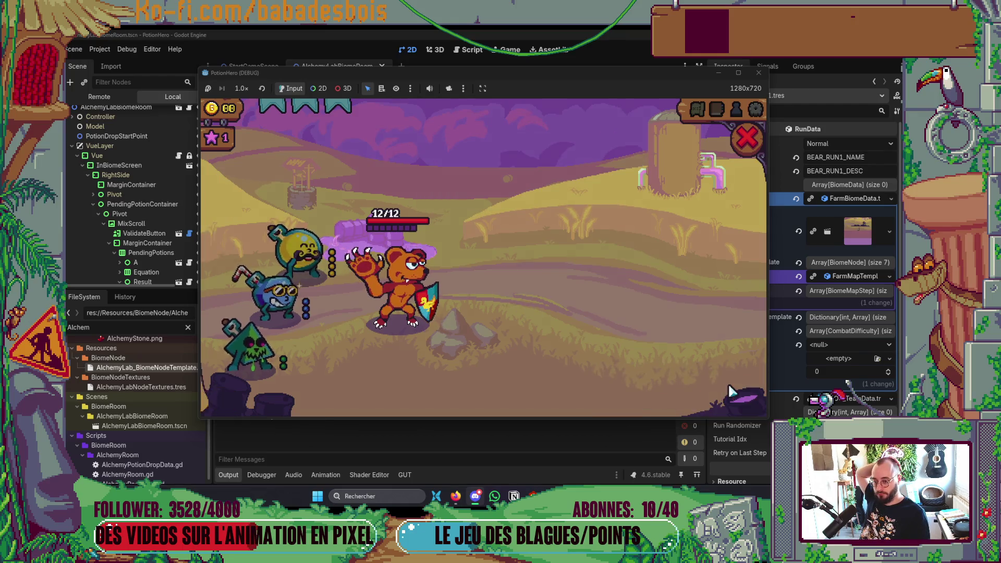
left_click(296, 283)
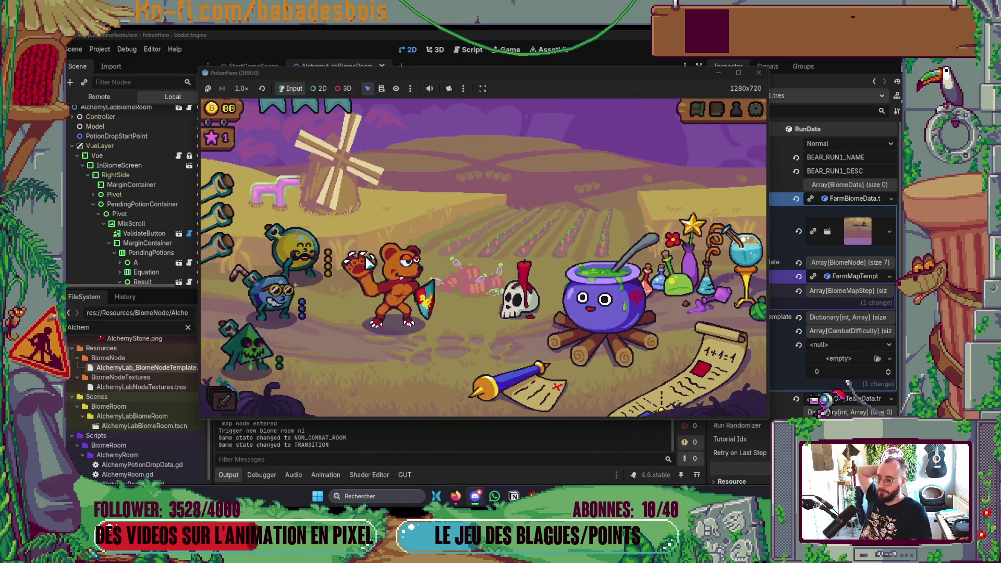
left_click(601, 336)
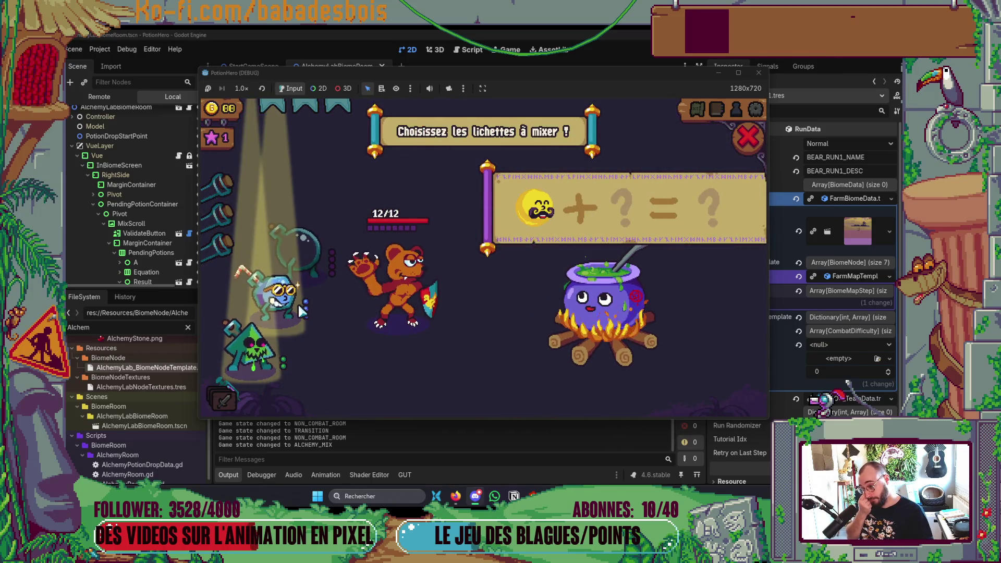
Add and remove the blue glasses and yellow mustache potions, then reopen the mix
left_click(282, 298)
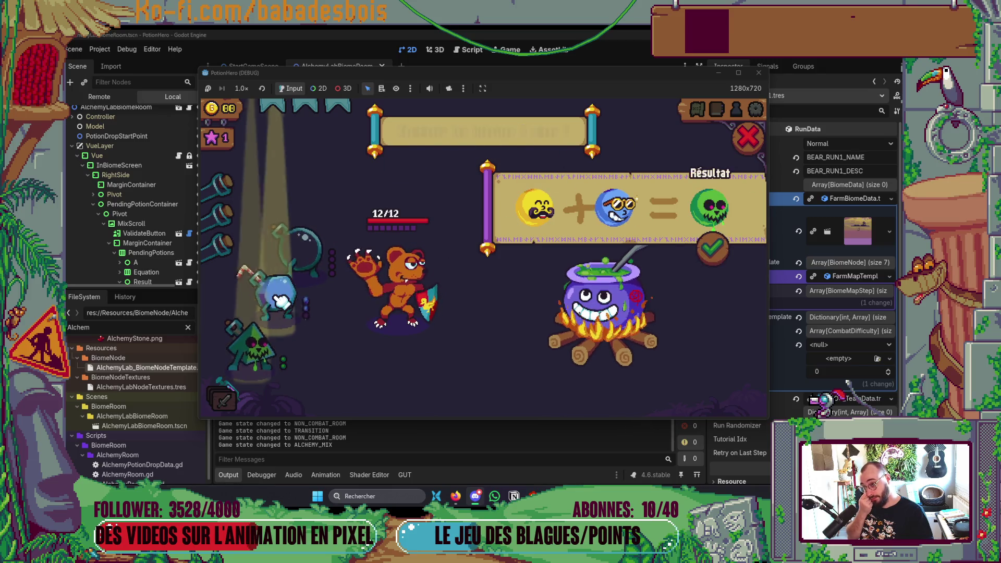
left_click(626, 212)
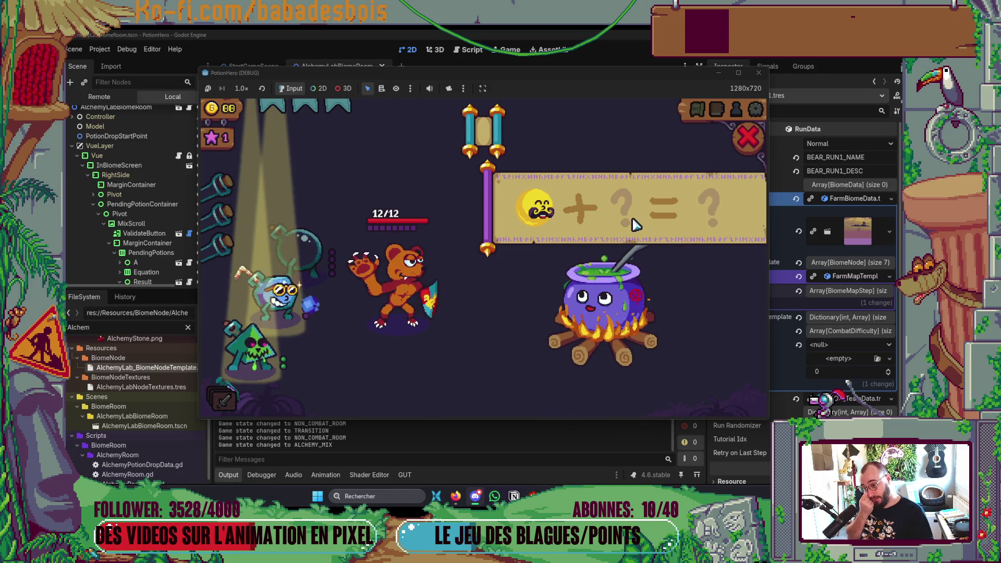
left_click(624, 231)
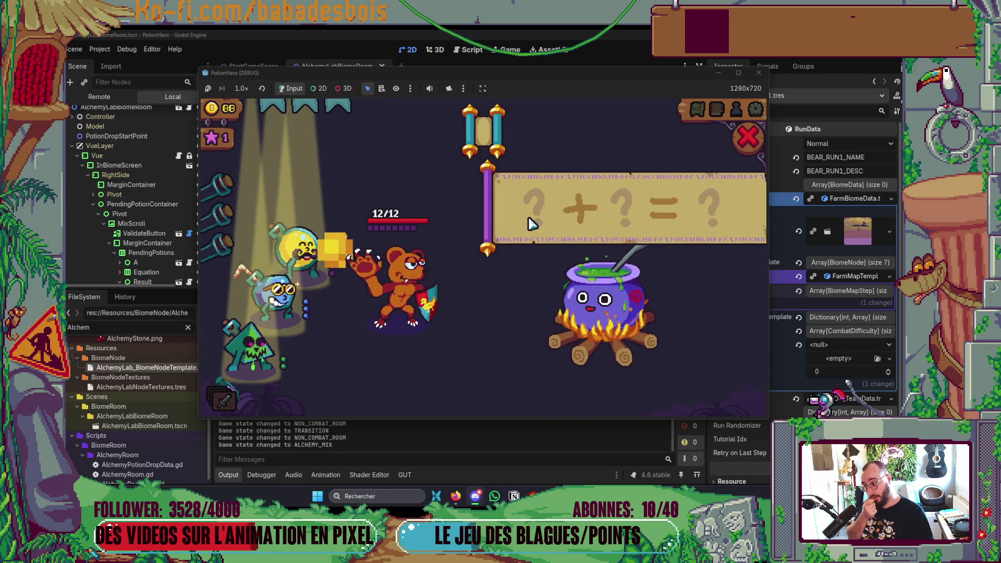
left_click(749, 138)
left_click(605, 303)
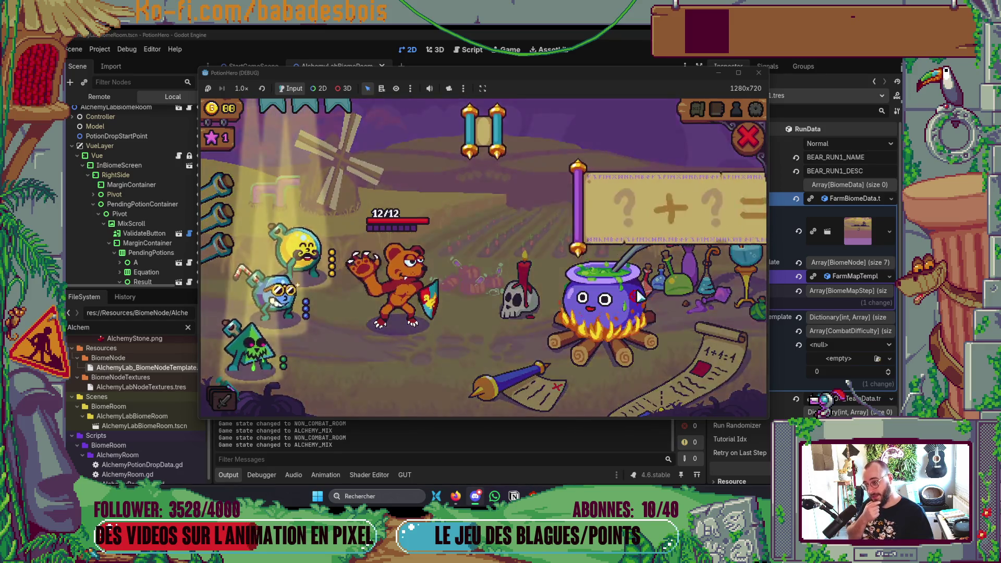
Test yellow with blue, then yellow with green skull for the 'Oups !' no-result mix, and return to Neovim
left_click(301, 250)
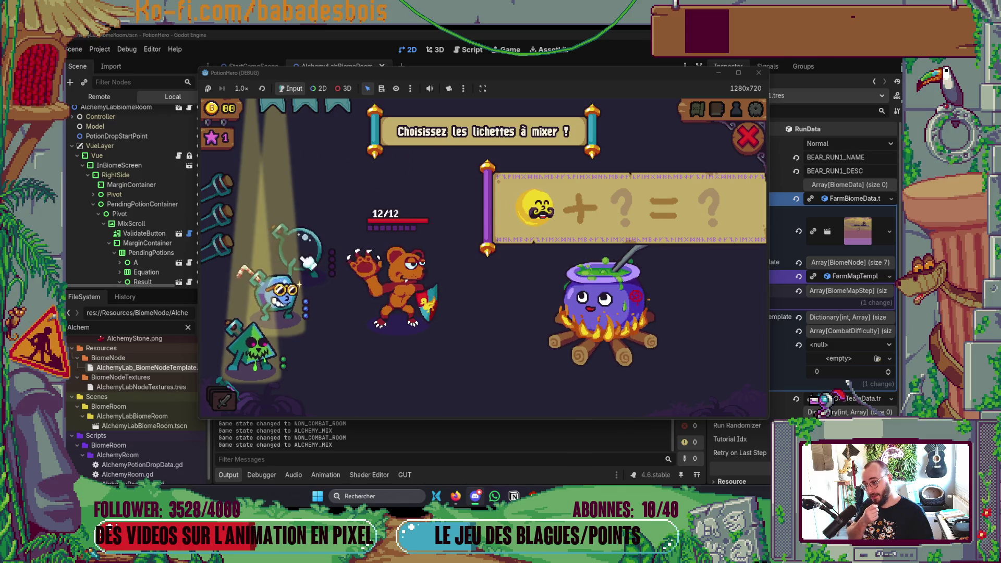
left_click(282, 296)
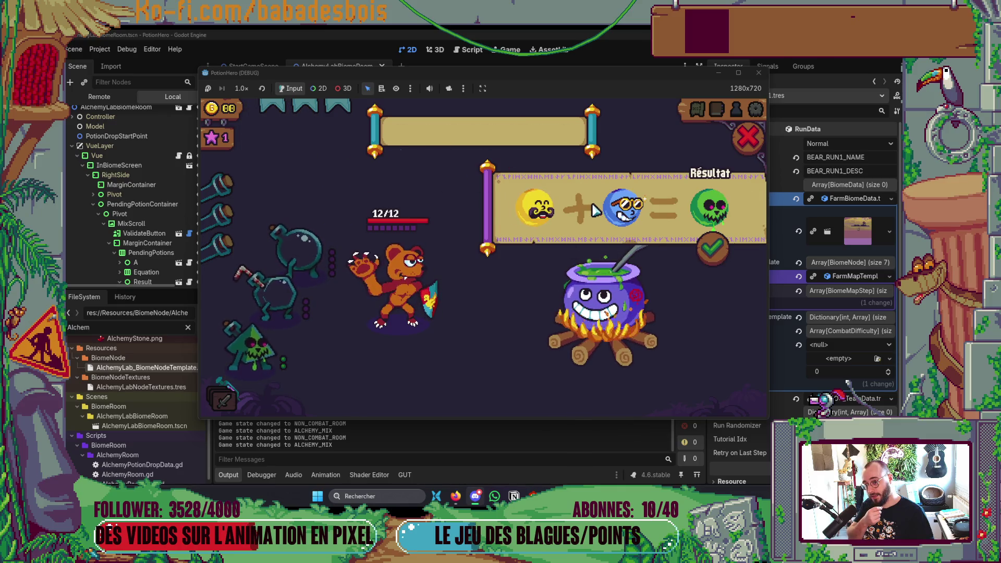
left_click(616, 210)
left_click(250, 345)
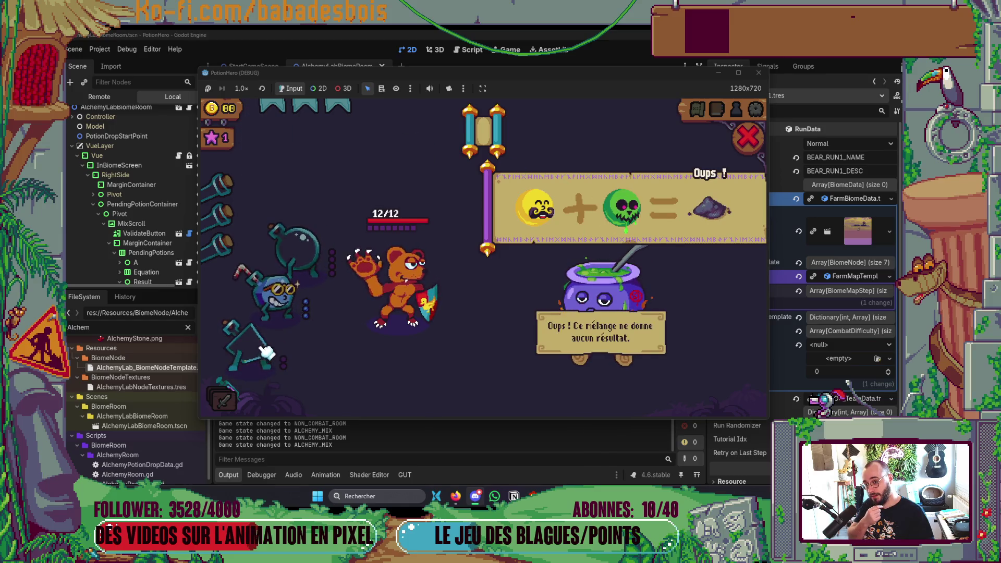
left_click(738, 147)
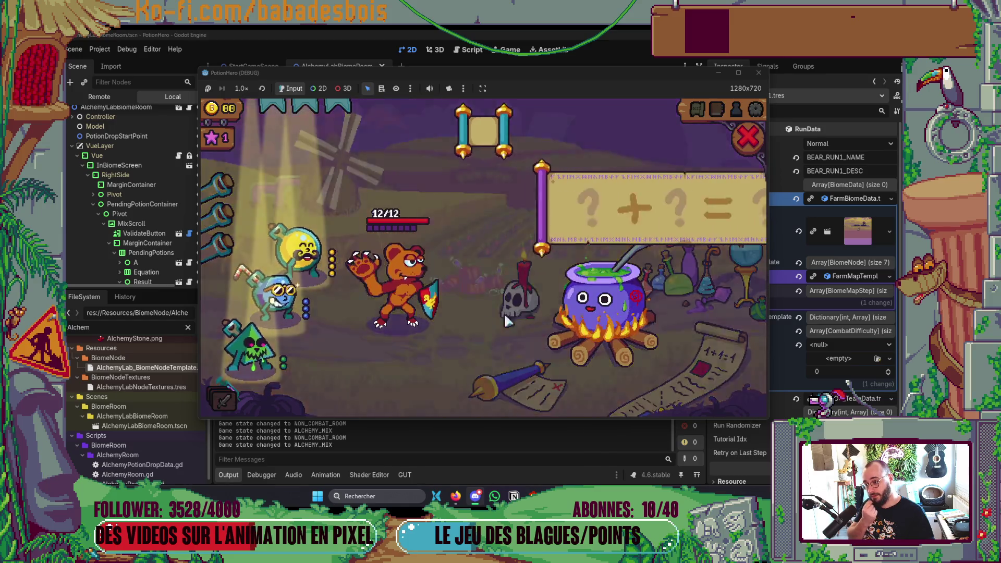
left_click(320, 255)
left_click(253, 347)
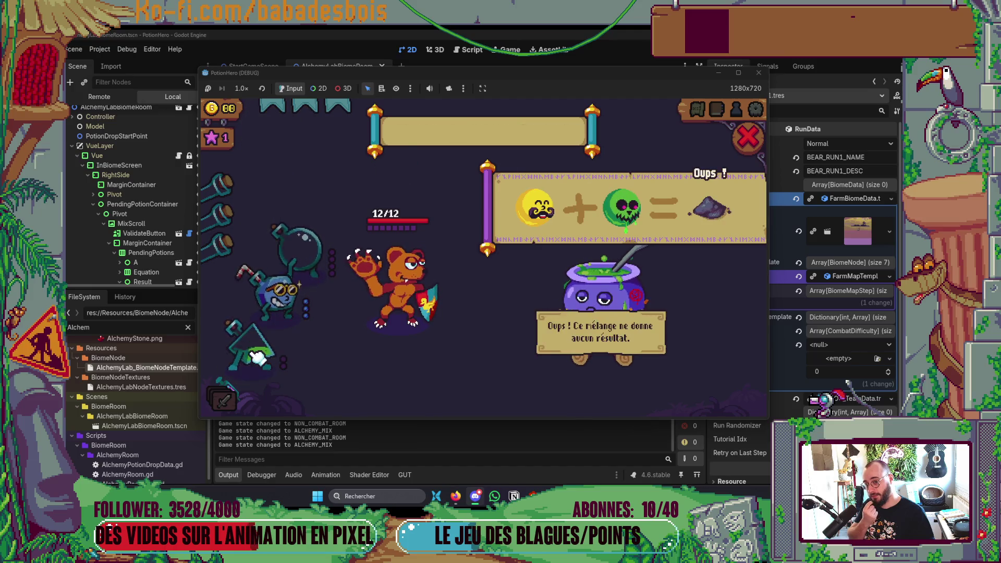
left_click(747, 139)
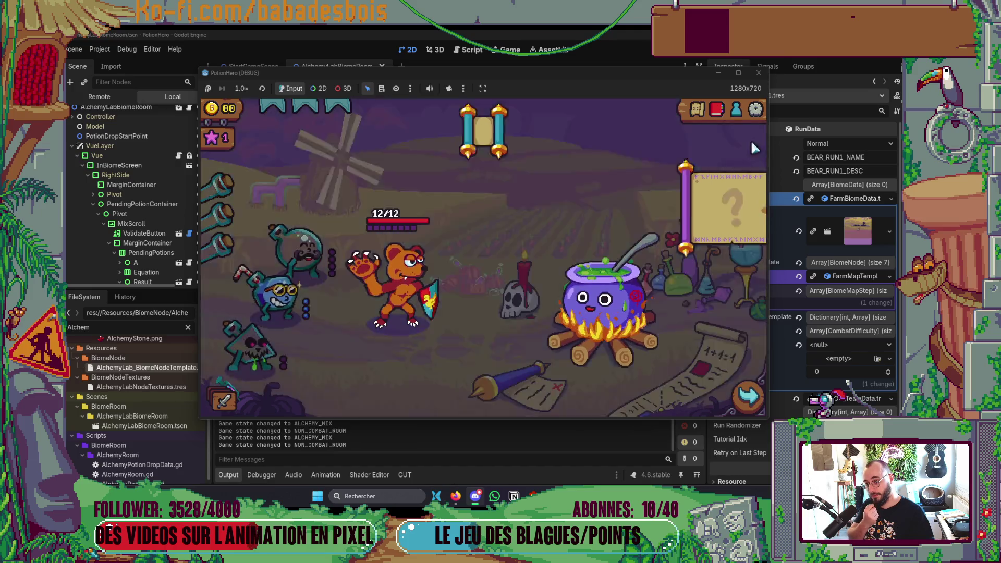
key("alt+Tab")
key("alt+Tab")
key("alt+Tab")
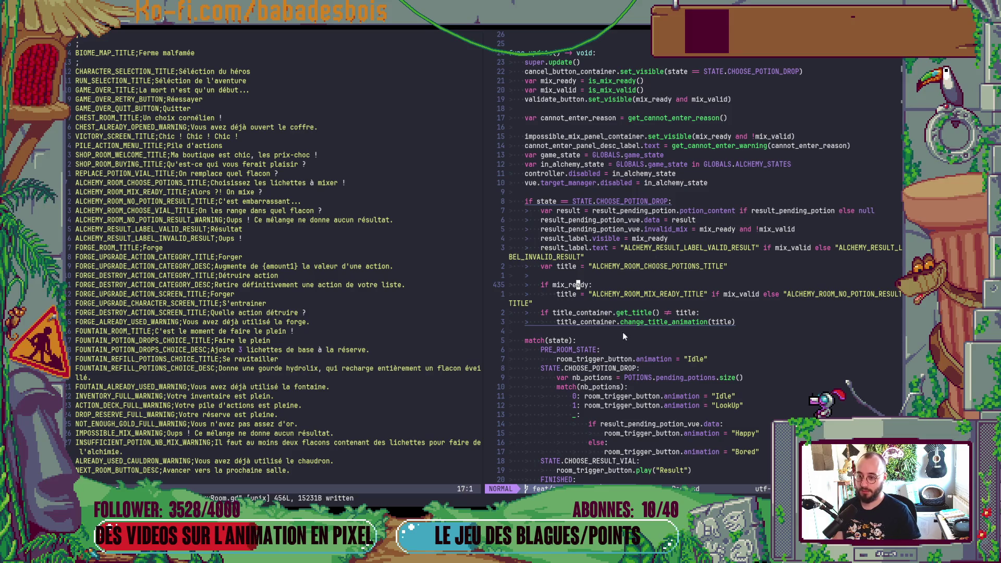
Jump to change_title_animation's definition in TitleContainer.gd and read through its appear and disappear functions
left_click(634, 321)
key("g")
key("d")
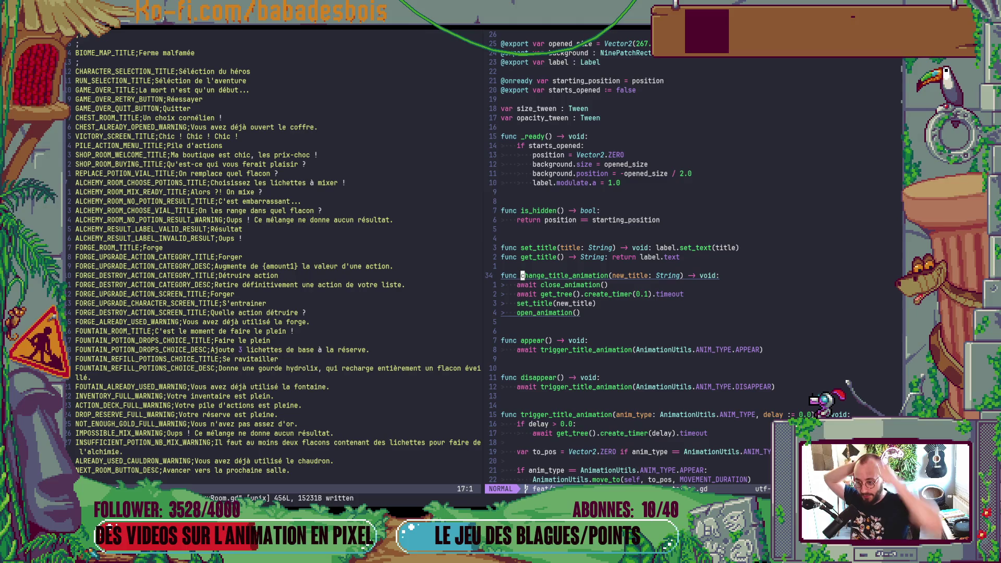
scroll(738, 288, "down", 13)
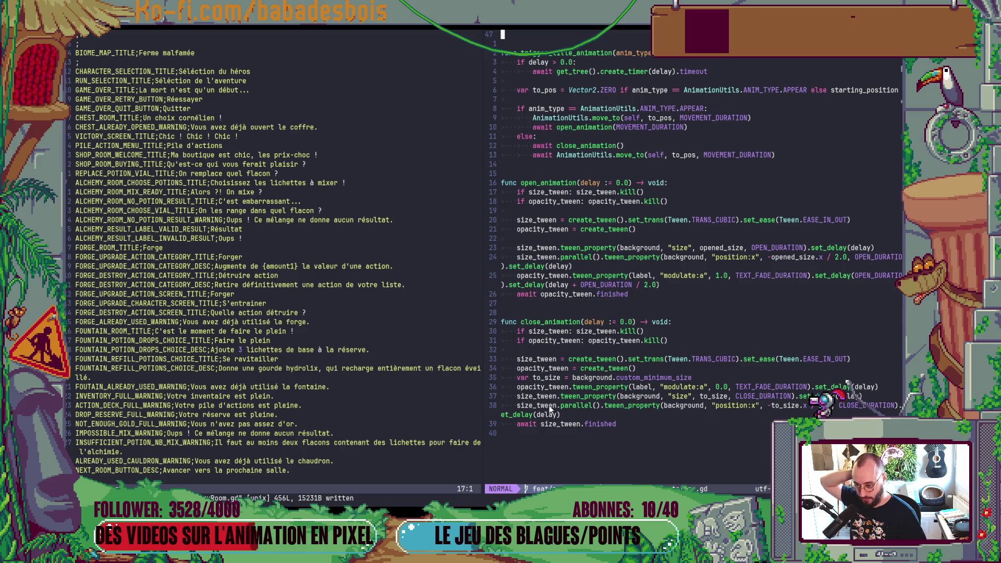
scroll(549, 409, "up", 2)
scroll(550, 408, "up", 12)
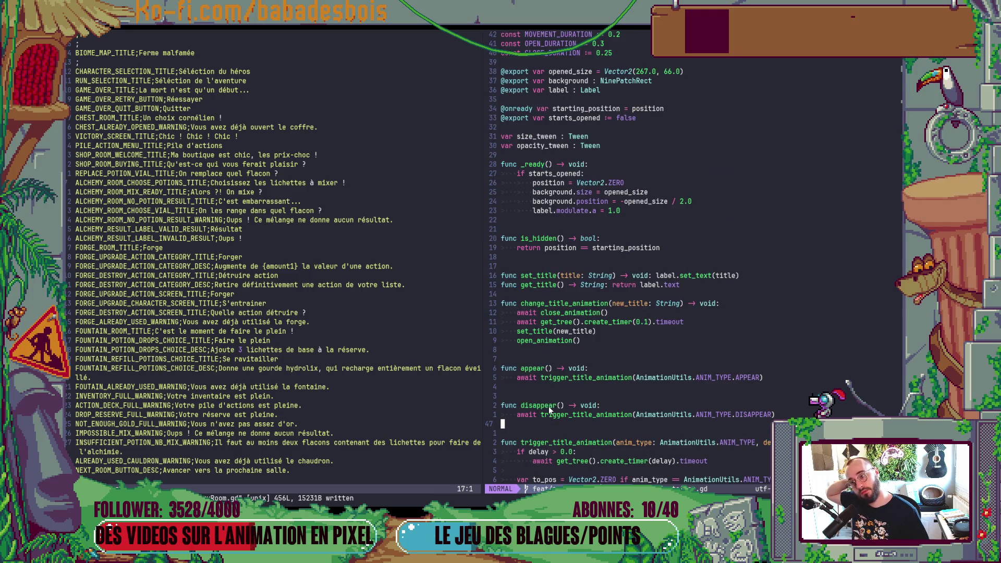
scroll(548, 410, "down", 6)
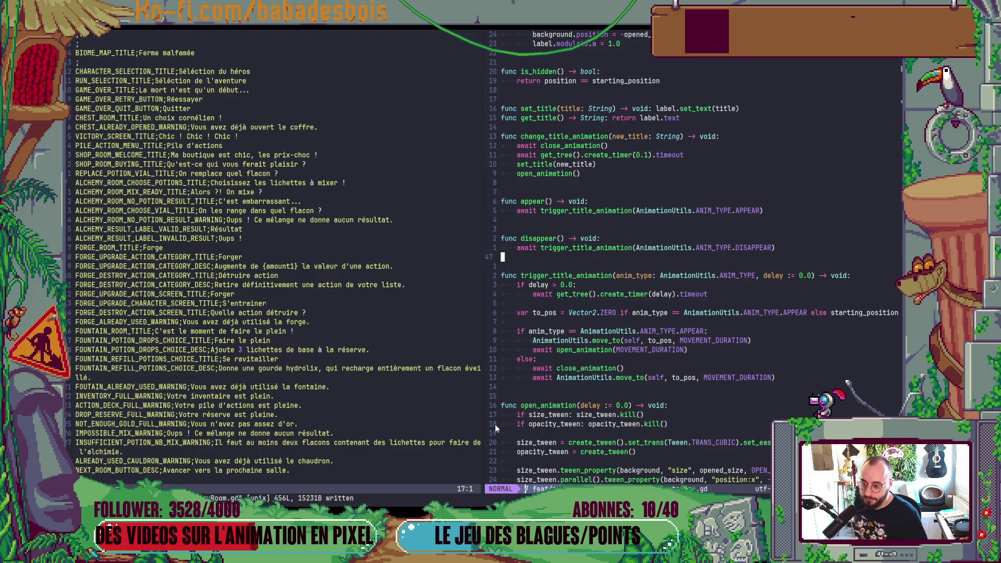
scroll(496, 425, "down", 3)
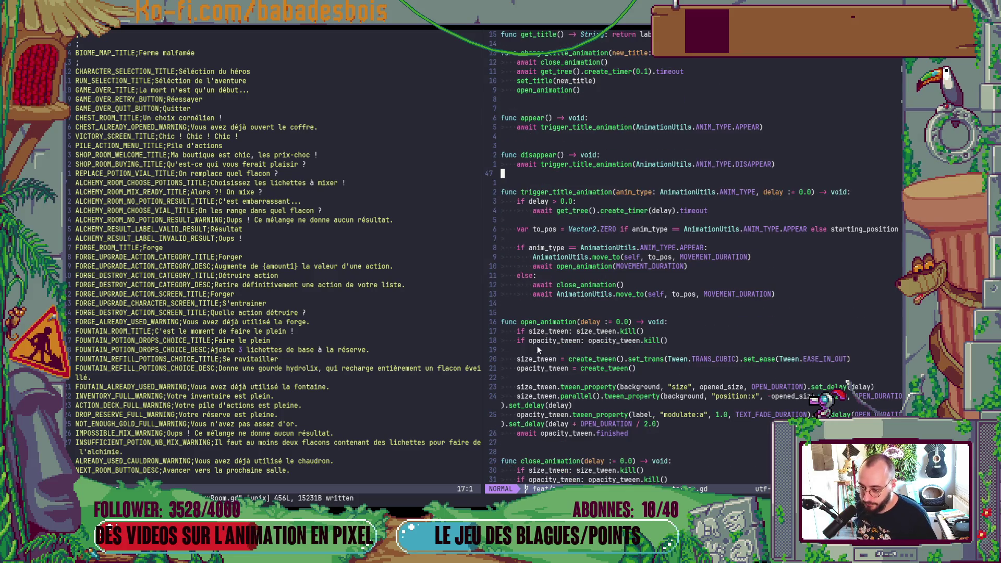
scroll(563, 328, "down", 3)
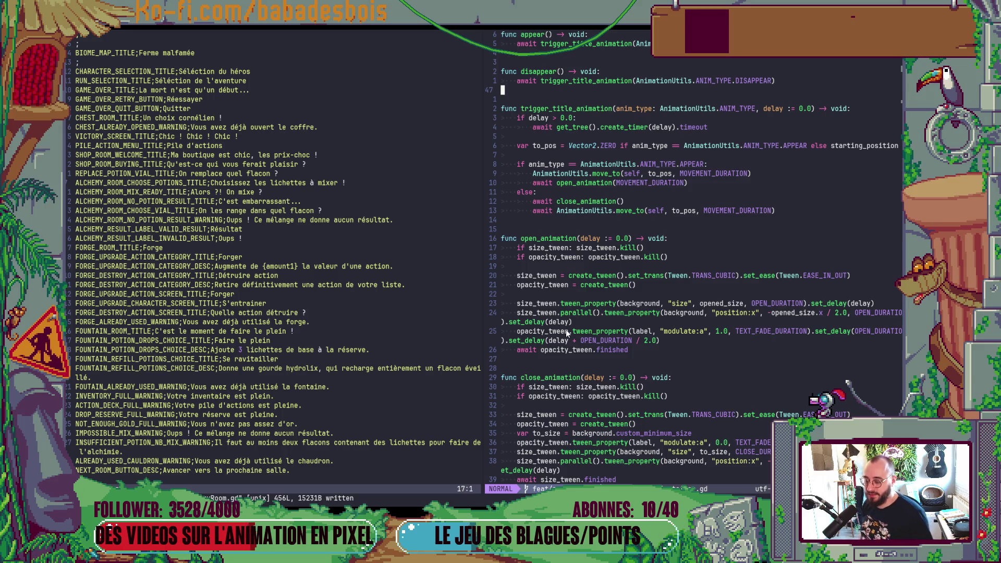
scroll(565, 333, "up", 13)
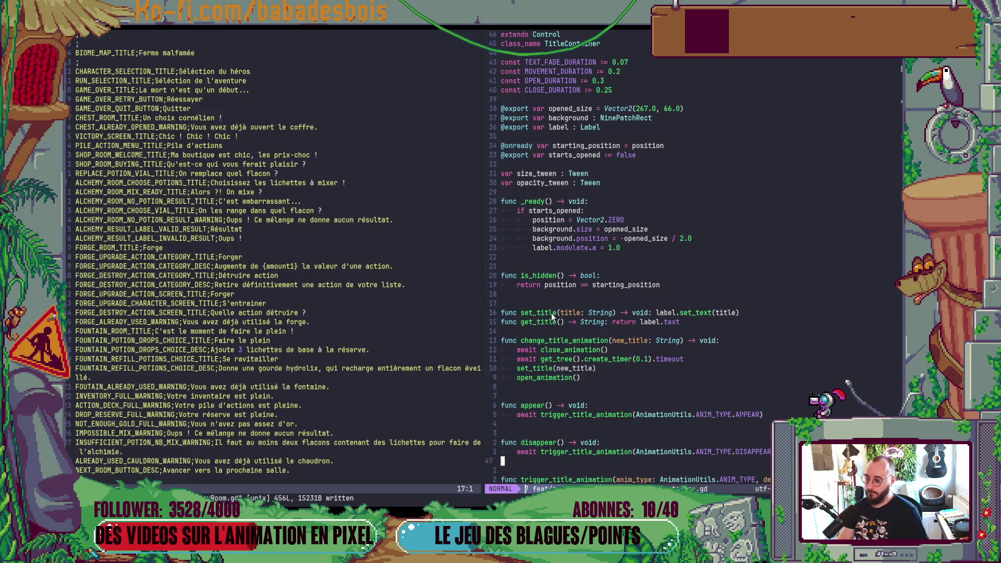
key("alt+Tab")
key("alt+Tab")
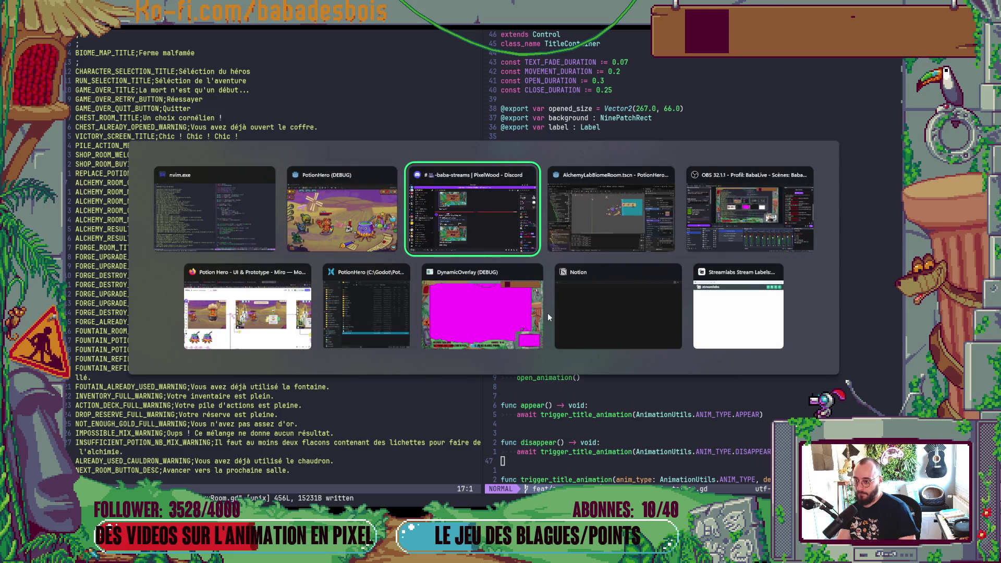
Review the room-title lines in AlchemyRoom.gd and the title_container declaration
key("alt+shift+Tab")
key("alt+shift+Tab")
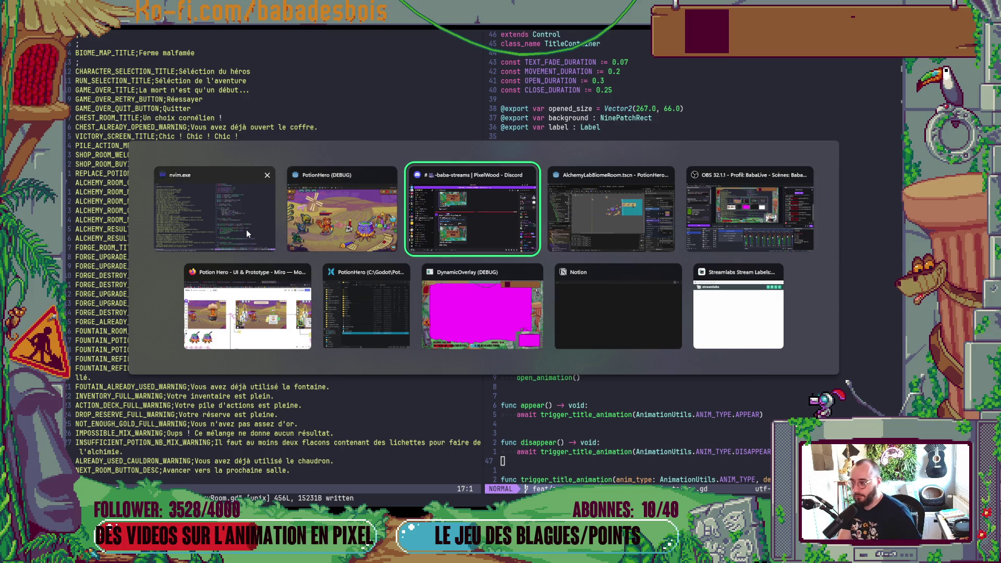
left_click_drag(673, 304, 681, 305)
key("Escape")
key("ctrl+o")
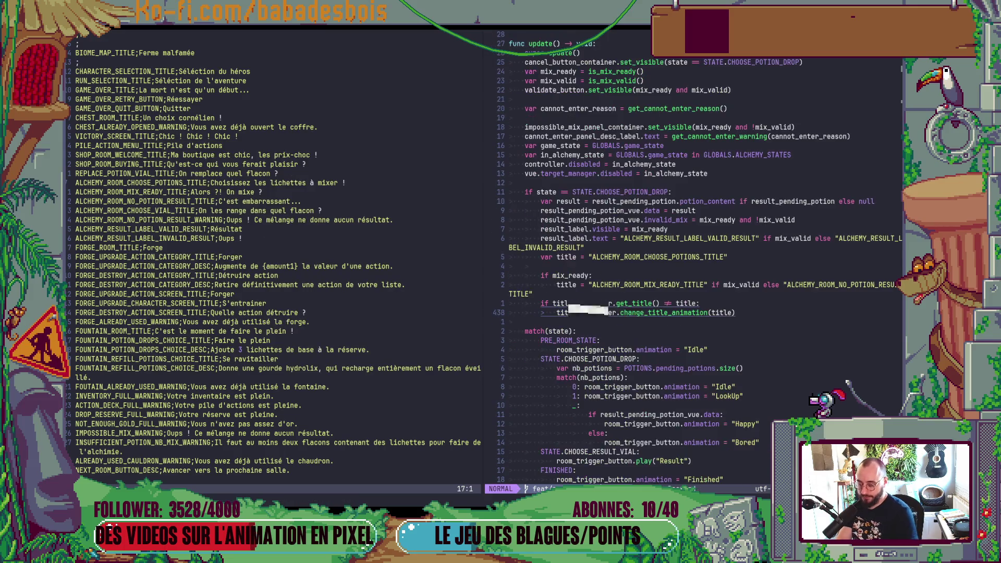
key("k")
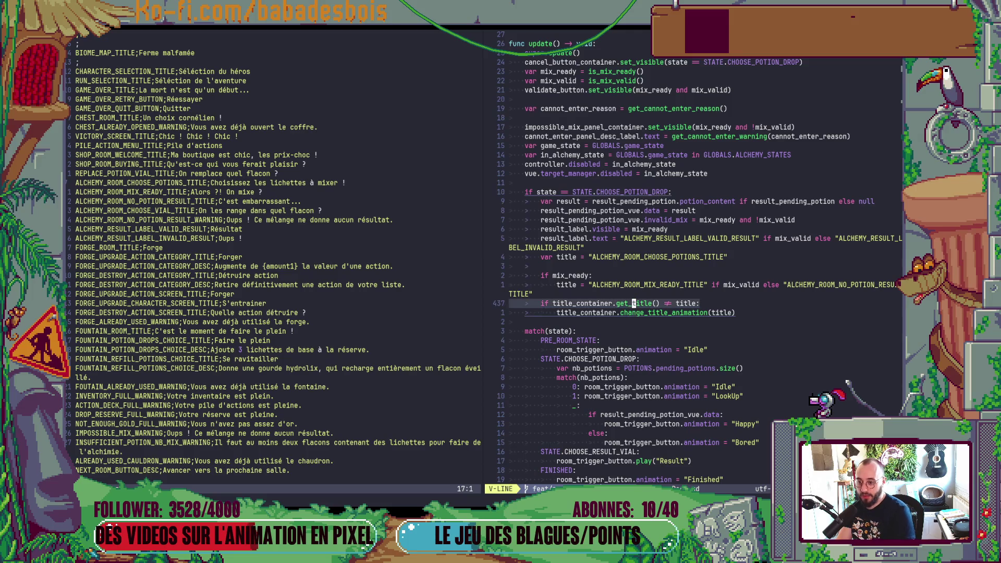
key("k")
key("k")
key("k")
key("shift+v")
key("j")
key("j")
key("j")
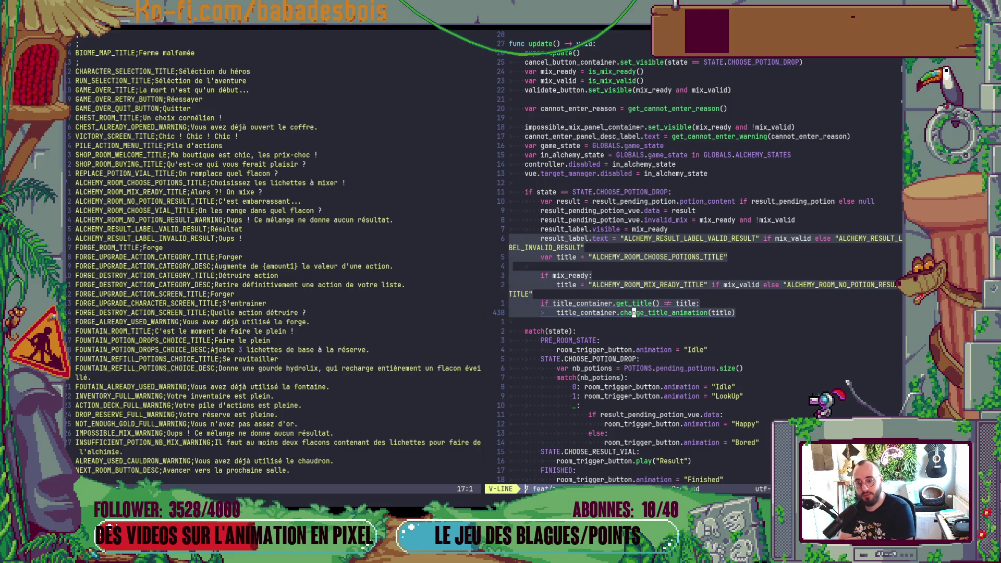
key("Escape")
key("g")
key("d")
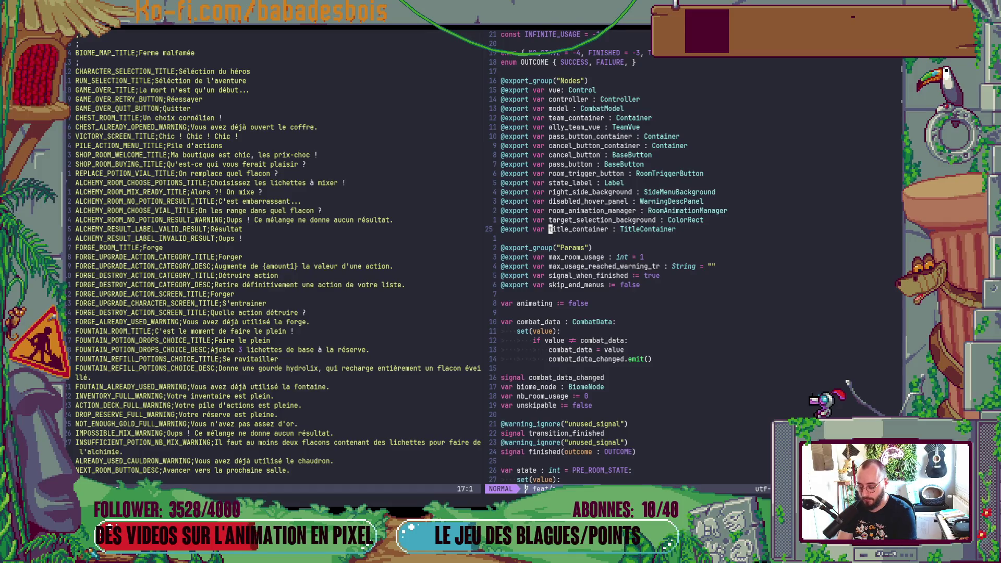
key("ctrl+o")
Open TitleContainer.gd beside AlchemyRoom.gd and move from OPEN_DURATION to set_title
key("space")
key("f")
key("f")
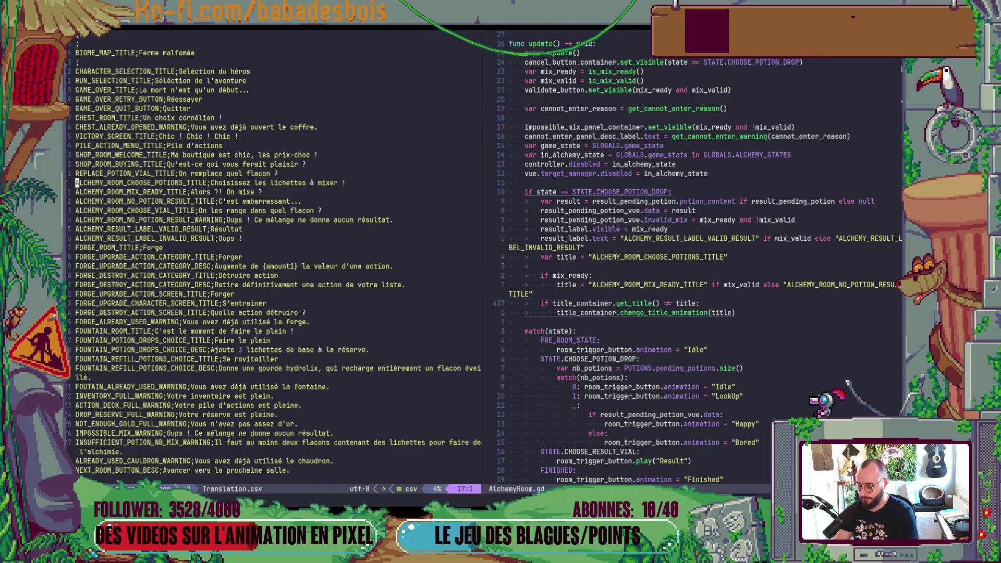
type("Tit")
key("Return")
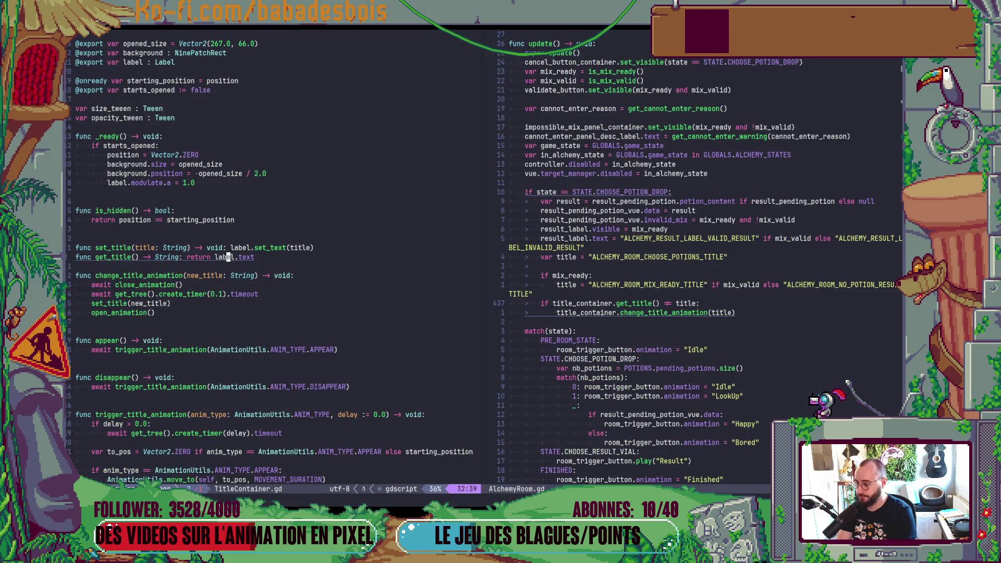
type("/OPEN")
key("Return")
key("dollar")
key("r")
key("3")
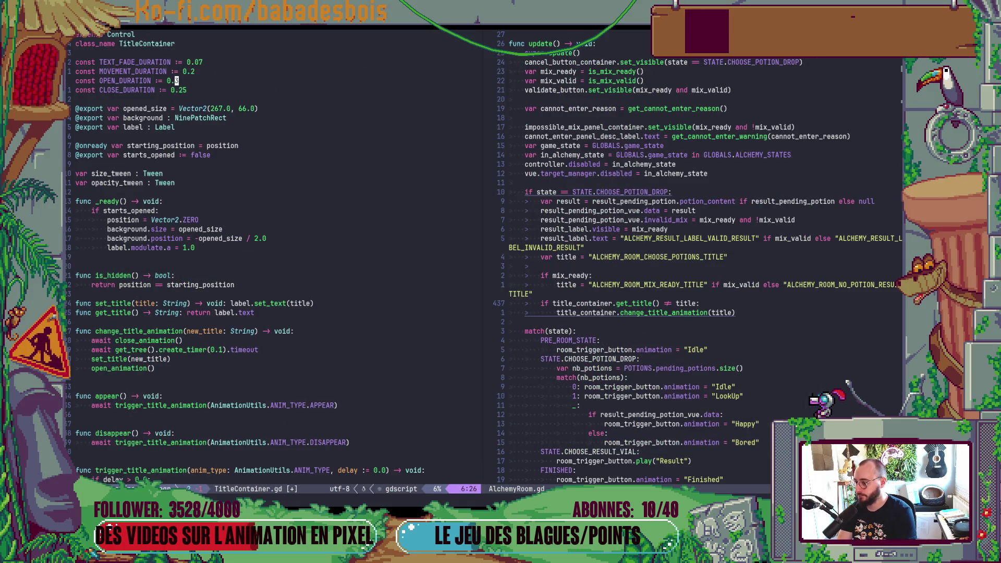
key("ctrl+d")
key("ctrl+d")
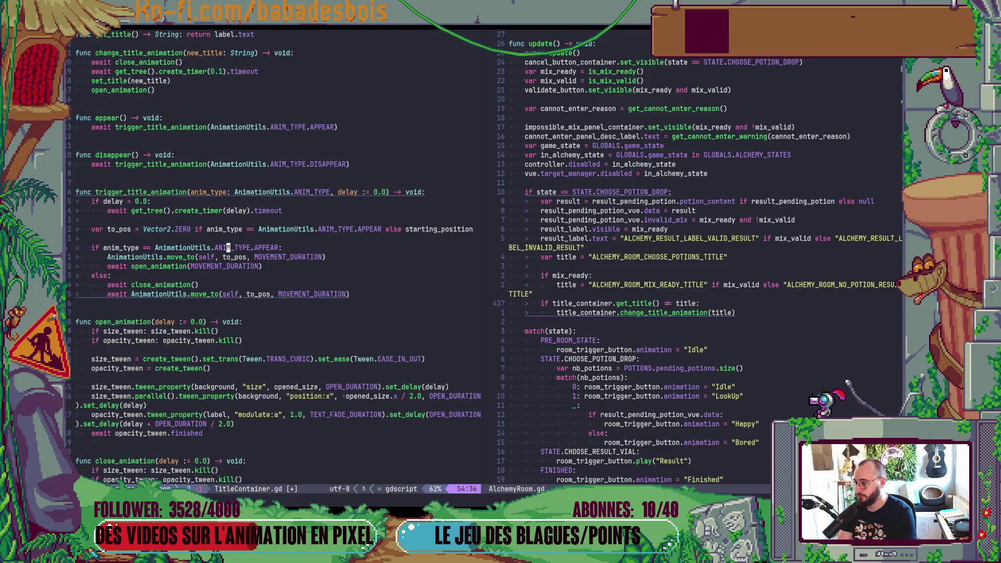
key("ctrl+u")
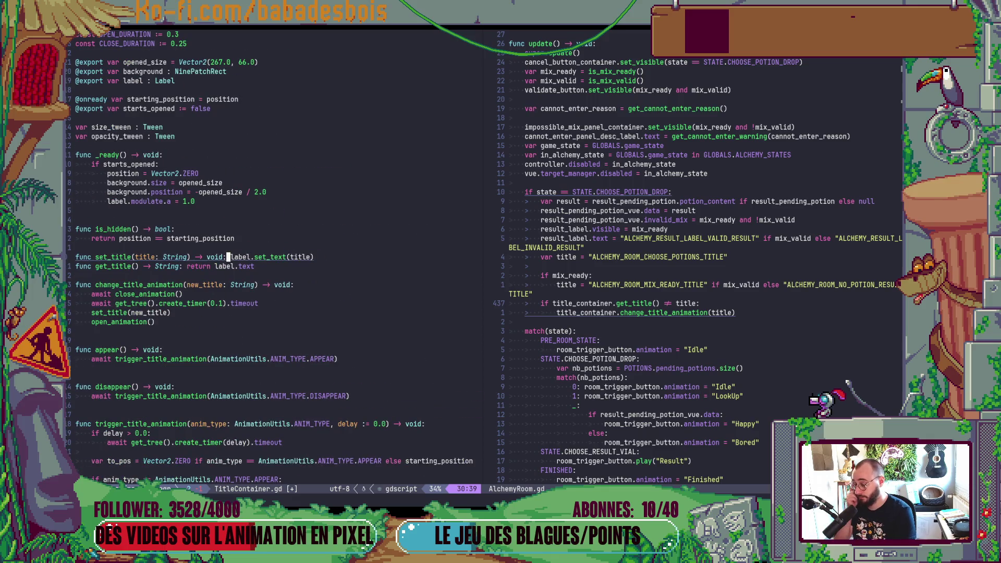
Start a new is_animating() -> bool function above set_title, returning on size_tween
key("0")
key("O")
key("Return")
key("Return")
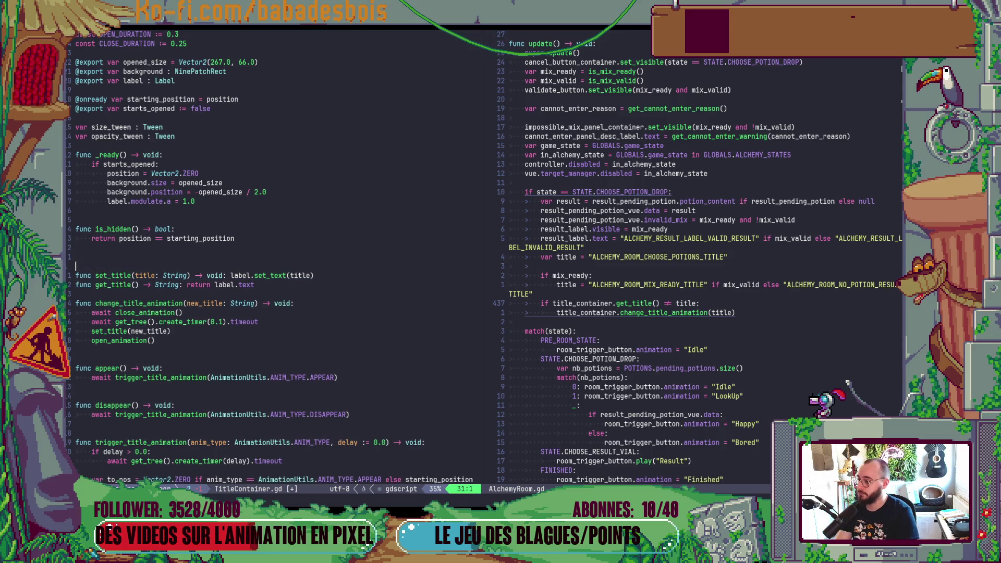
key("BackSpace")
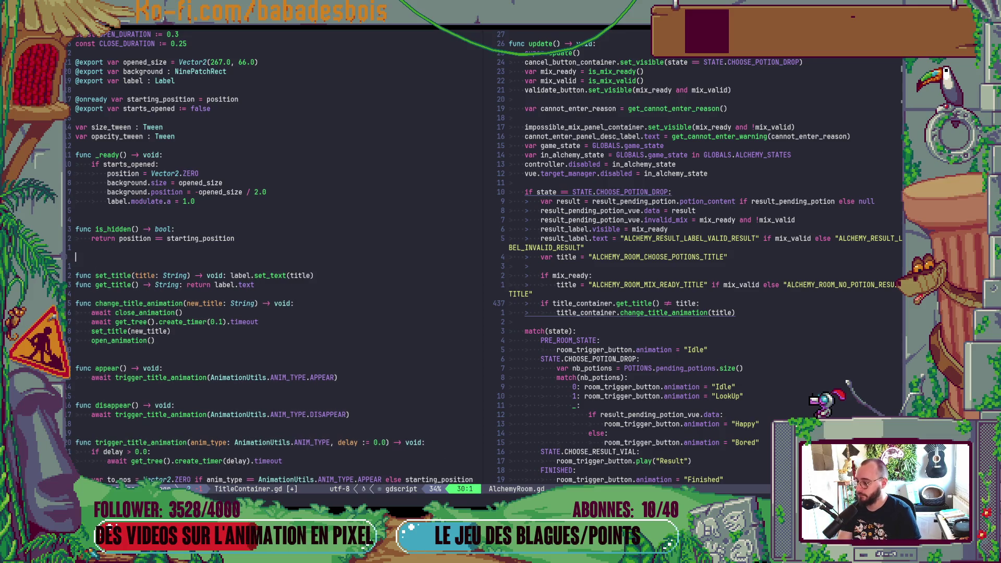
type("func is_animating")
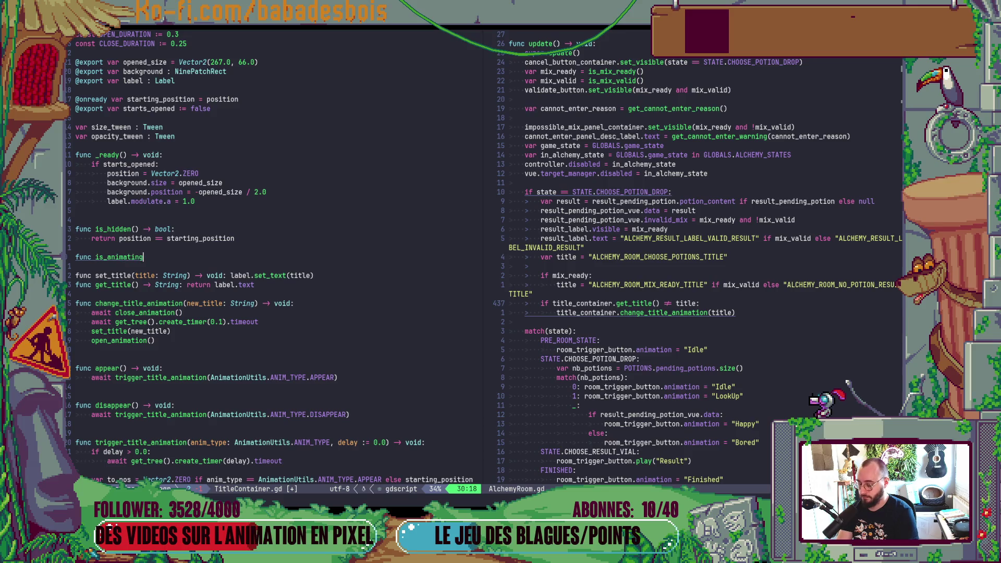
type("> bool: retun")
key("BackSpace")
type("rn ()")
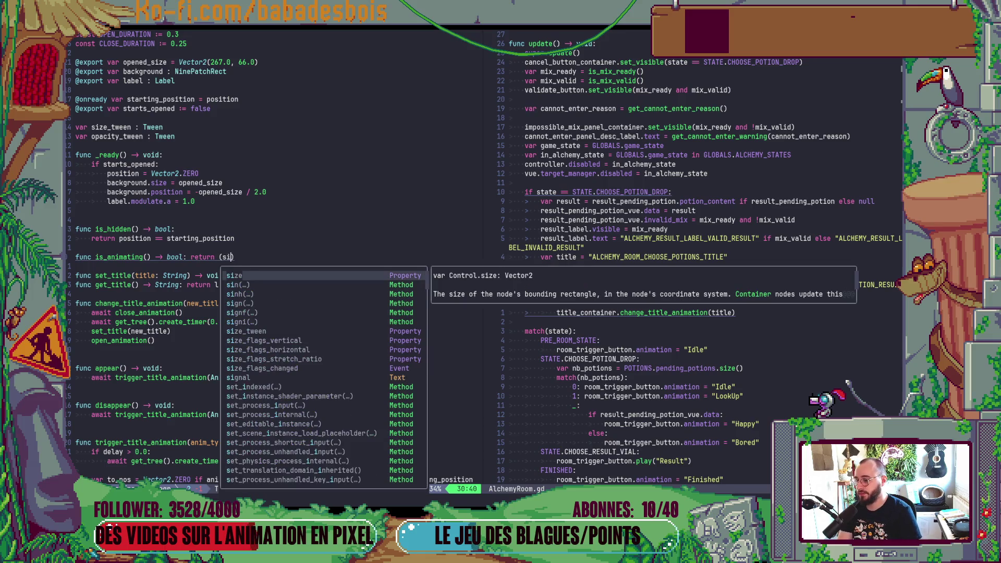
key("Down")
key("Down")
key("Down")
key("Return")
Complete the return as size_tween.is_running() or opacity_tween.is_running()
type("and size_twee")
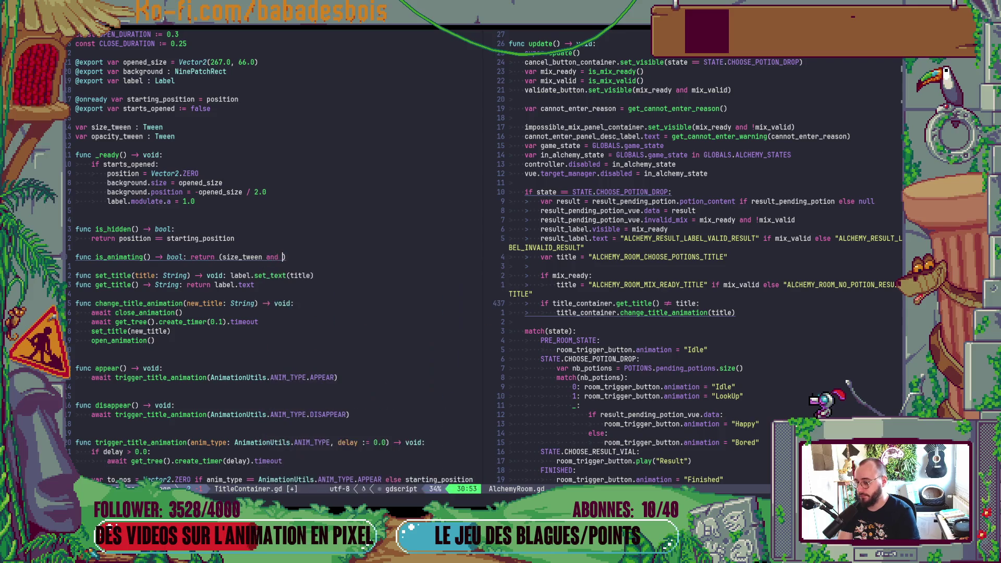
key("BackSpace")
type("n.")
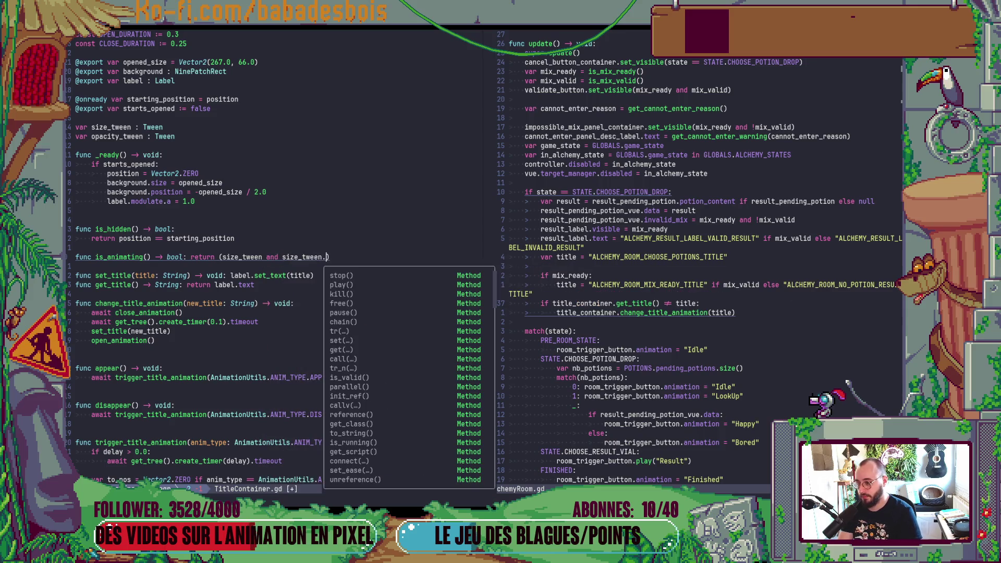
type("is")
key("Down")
key("Return")
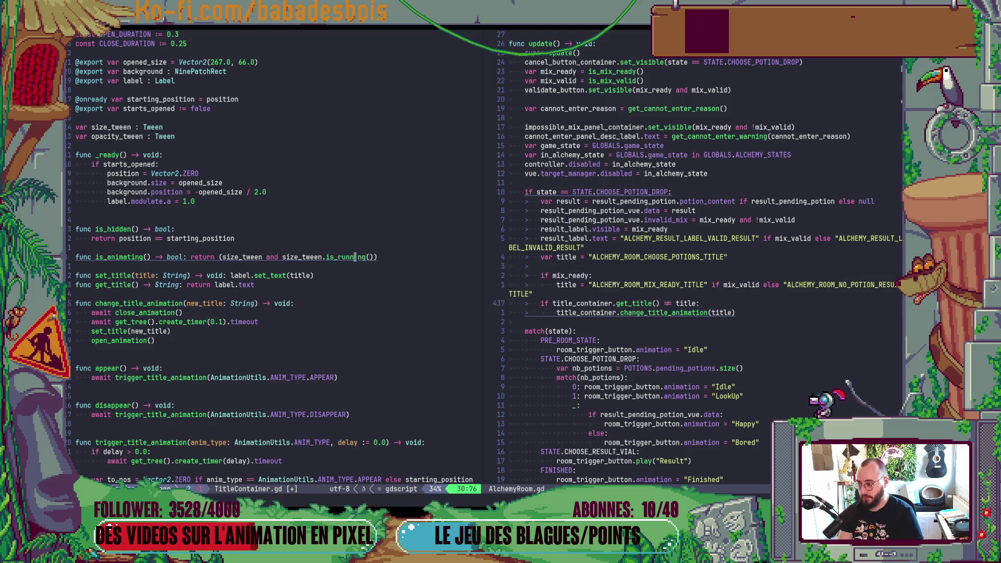
type(") or ")
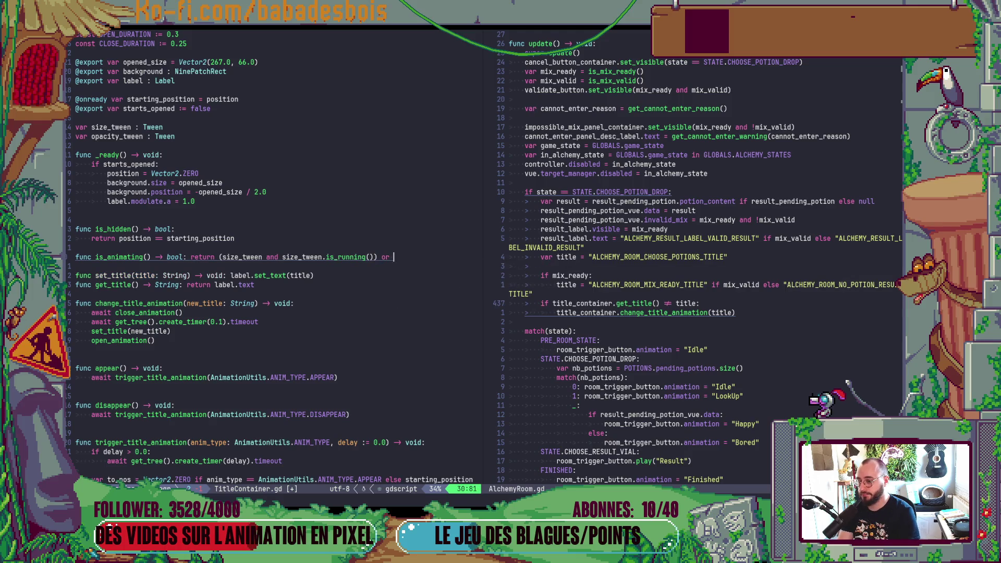
type("(")
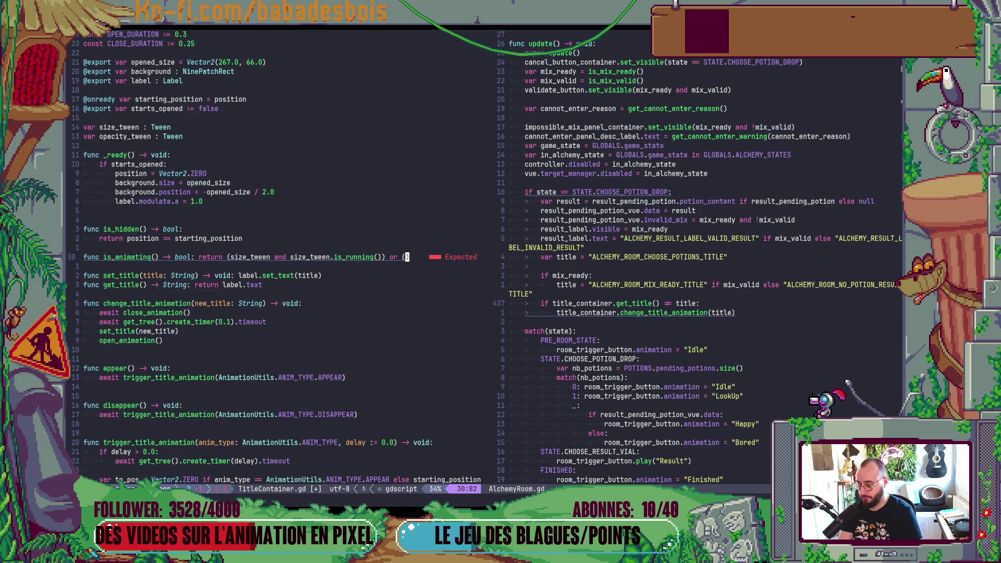
type("opacity_tween and opacity_tween.")
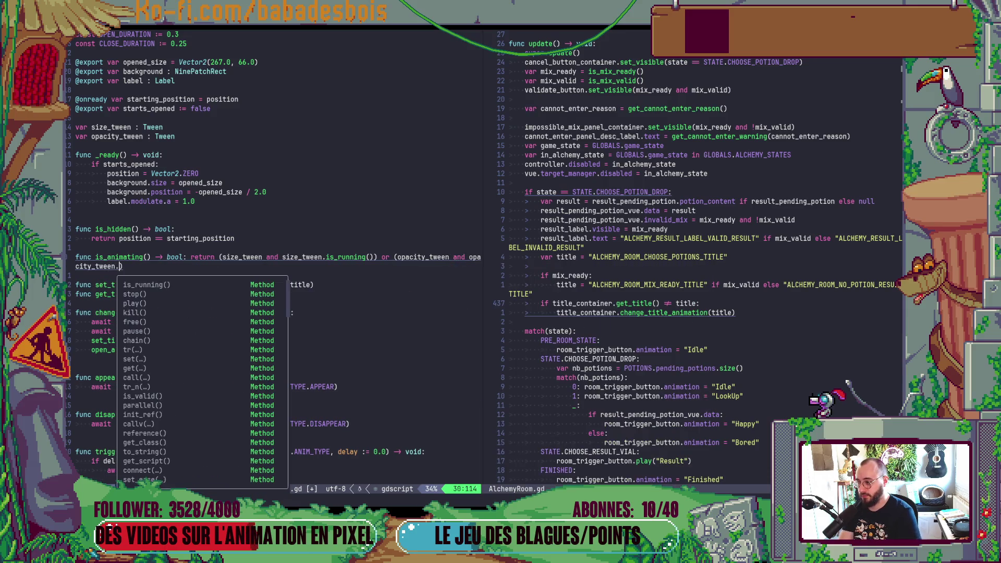
key("Return")
Put the return statement on its own line and save TitleContainer.gd
key("Escape")
key("o")
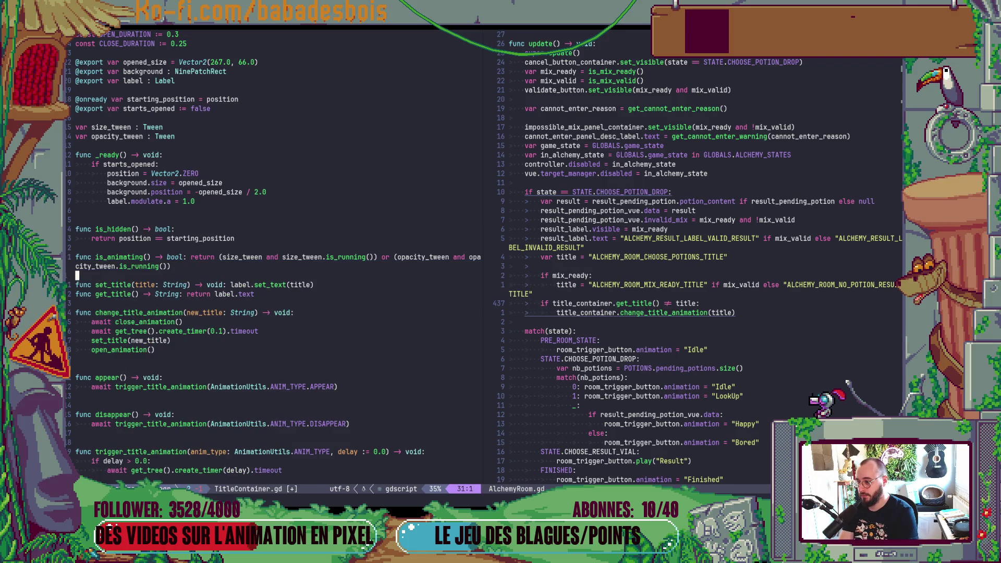
key("BackSpace")
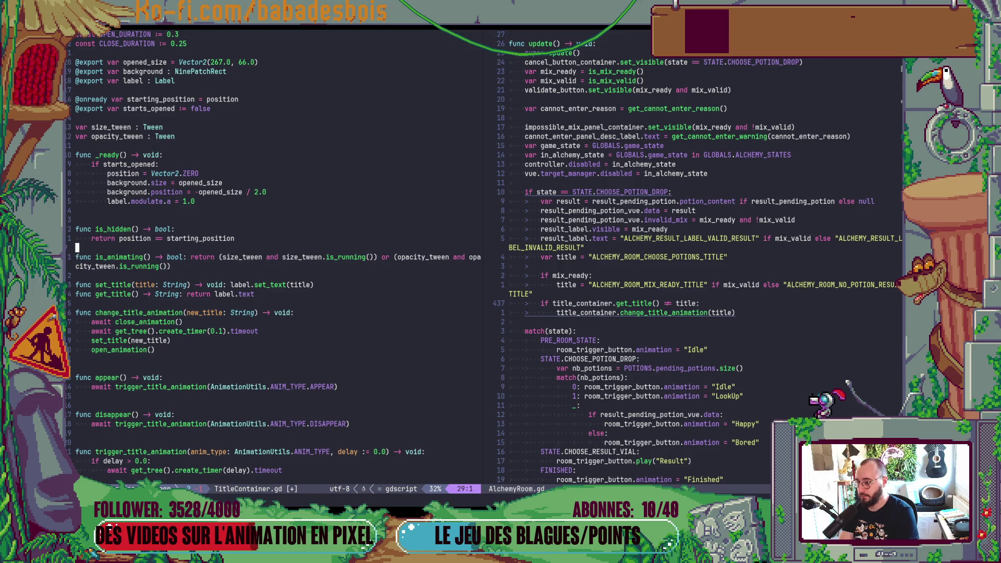
key("b")
key("b")
key("b")
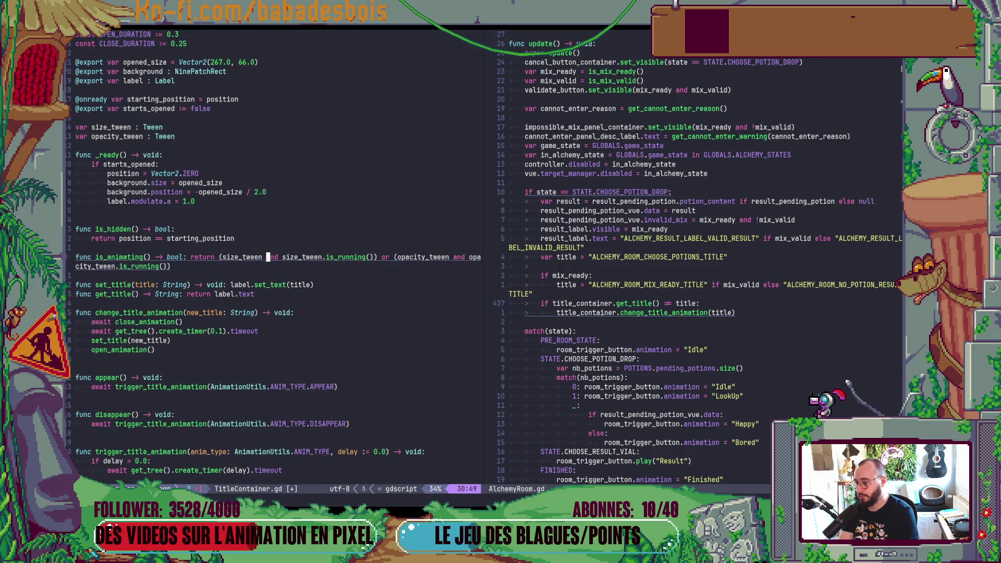
key("i")
key("Return")
key("Escape")
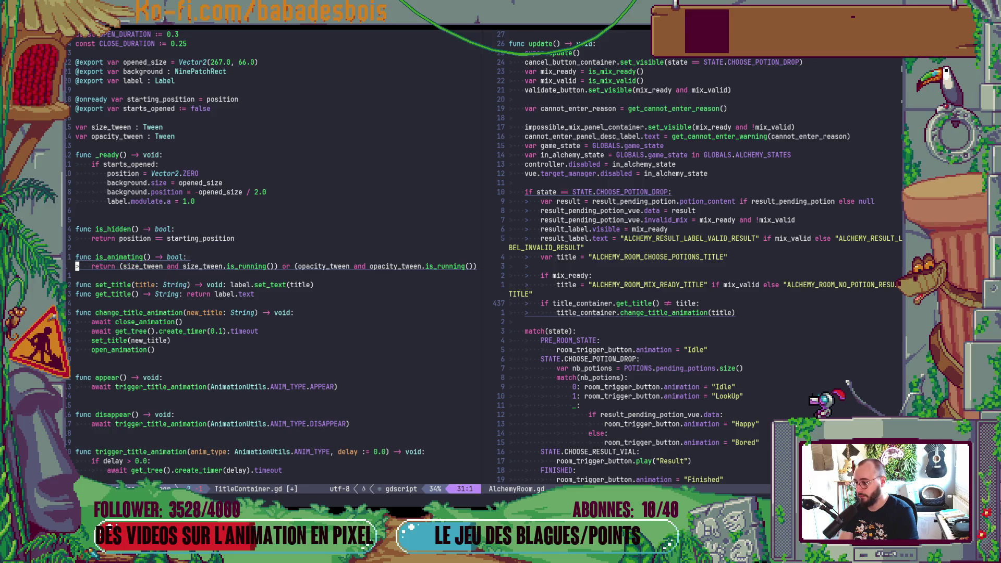
key("k")
key("dollar")
key("ctrl+s")
key("alt+Tab")
key("alt+Tab")
key("alt+Tab")
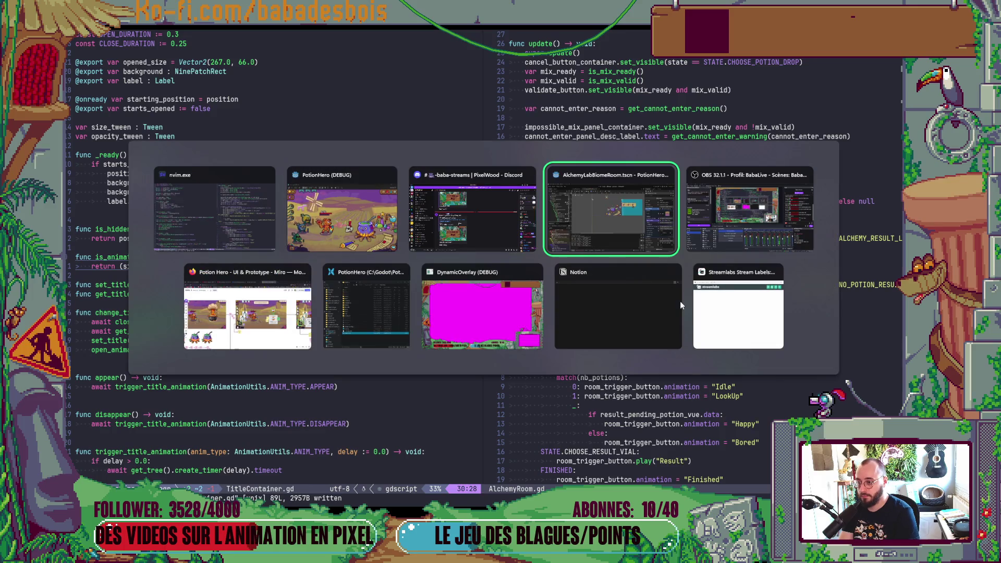
In PotionHero, add the yellow and blue potions to the mix, remove them, and close the panel
key("alt+shift+Tab")
key("alt+shift+Tab")
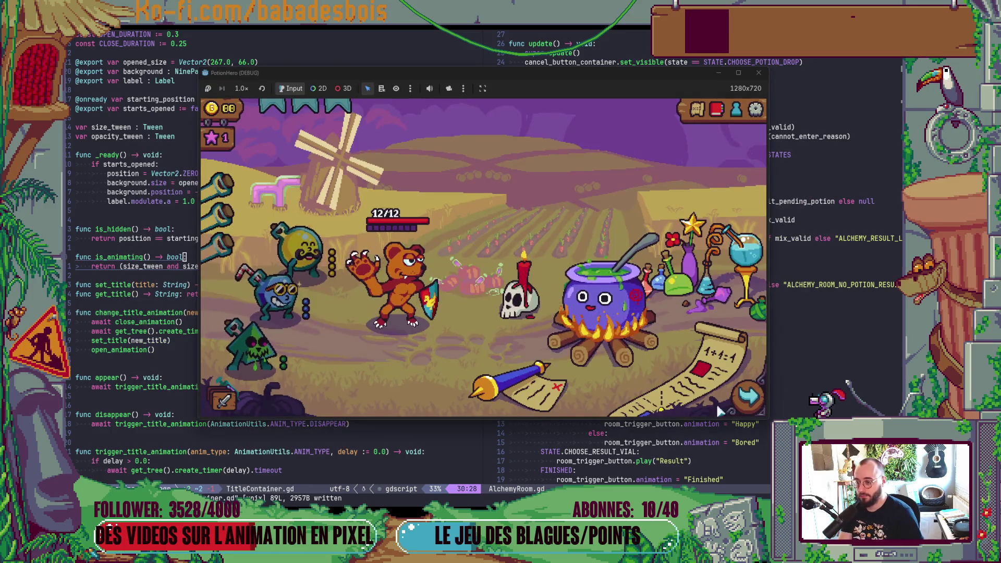
left_click(624, 318)
left_click(300, 253)
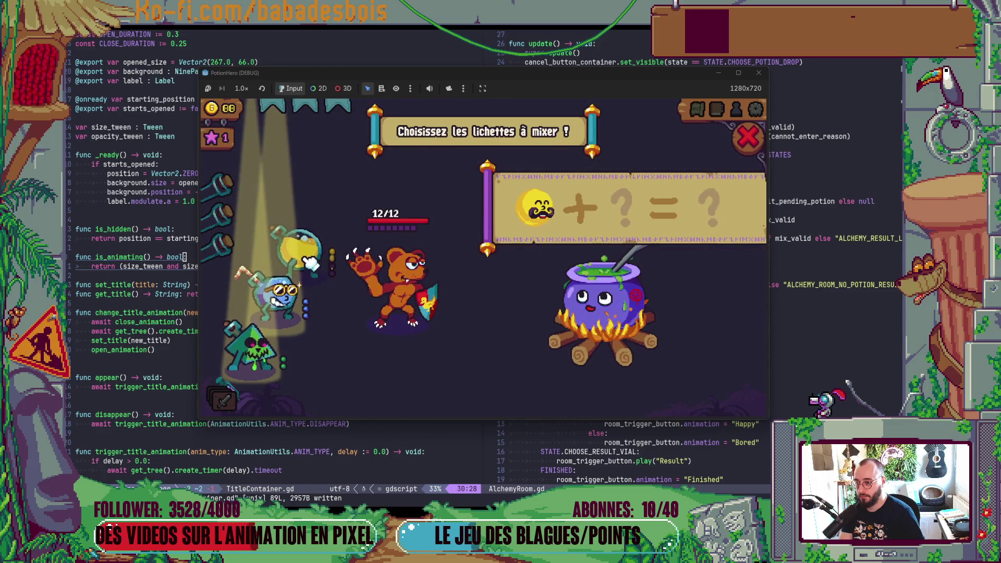
left_click(288, 293)
left_click(532, 224)
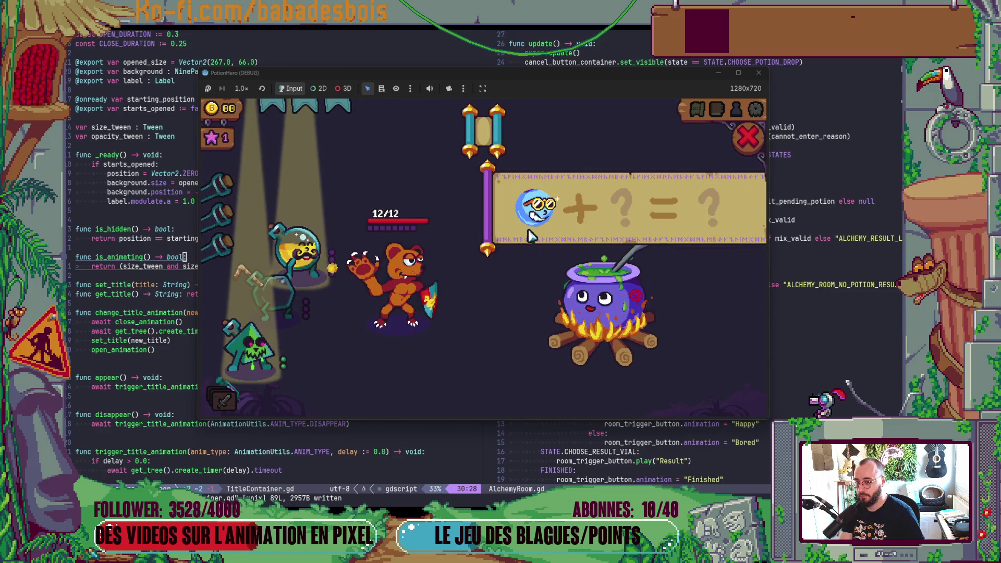
left_click(527, 234)
left_click(666, 217)
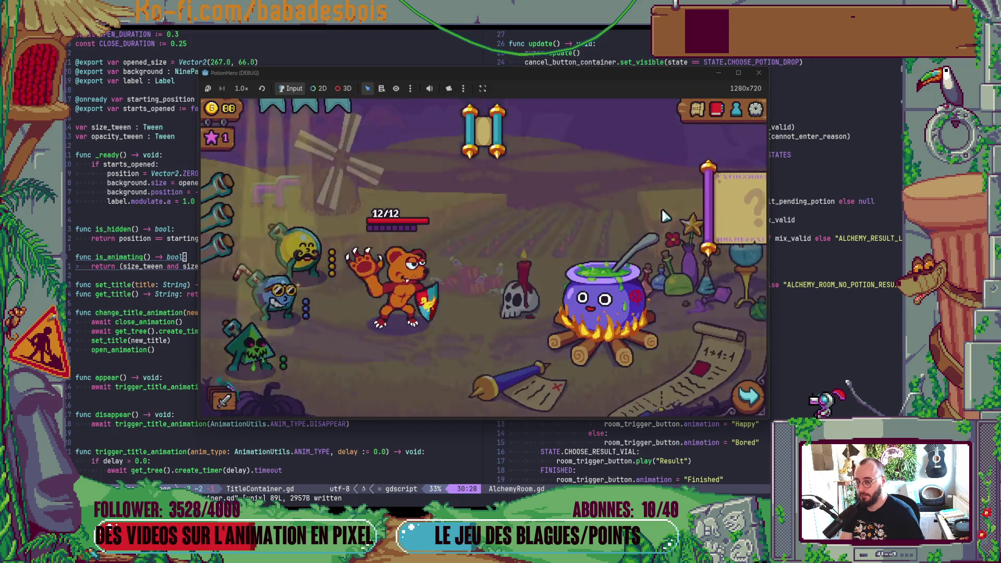
left_click(820, 298)
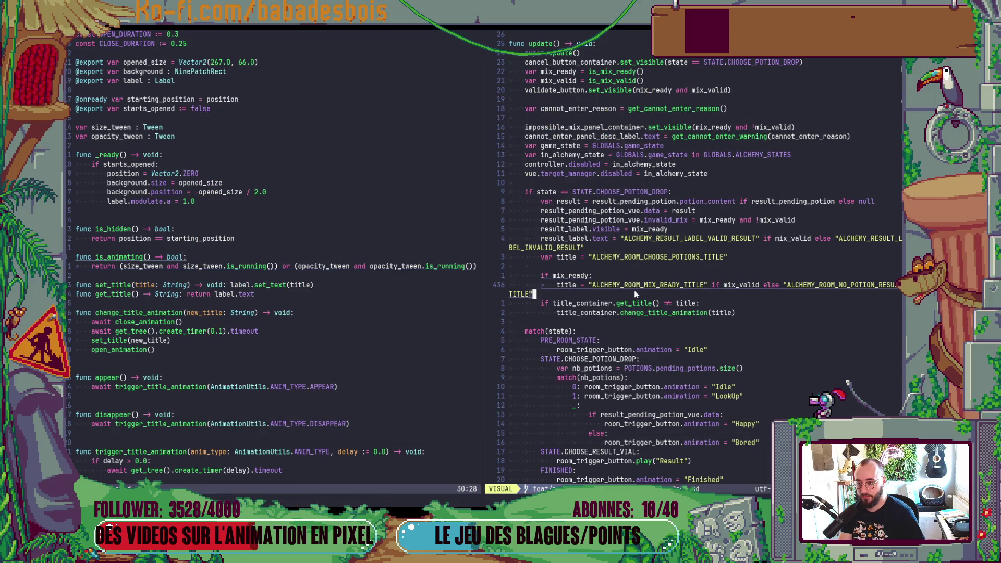
Try adding a title_container check to the title condition, then revert it
key("Escape")
type("j$i and ti")
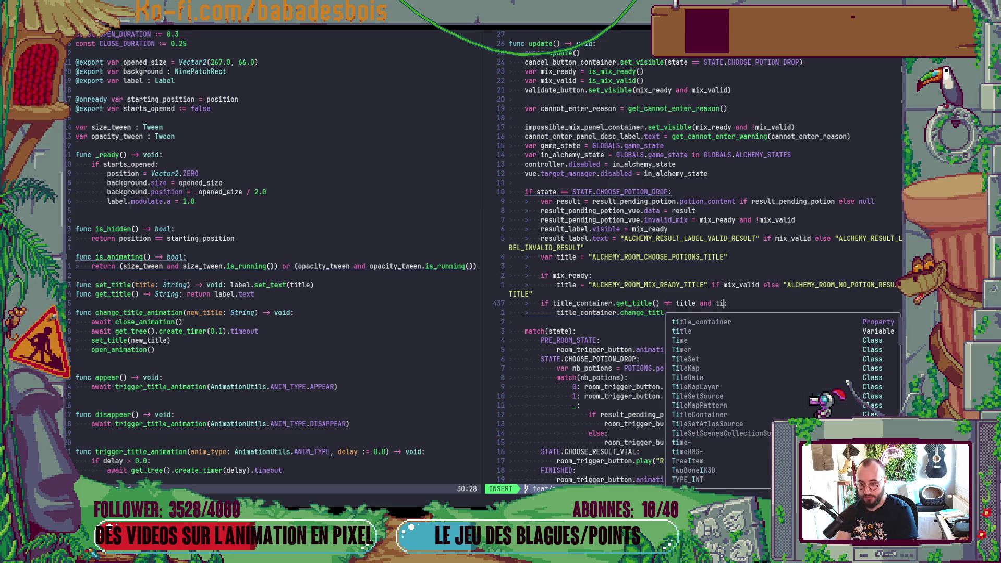
type("tle_container.is")
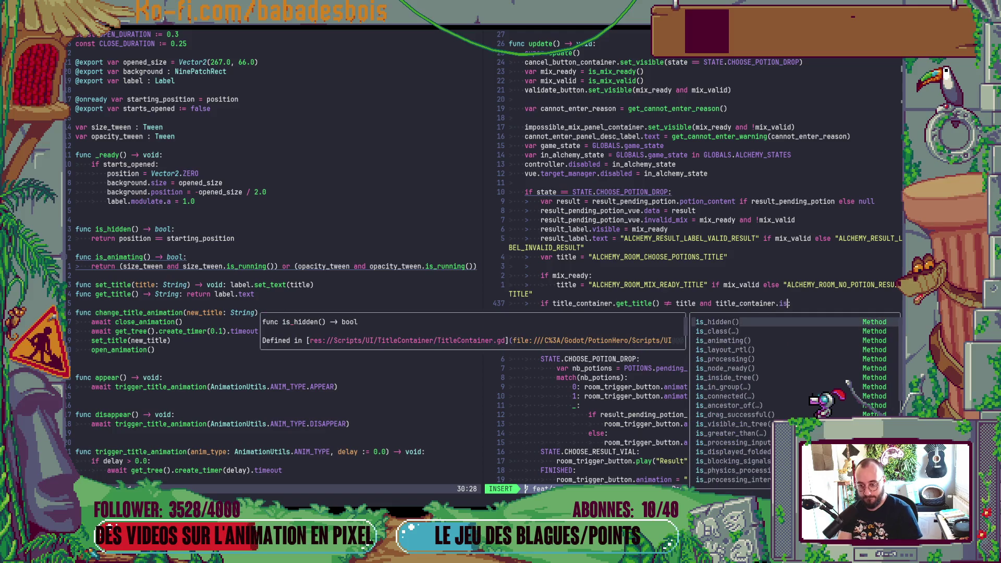
key("Escape")
key("b")
type("bDA:")
key("Escape")
Wrap change_title_animation(title) in 'if !title_container.is_animating():'
type("jOif title_contain")
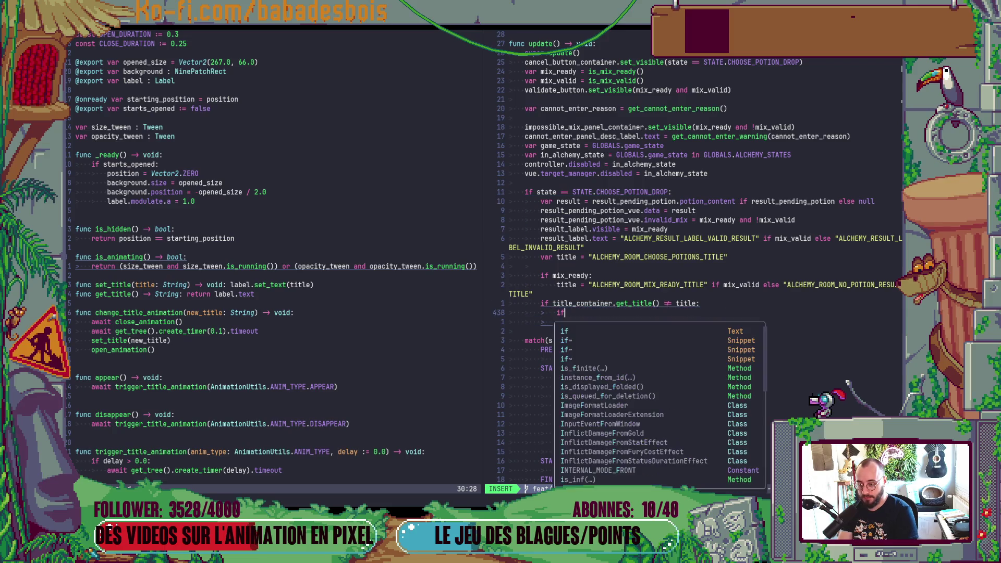
key("BackSpace")
type("er.is")
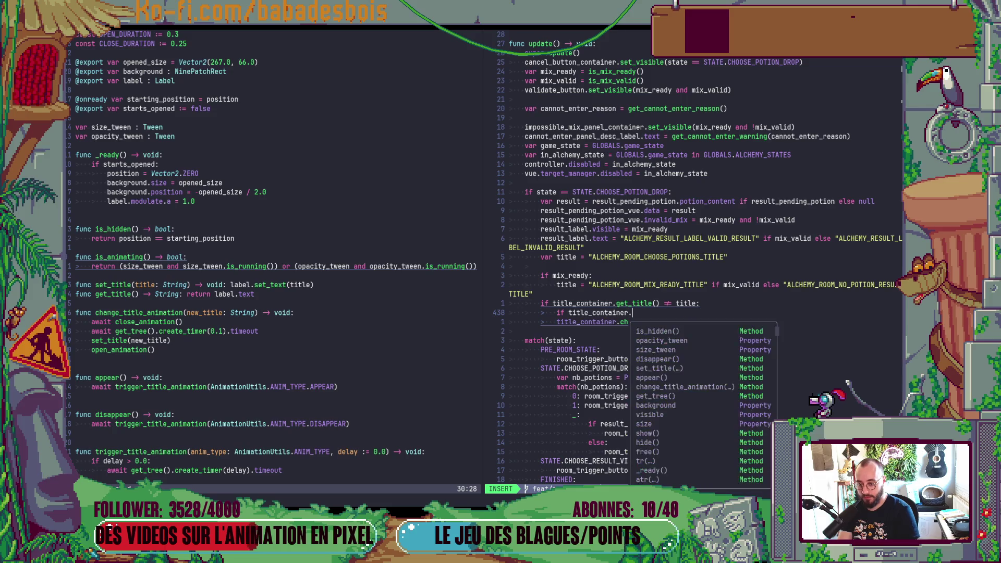
key("Tab")
key("Tab")
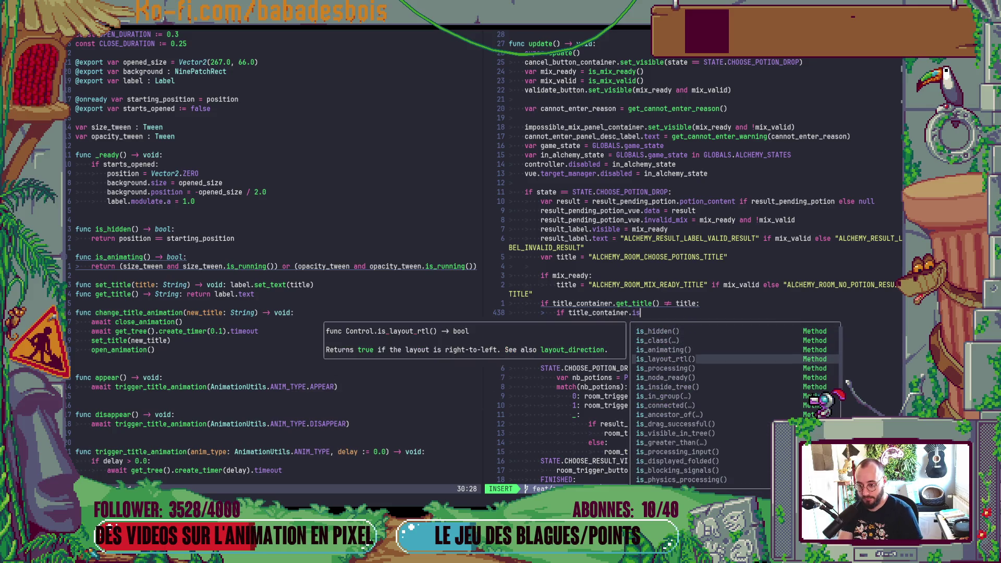
key("shift+Tab")
key("Return")
key("Escape")
key("j")
key("V")
key("greater")
type("k")
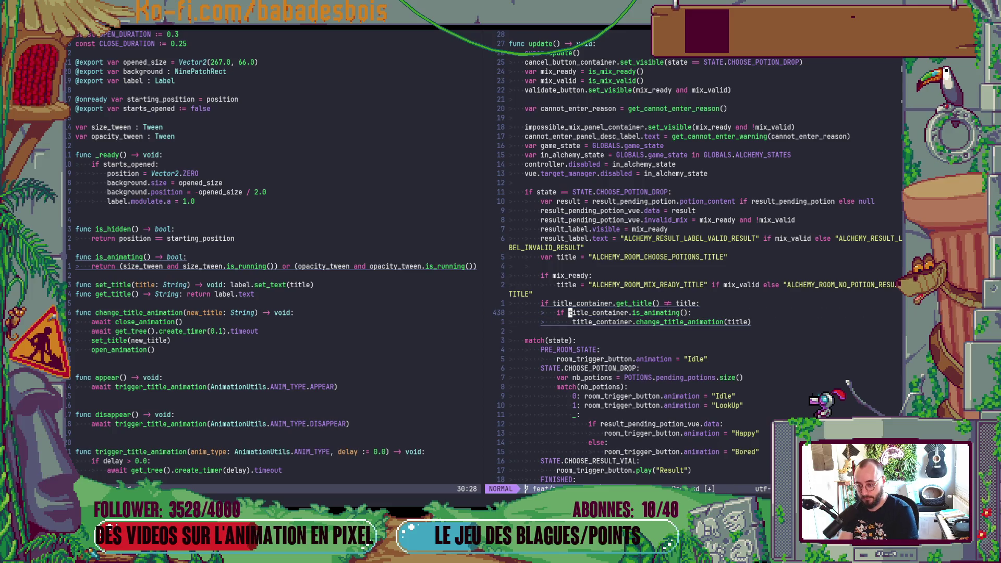
type("i!")
Add an else branch calling title_container.set_title(title) and save AlchemyRoom.gd
key("Escape")
type("j")
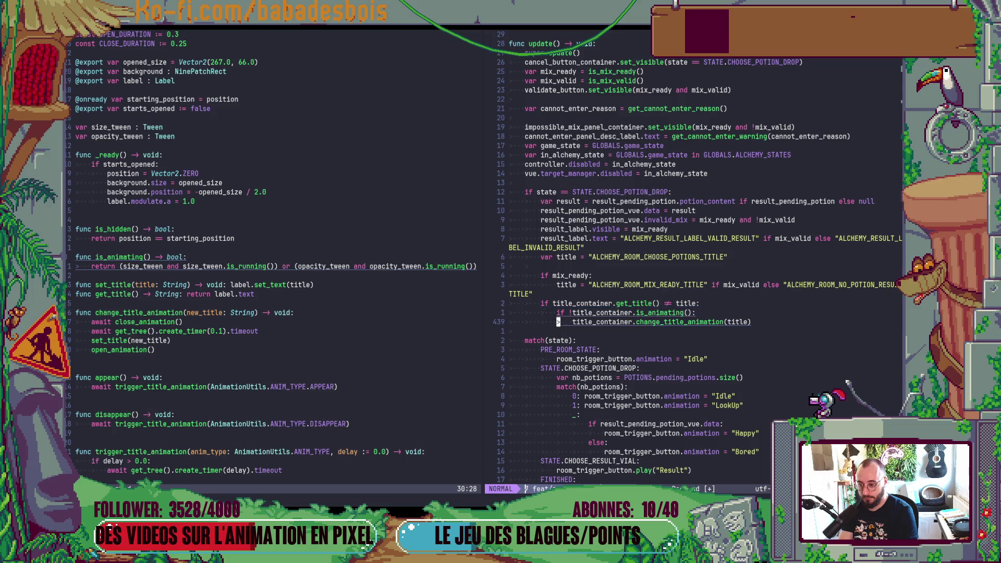
type("olse:")
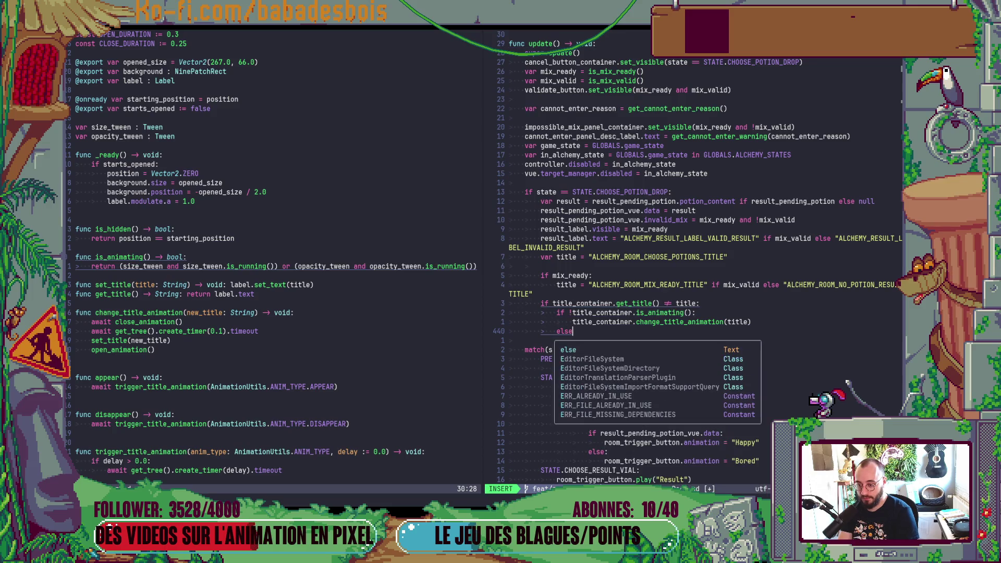
key("Return")
type("tit")
key("Tab")
type(".ch")
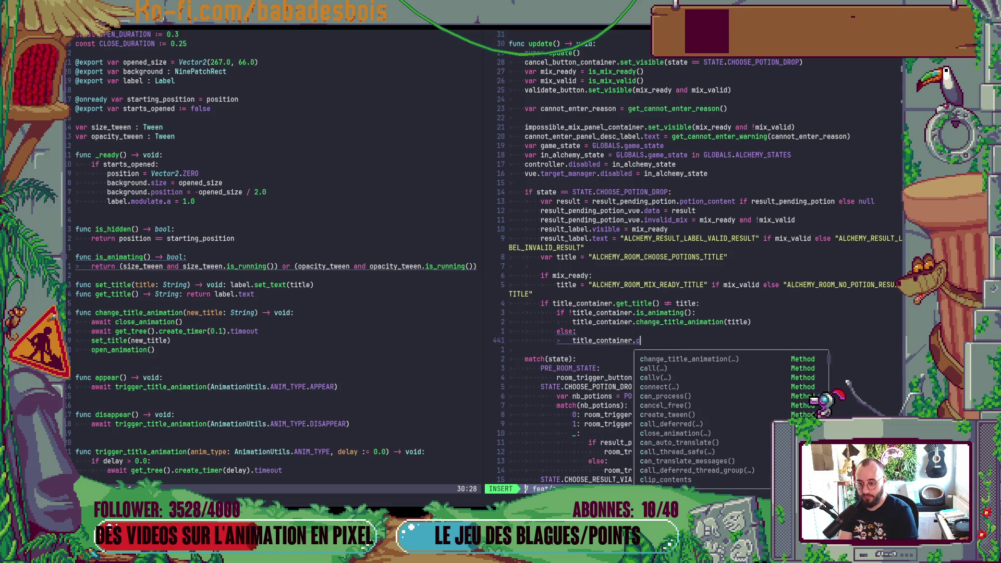
key("BackSpace")
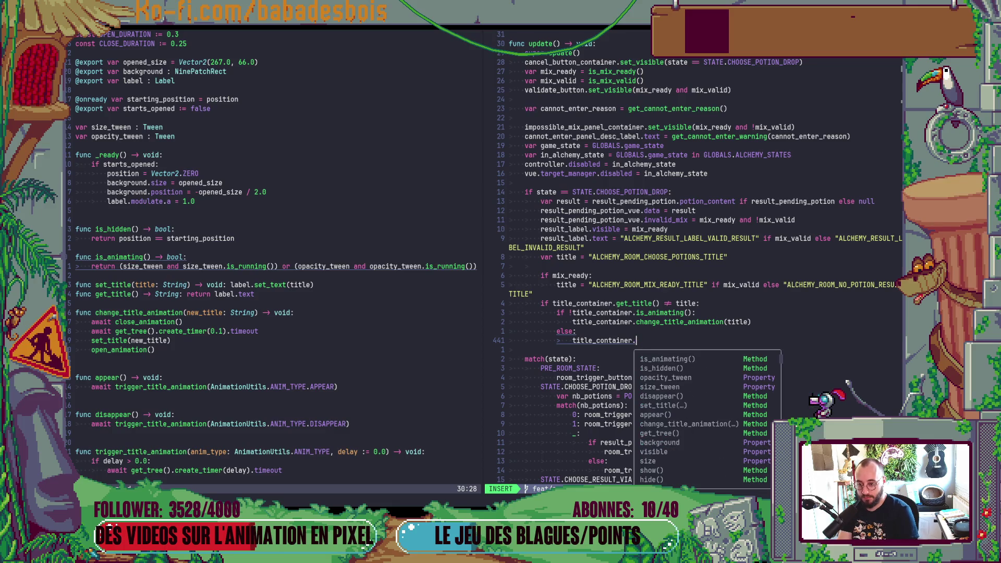
type("set")
key("Tab")
type("title)")
key("Escape")
type(":w")
key("Return")
key("alt+Tab")
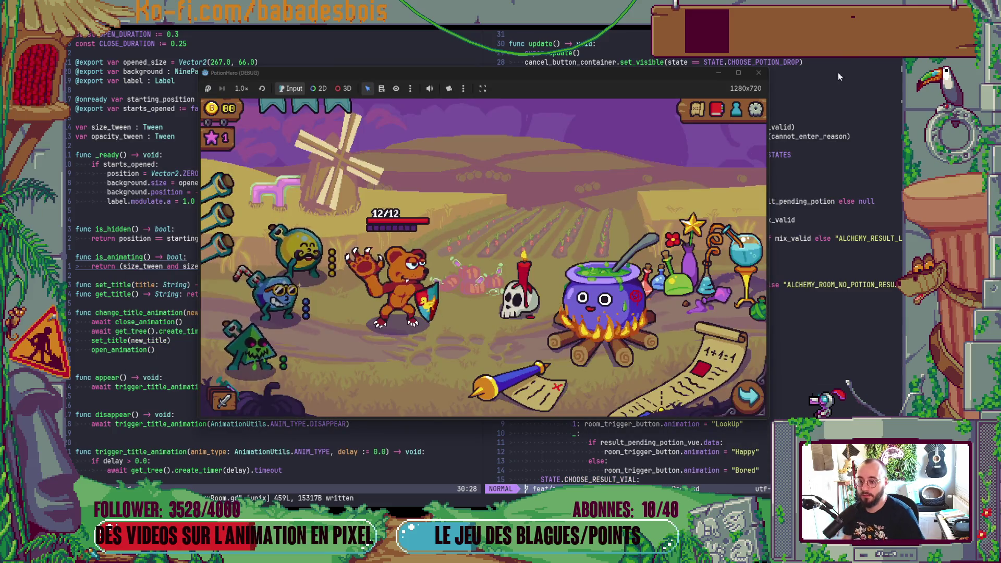
Open the mixer, add and remove the yellow and blue potions, then add both again
left_click(605, 300)
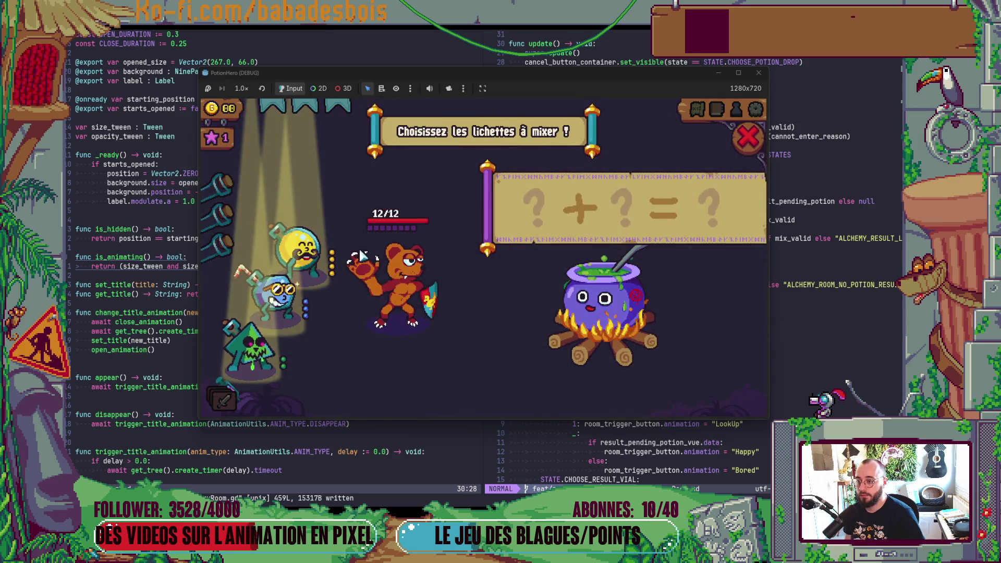
left_click(302, 253)
left_click(284, 292)
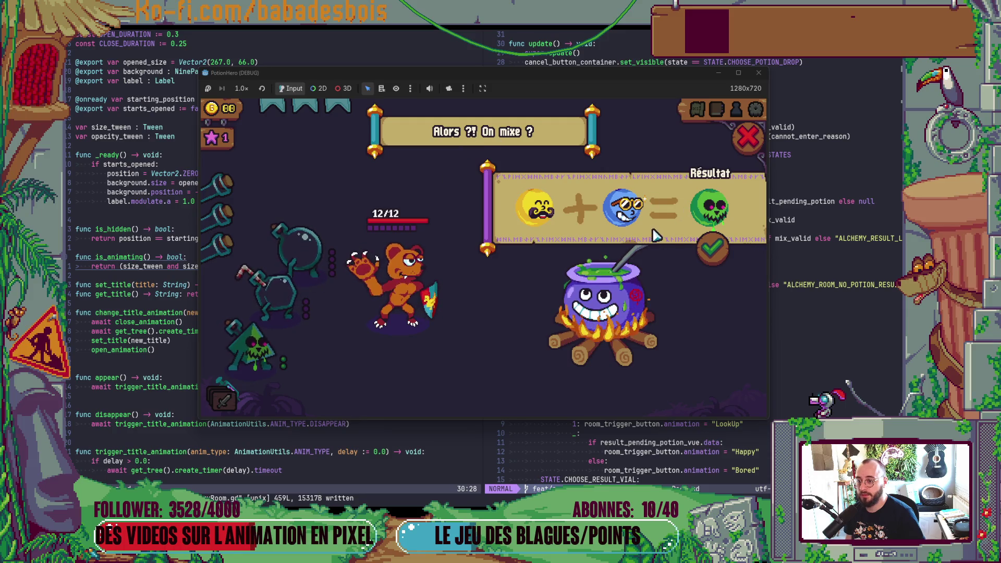
left_click(625, 208)
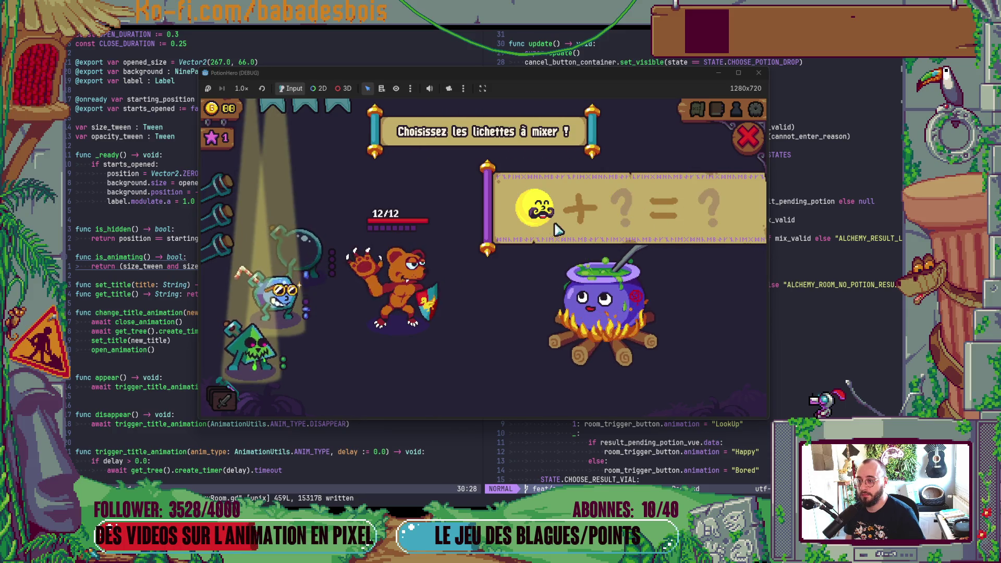
left_click(536, 224)
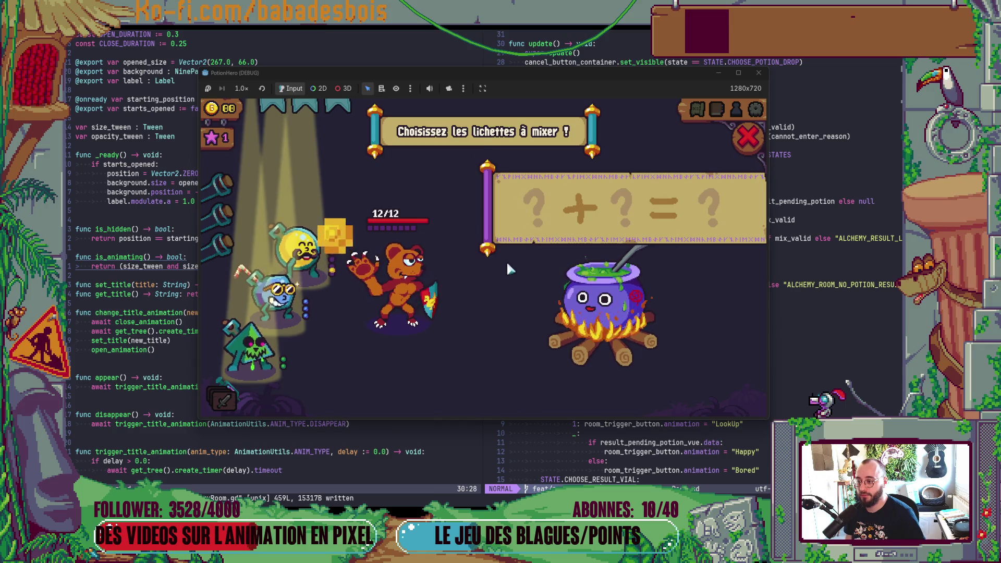
left_click(306, 251)
left_click(277, 292)
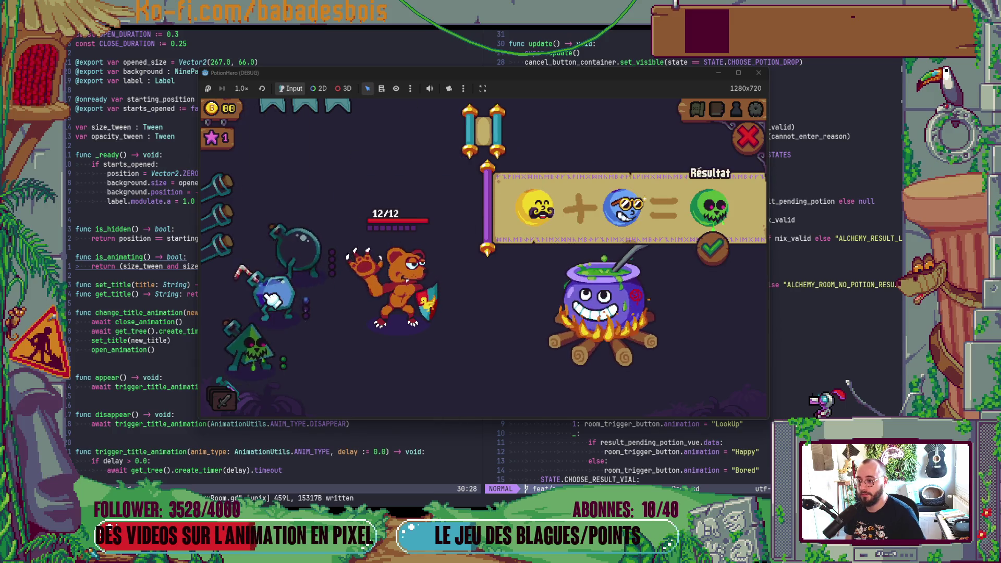
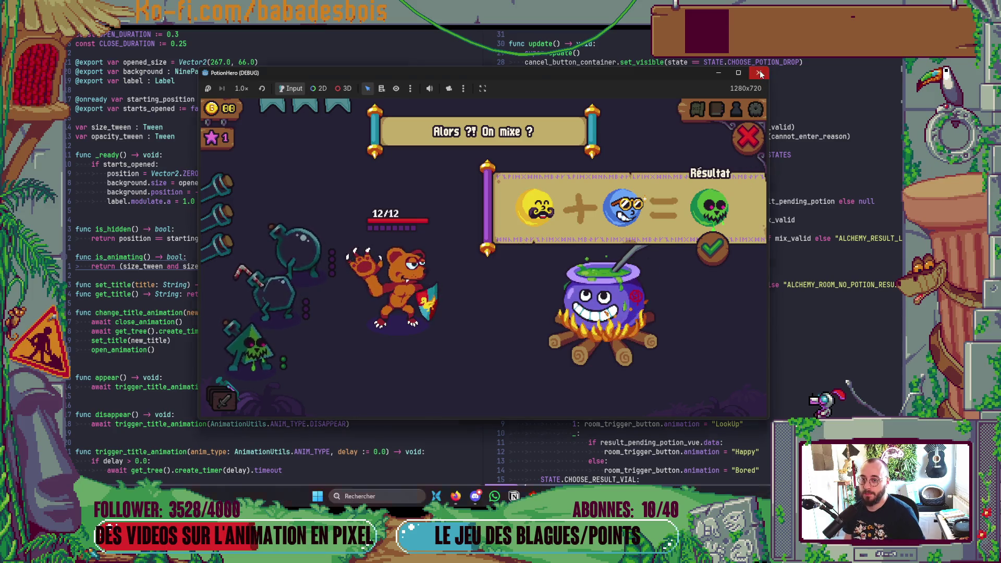
Close the PotionHero debug game and return to the alchemy room code
key("alt+Tab")
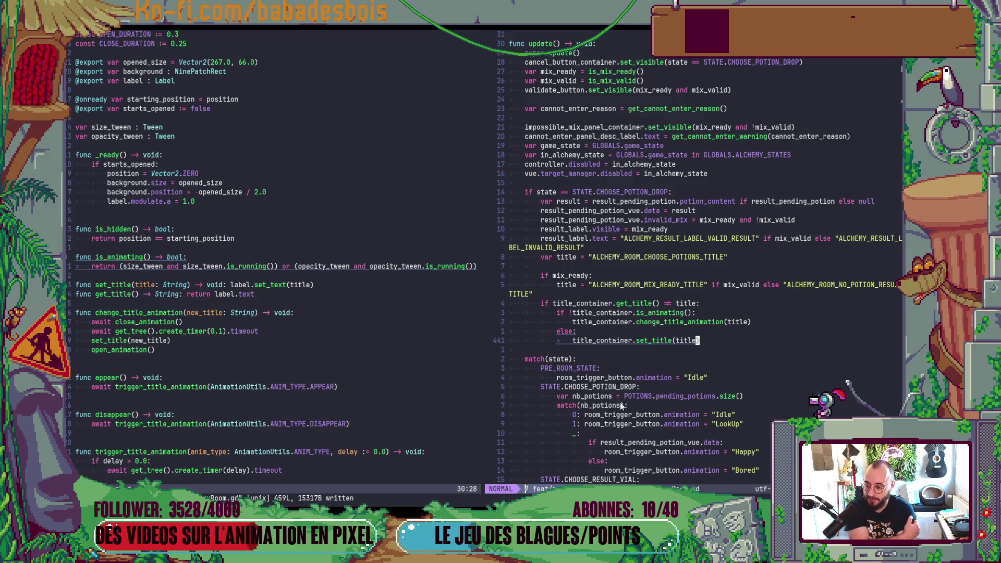
scroll(664, 212, "down", 3)
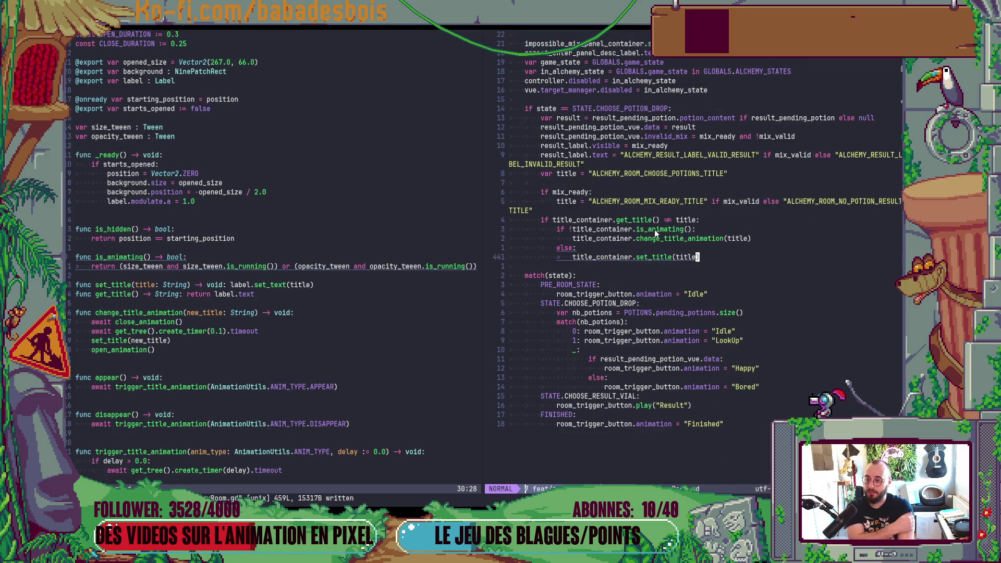
Add a 'func _update_mix_title() -> void:' header below the match block
left_click(581, 428)
key("o")
key("Return")
key("Return")
type("nc ")
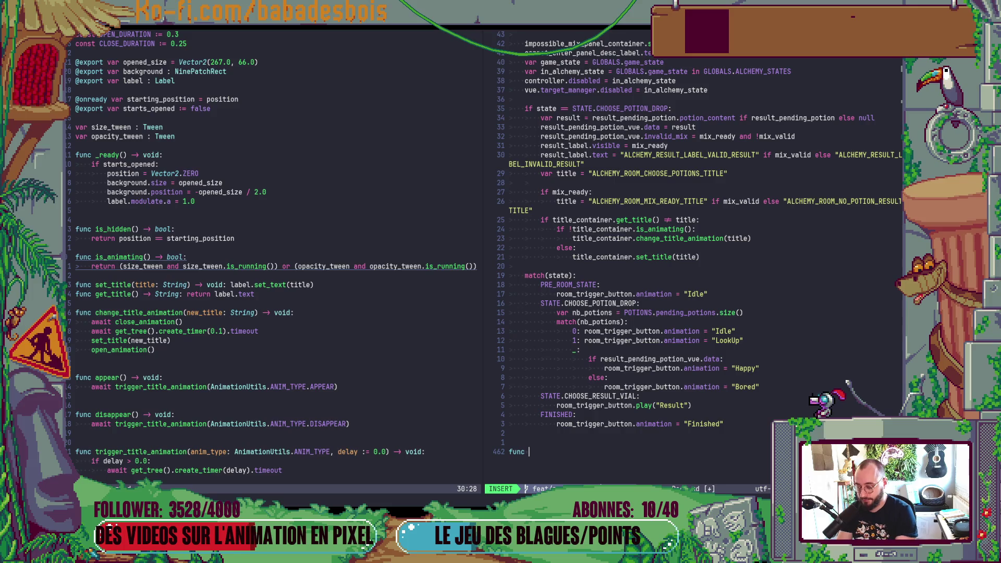
type("_u")
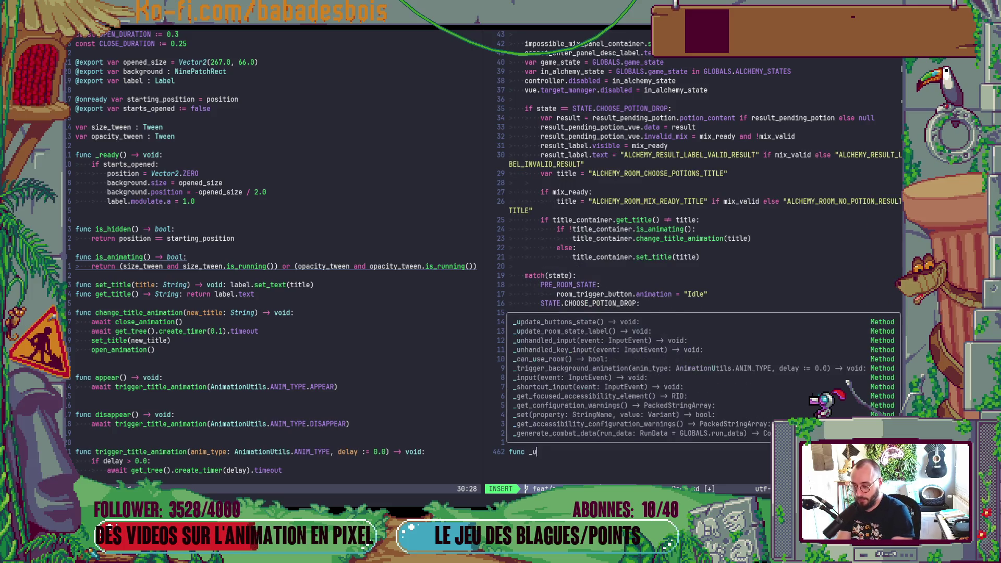
type("pdate_mix_titl")
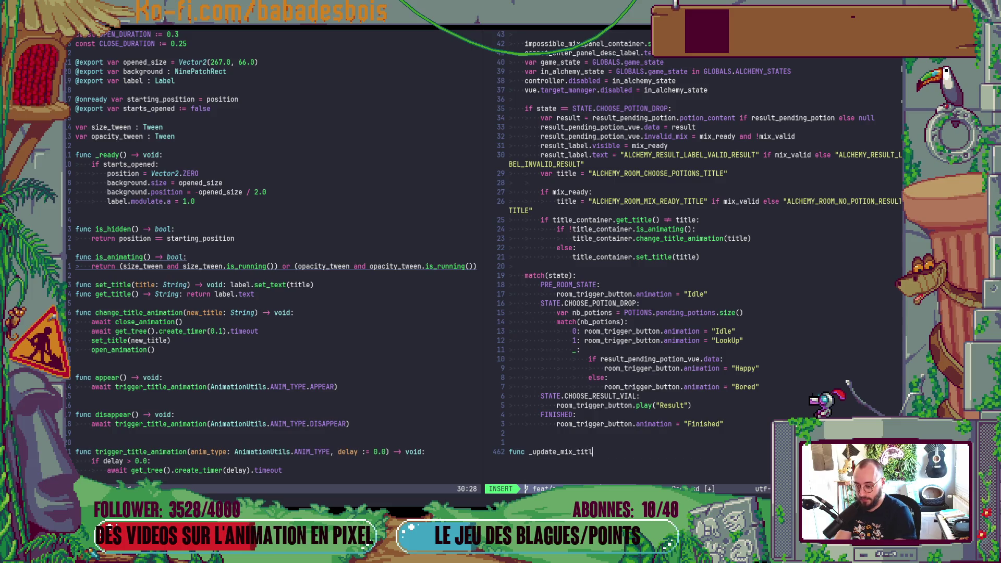
type("e() -> void:")
key("Return")
key("Escape")
key("k")
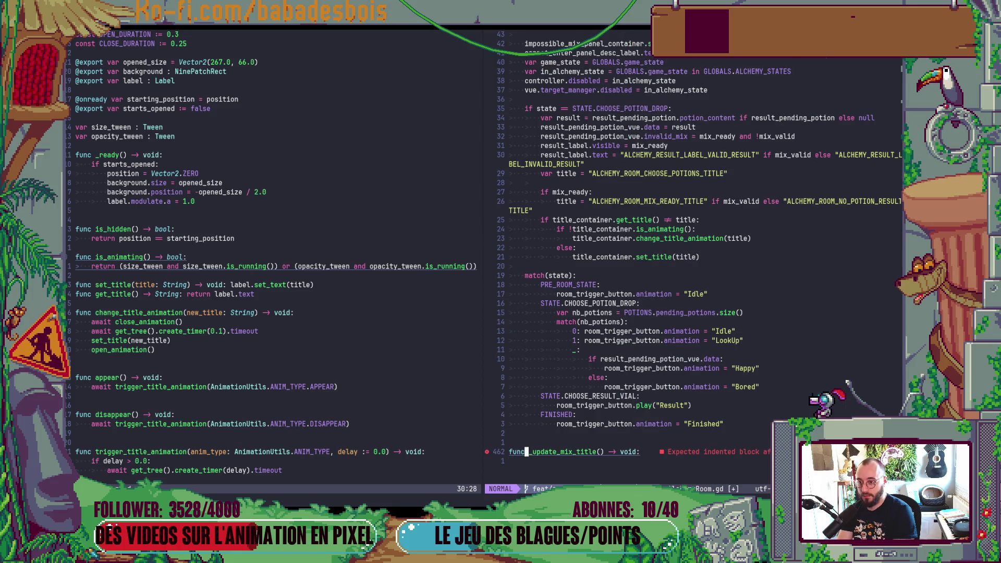
Move the var title…set_title block under the new header and dedent it one level
left_click(520, 177)
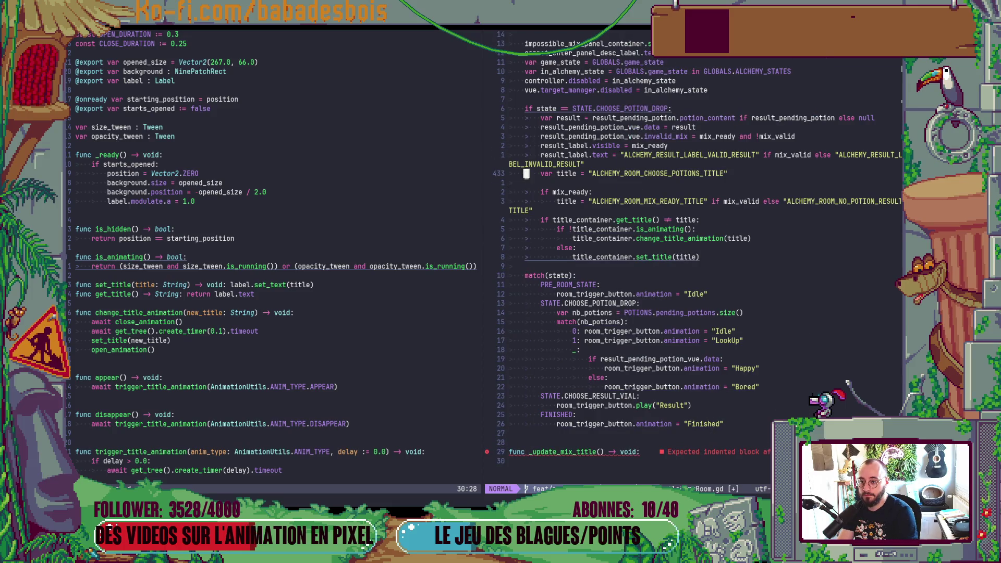
key("shift+v")
key("j")
key("j")
key("j")
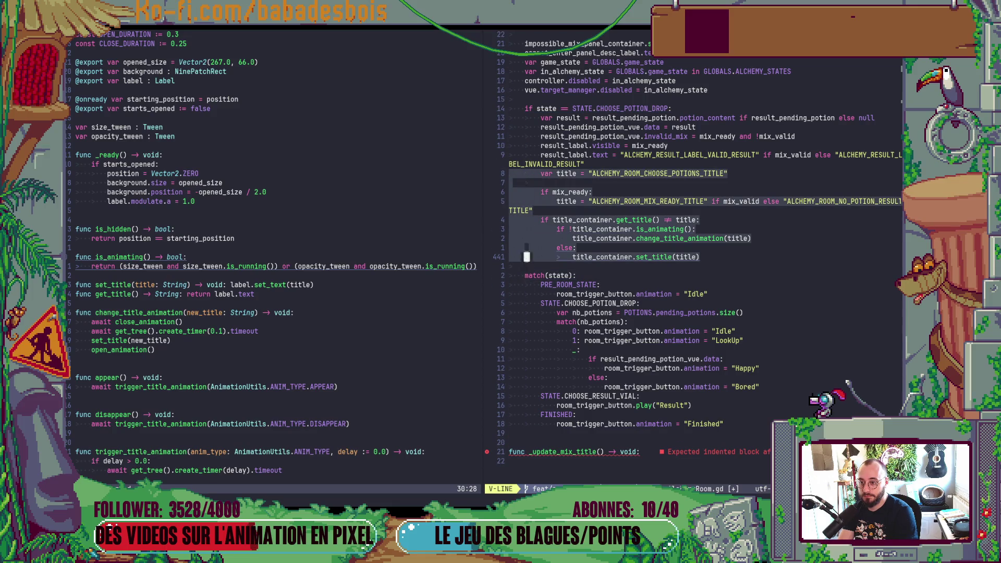
key("d")
key("j")
key("j")
key("j")
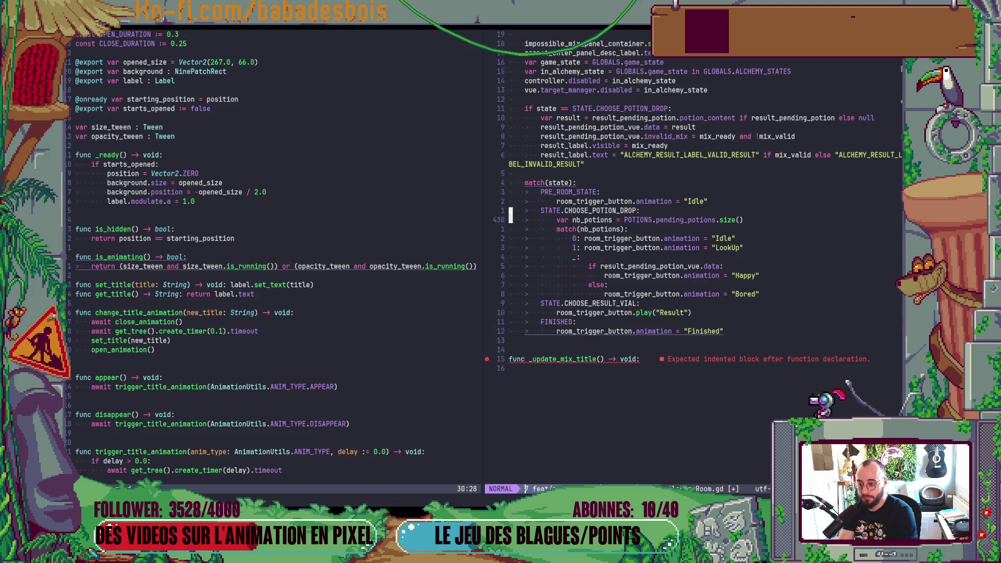
key("G")
key("p")
key("shift+v")
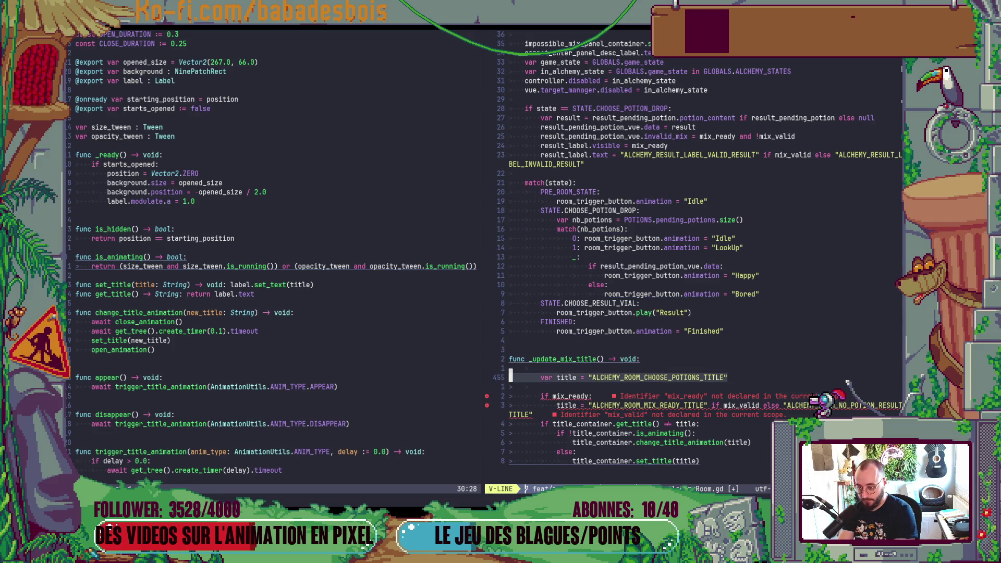
key("j")
key("j")
key("j")
key("less")
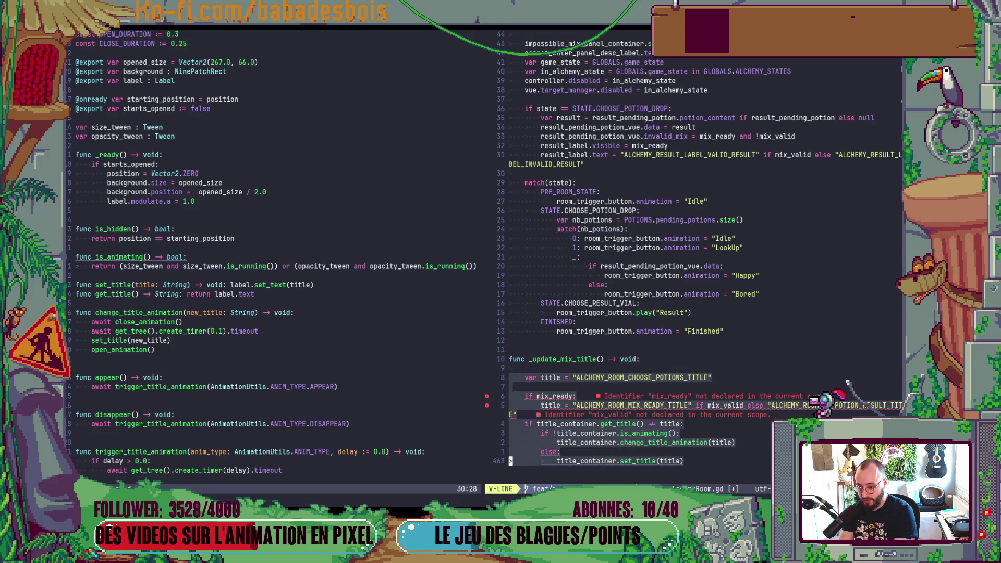
key("Escape")
Delete the blank line under the _update_mix_title header
key("braceleft")
key("braceleft")
key("d")
key("d")
key("j")
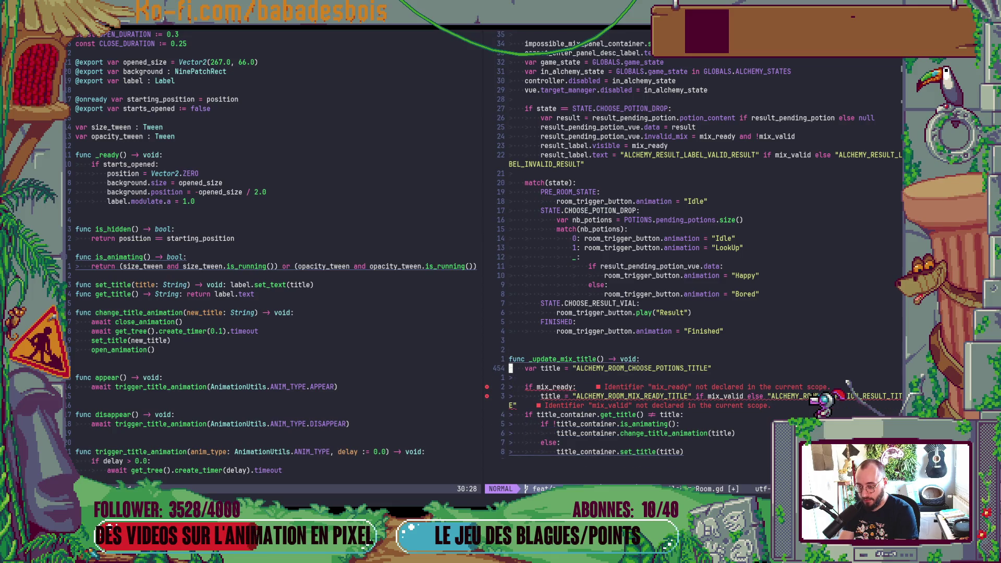
key("j")
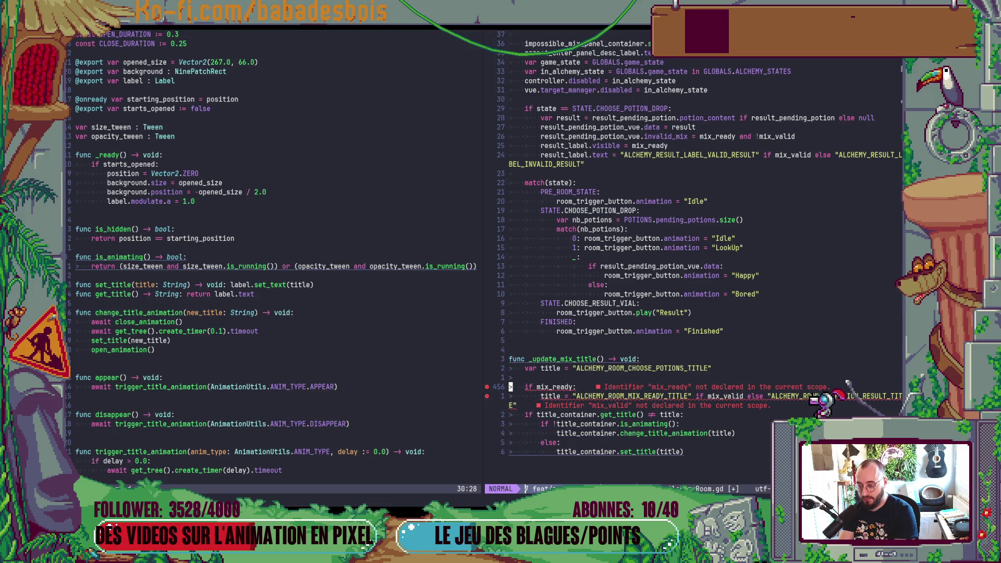
Change mix_ready to is_mix_ready() in the if condition and save
key("i")
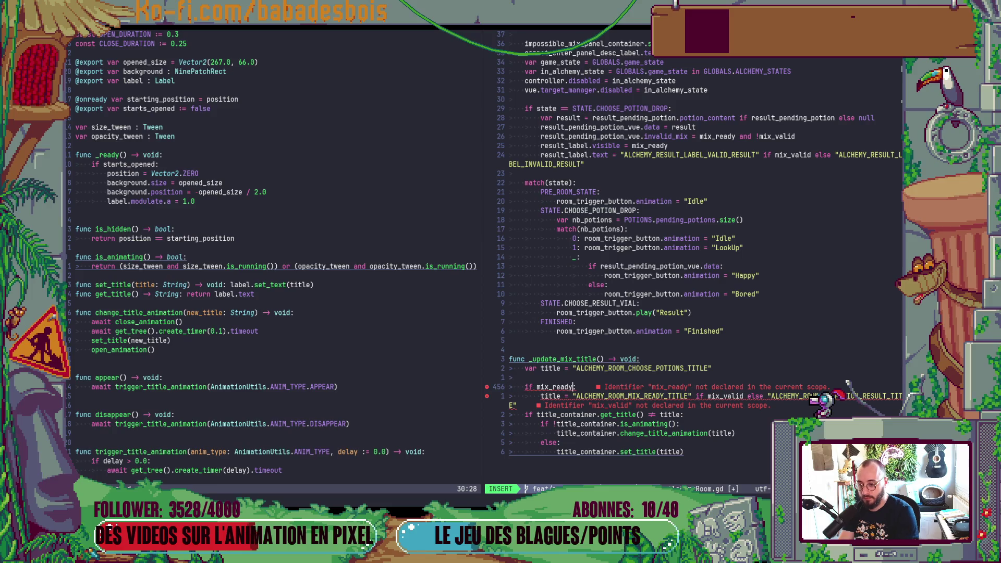
key("Escape")
type("biis_")
key("Escape")
key("e")
key("a")
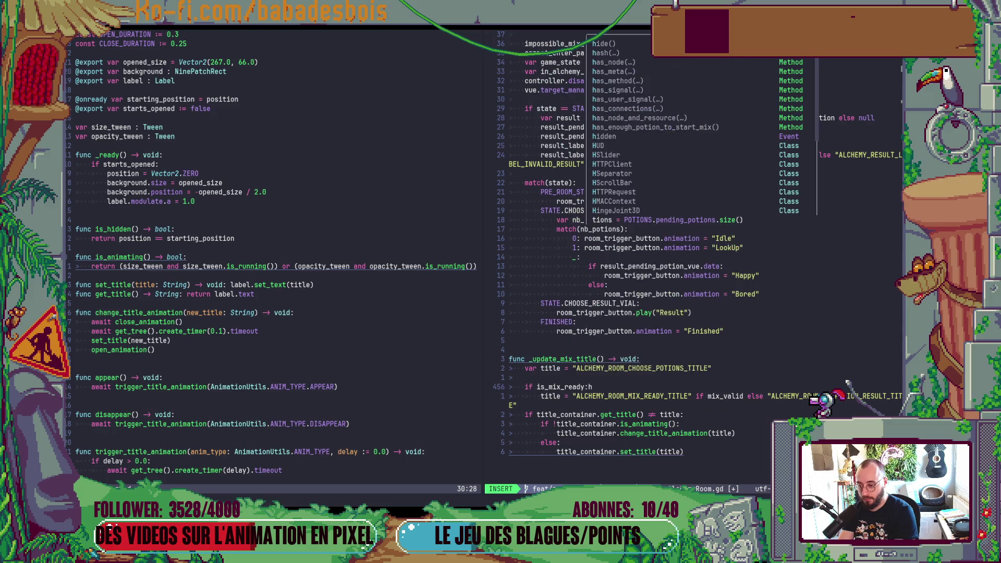
type("()")
key("Escape")
type(":w")
key("Return")
key("j")
Replace mix_valid with is_mix_valid() in the title condition and save
key("b")
key("b")
key("b")
type("iis")
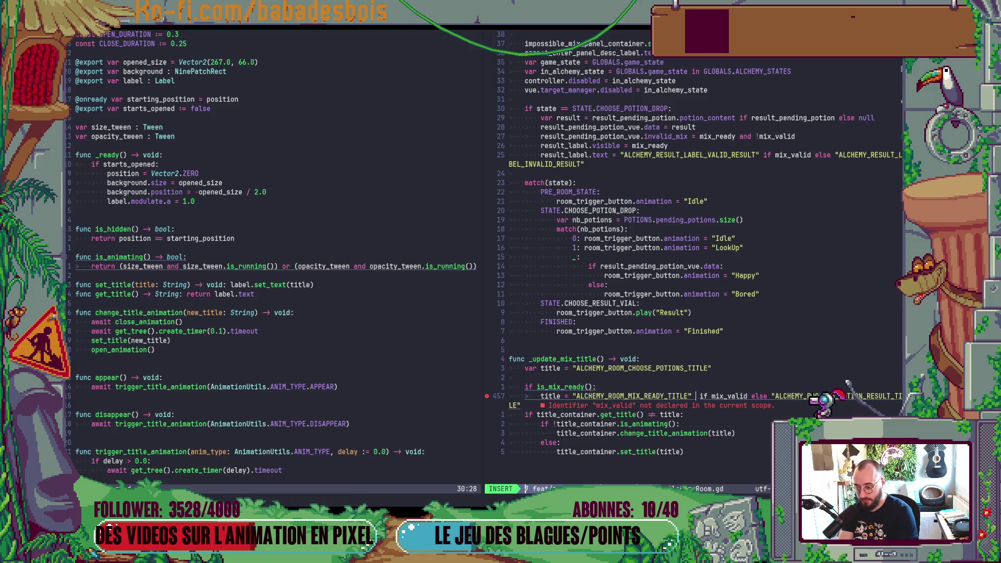
key("Escape")
key("u")
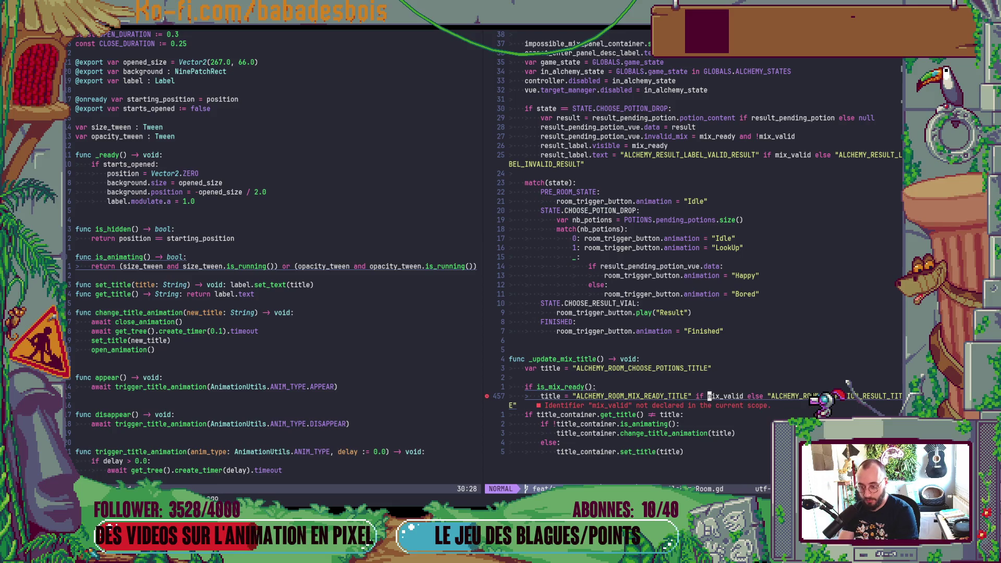
type("if is")
key("Escape")
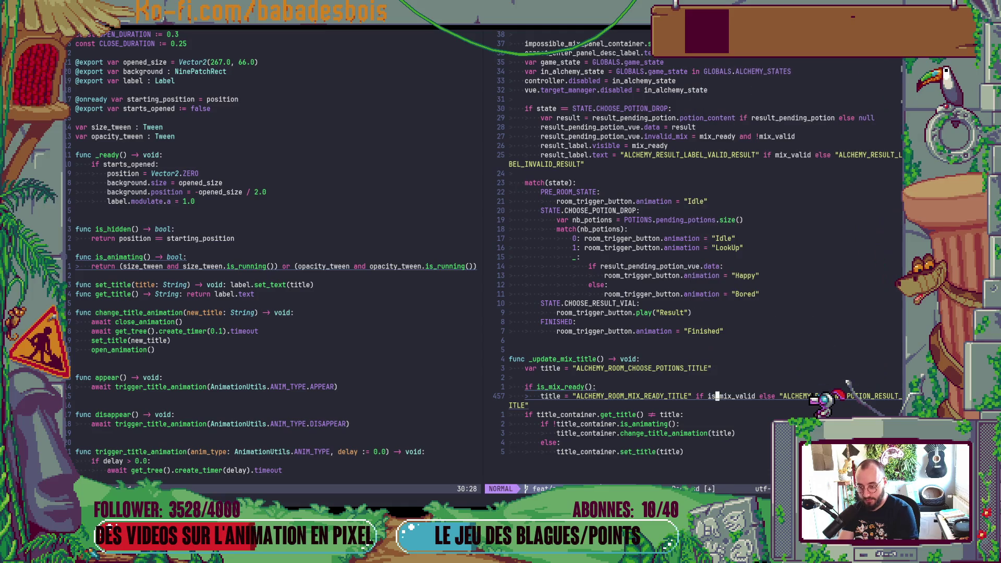
type("eady()")
key("Escape")
type(":w")
key("Return")
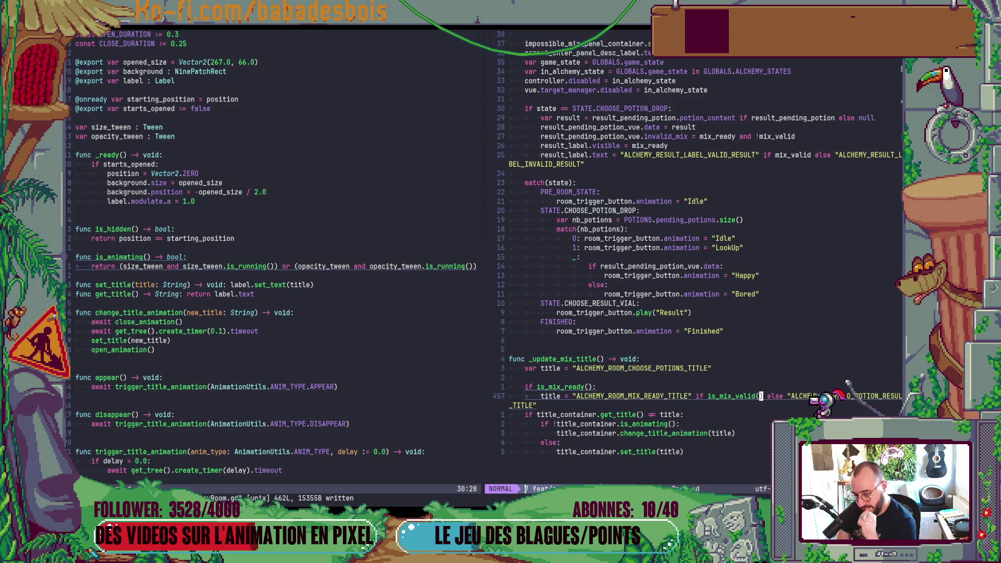
Delete the else branch with its set_title line
key("j")
key("j")
key("j")
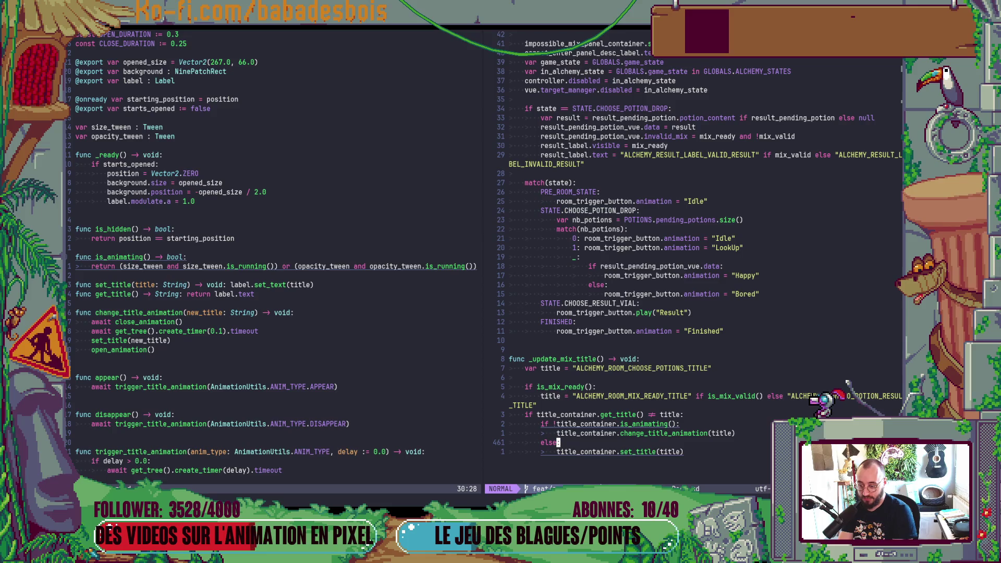
key("V")
key("j")
key("d")
key("k")
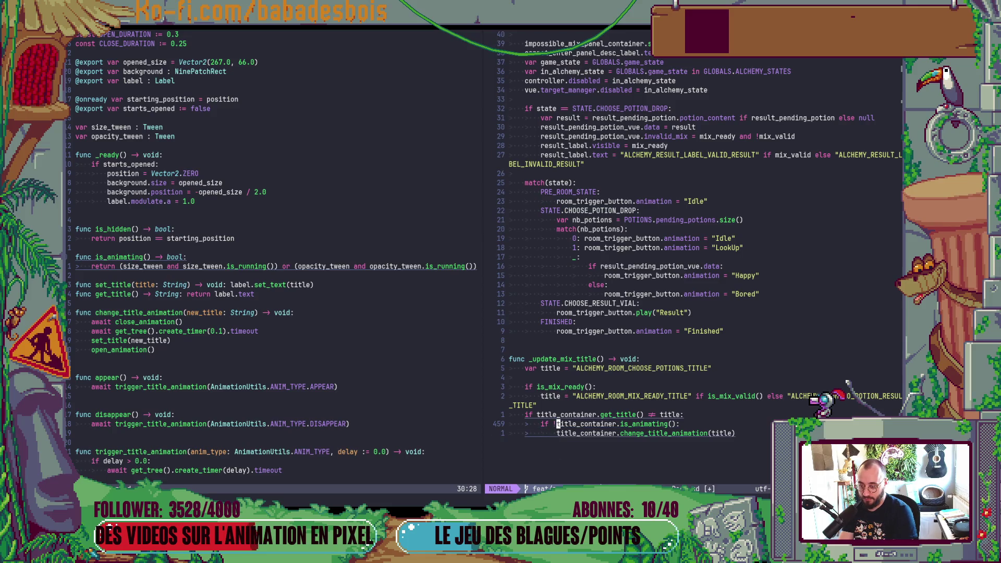
Draft a title_container line for the is_animating() check, trimming the unfinished member access
type("X")
type("otitle_container.")
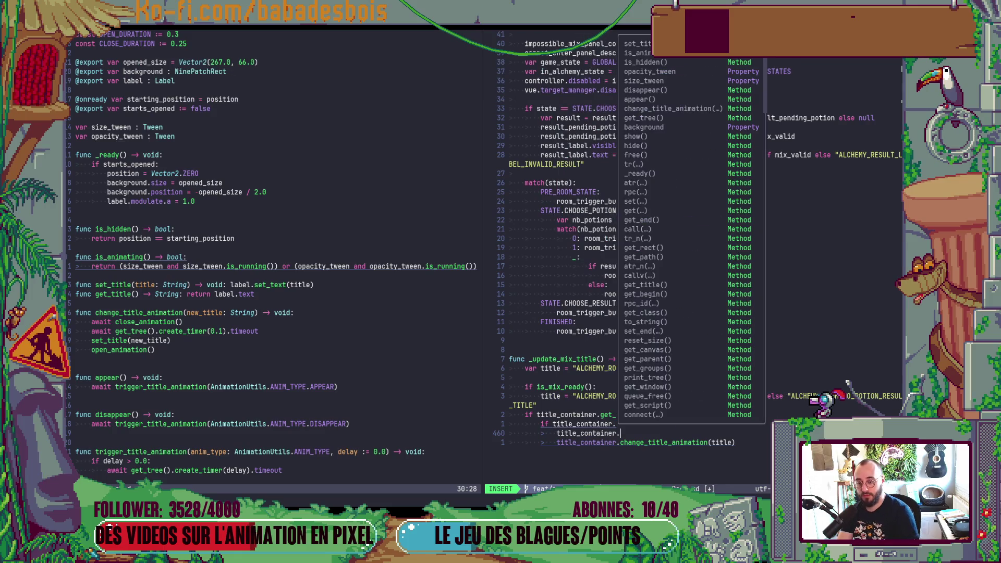
type("an")
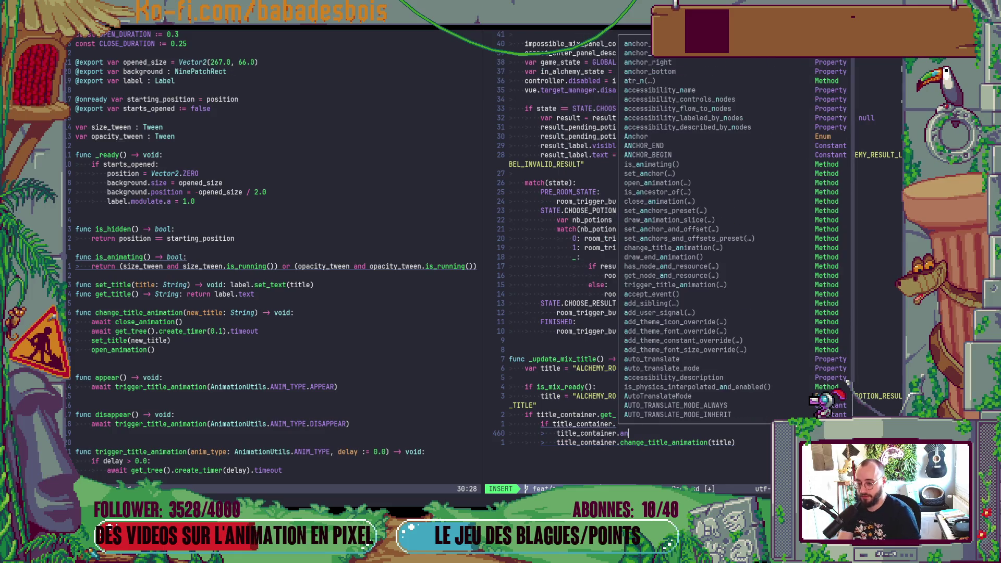
key("BackSpace")
key("BackSpace")
key("BackSpace")
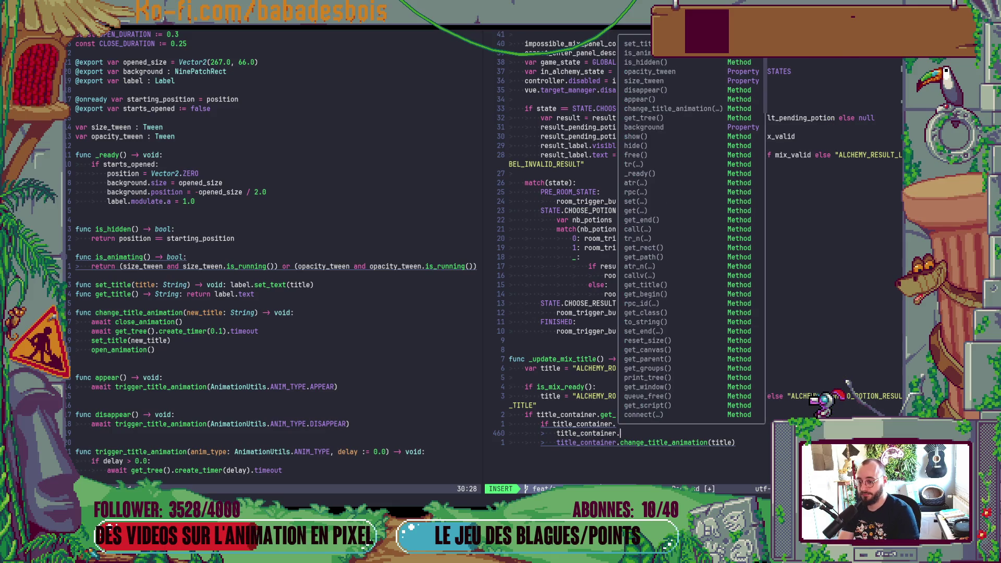
key("Escape")
key("d")
key("d")
key("ctrl+w")
Declare 'signal animation_finished' below opacity_tween in TitleContainer.gd and save
key("h")
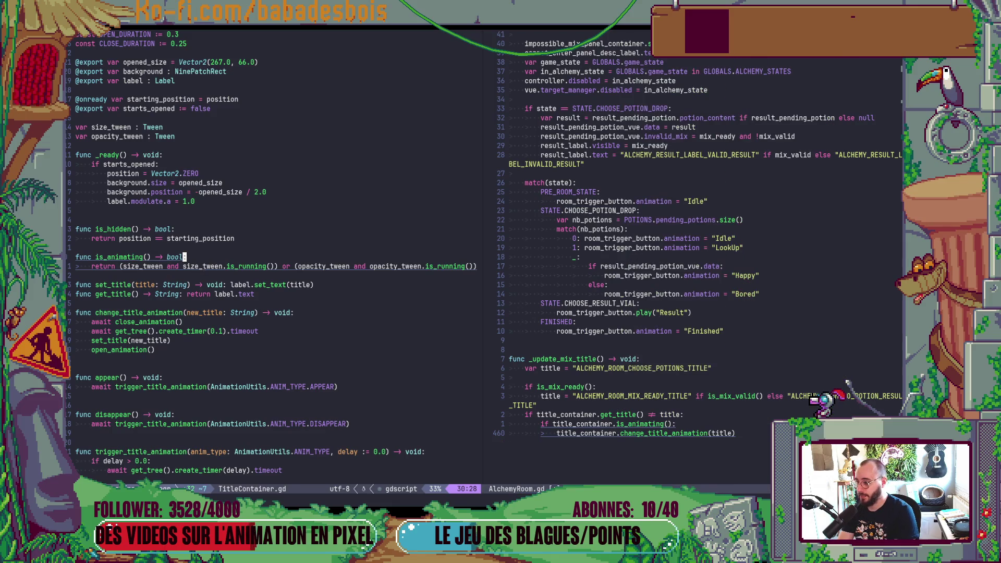
key("k")
key("k")
key("k")
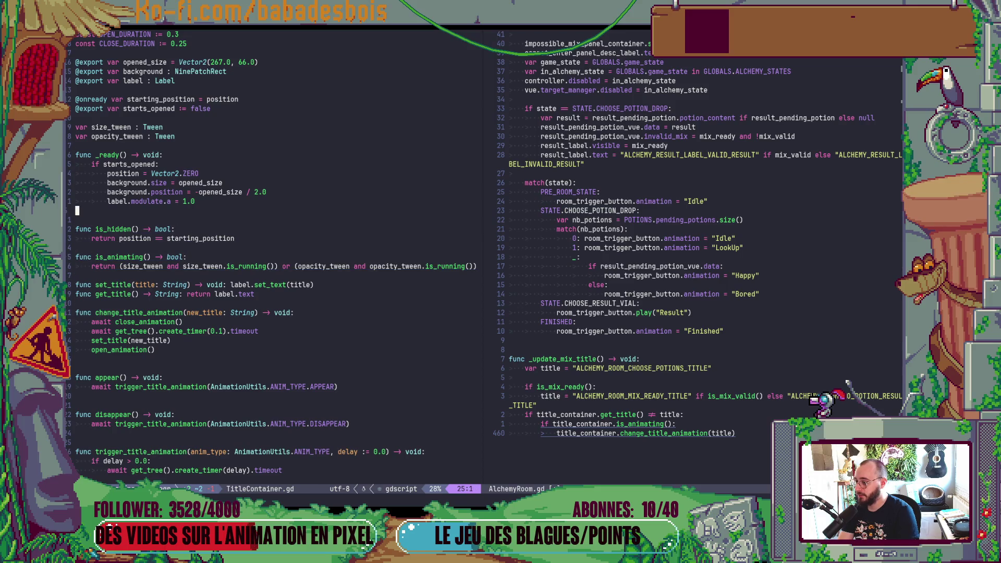
key("1")
key("6")
key("k")
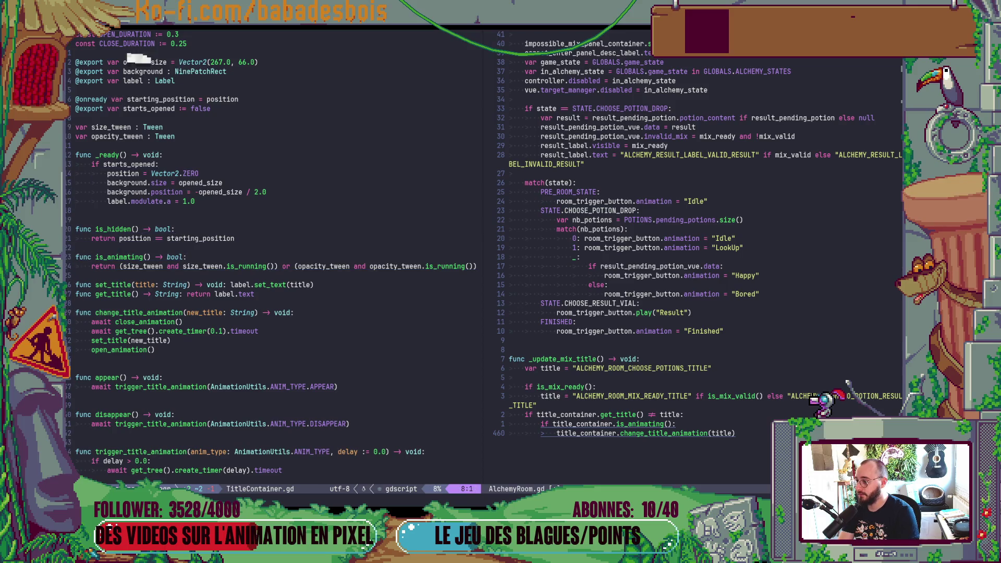
key("k")
key("k")
key("k")
key("j")
key("j")
key("j")
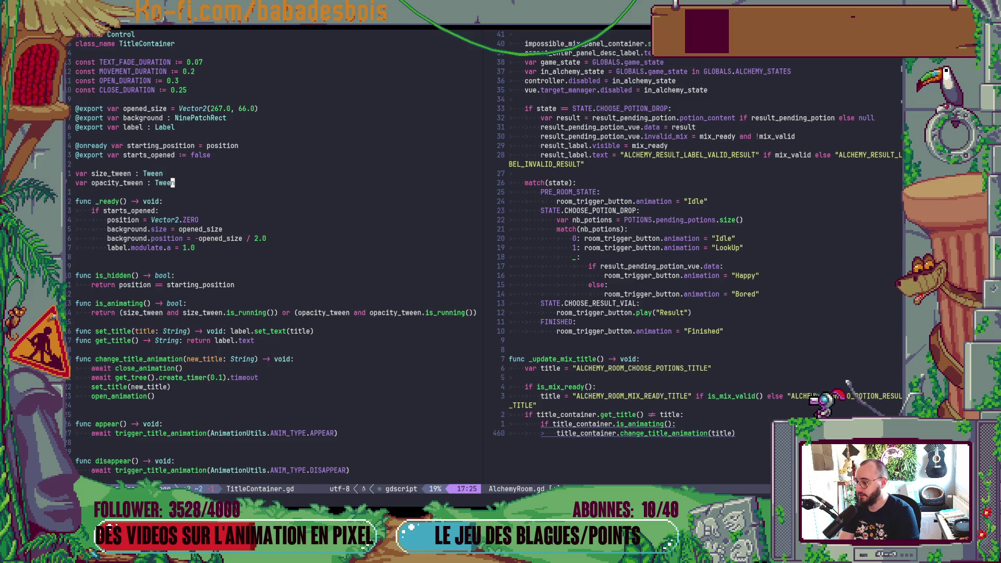
key("o")
key("Return")
type("signal")
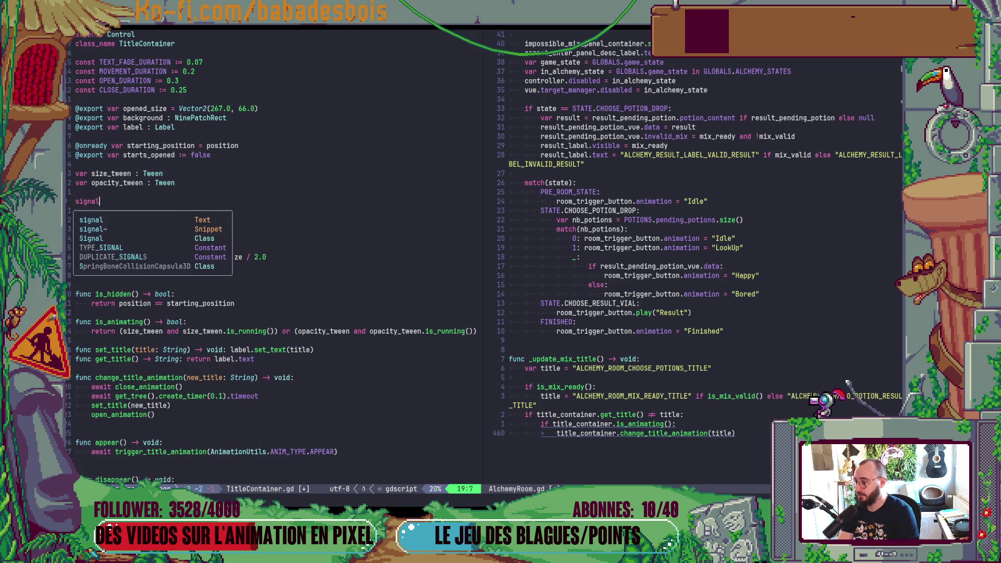
key("Escape")
type("al a")
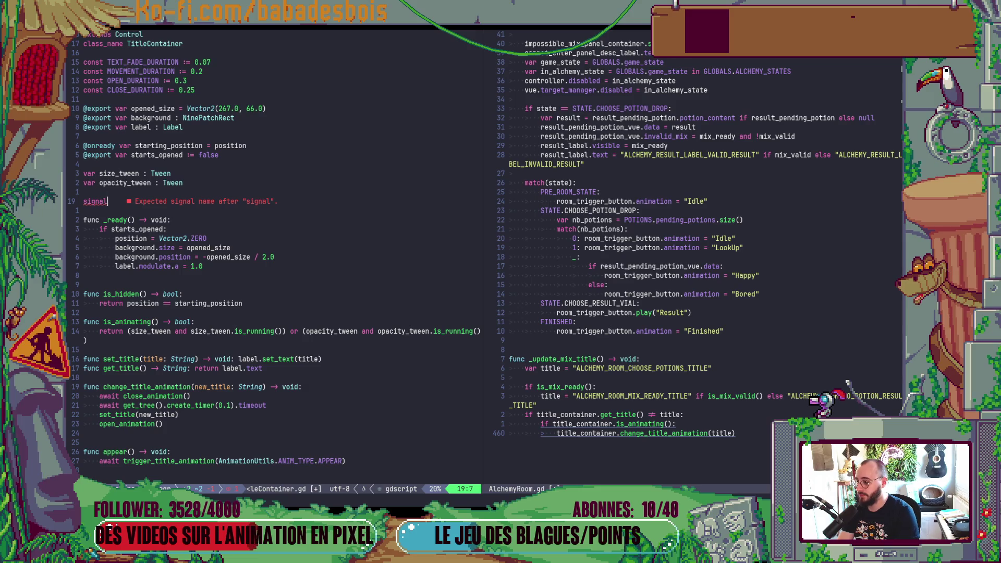
type("nimat")
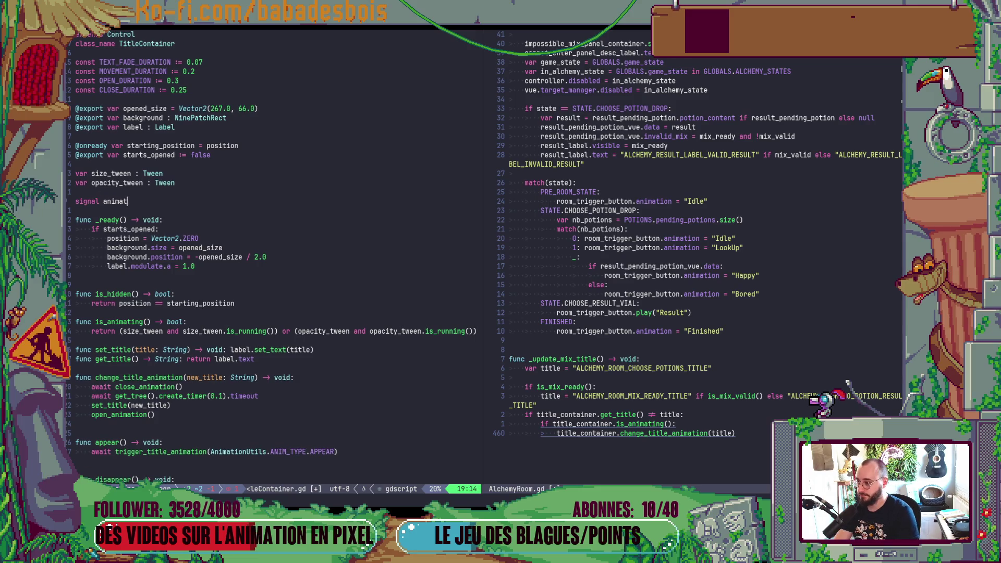
type("ion_finished")
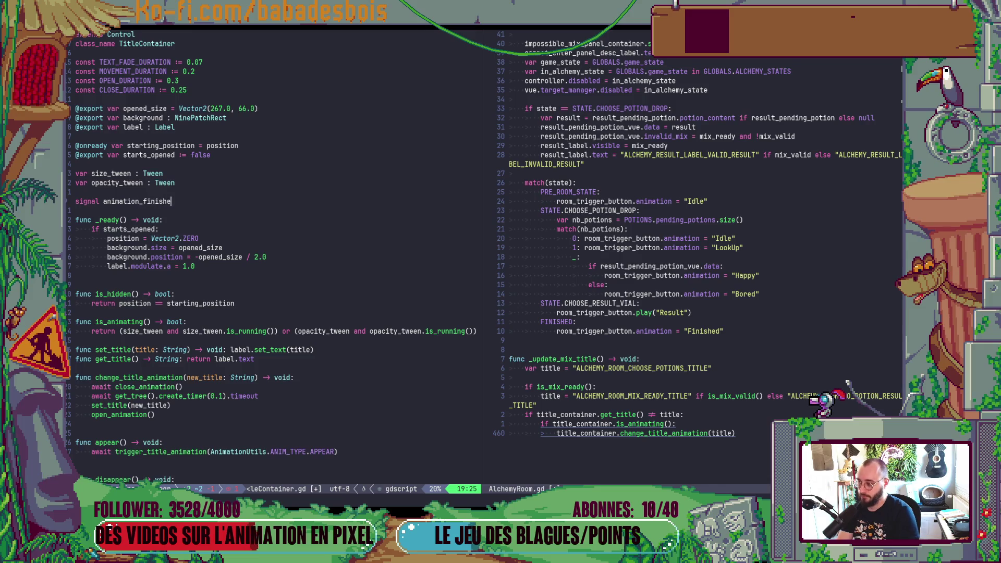
key("Escape")
key("ctrl+s")
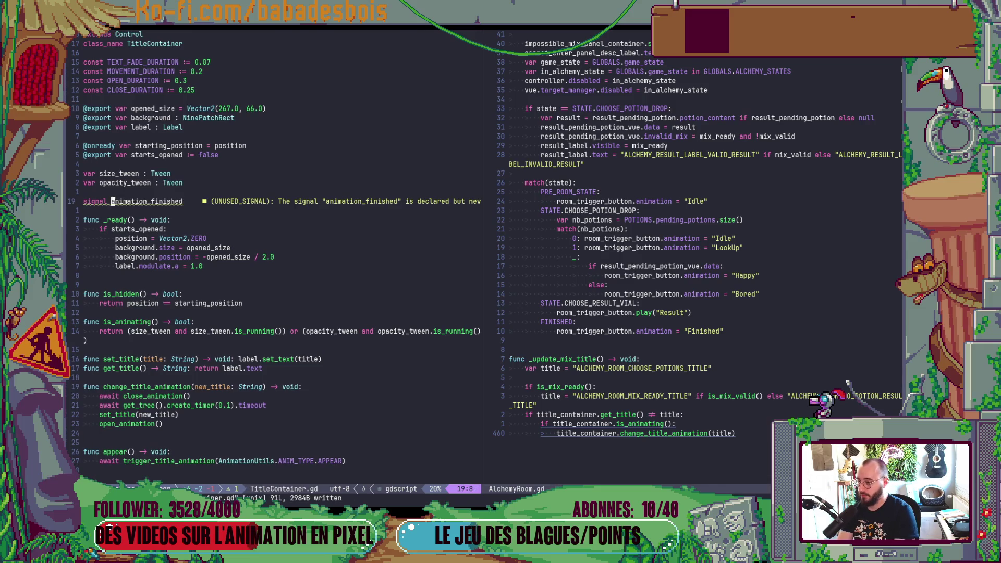
Add animation_finished.emit() after the tween await in open_animation
key("ctrl+d")
key("ctrl+d")
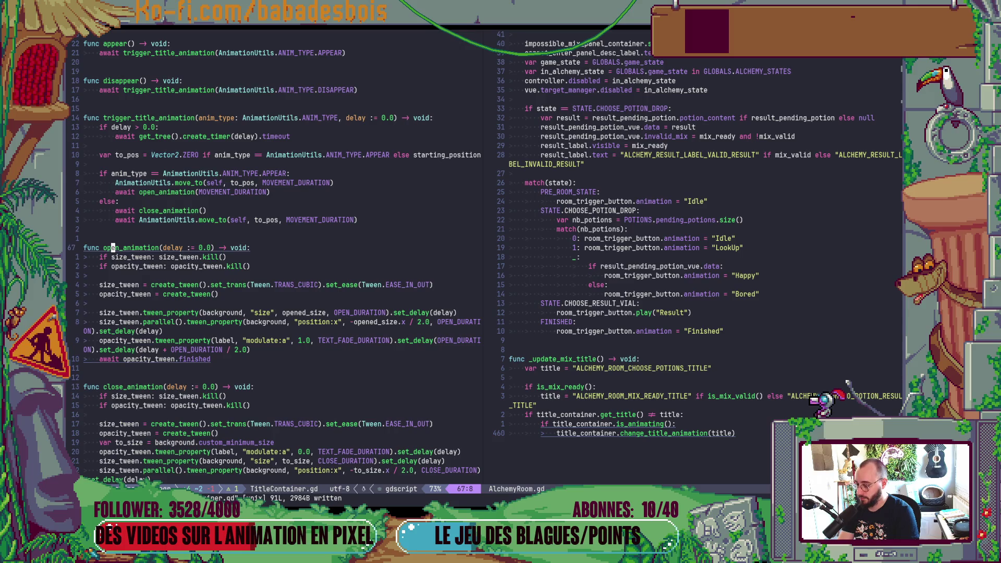
left_click(112, 358)
type("ianimation_finished")
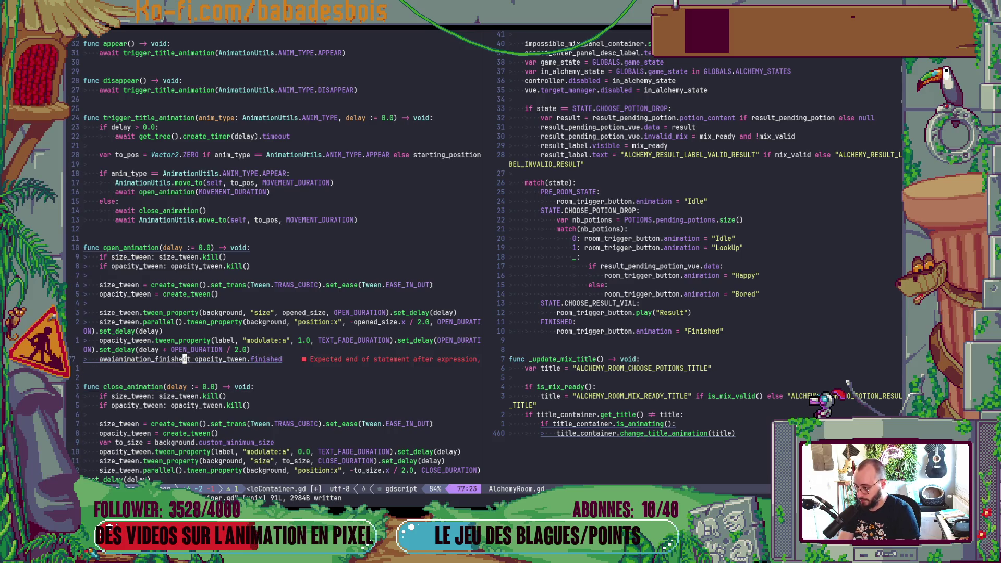
key("Escape")
type("u")
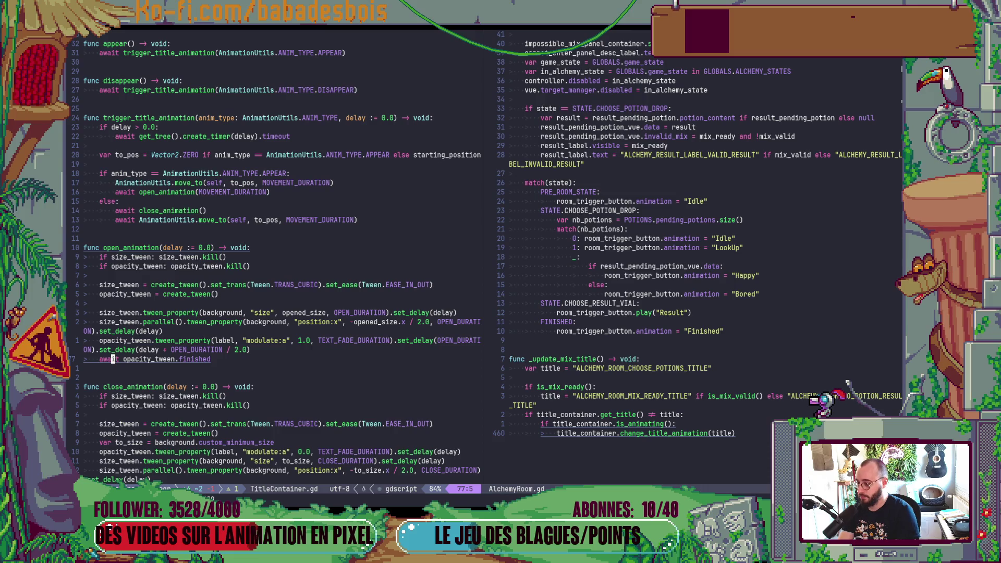
type("oanimation_finished")
key("Escape")
key("alt+space")
key("Escape")
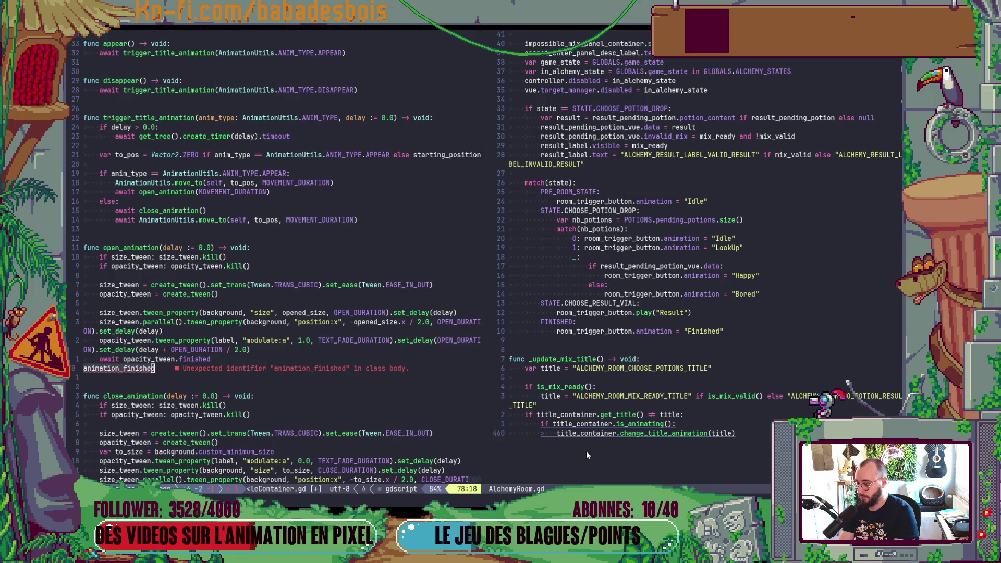
key("greater")
key("greater")
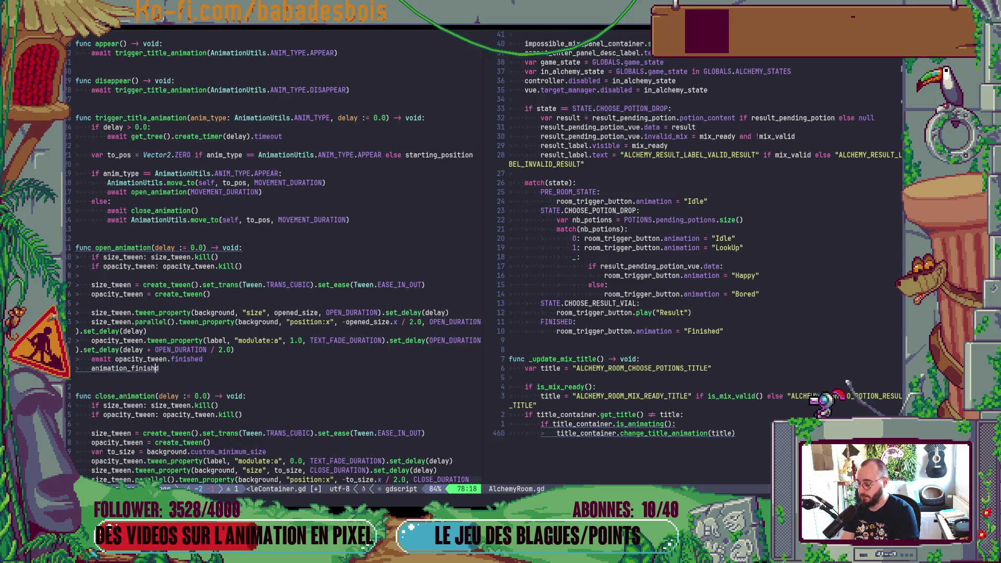
type("A.")
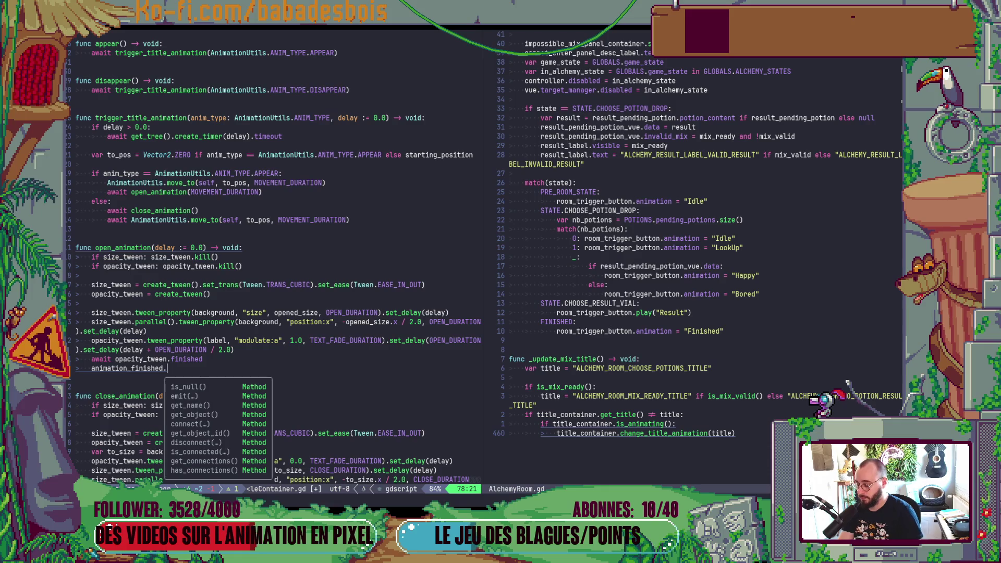
type("emit(")
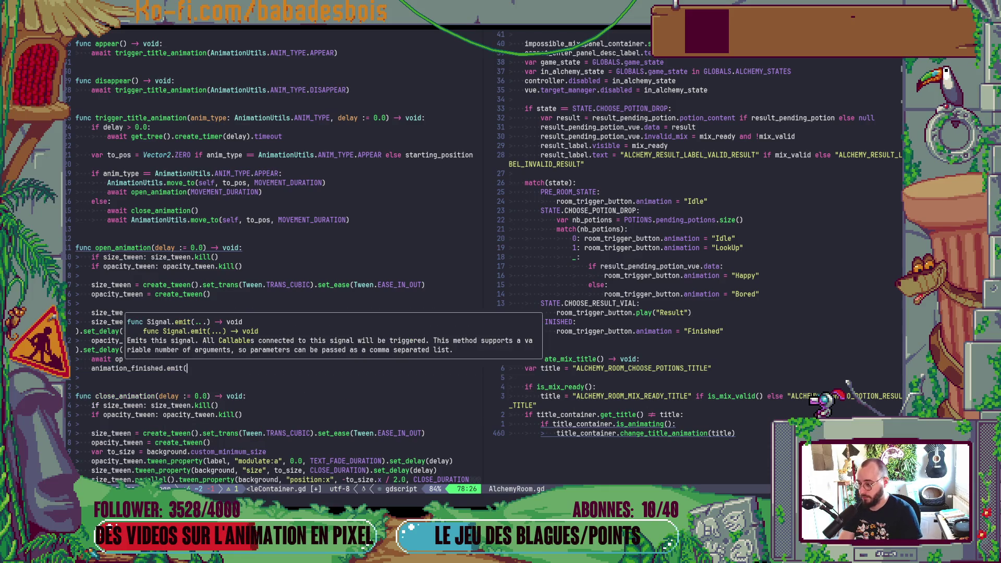
key("Escape")
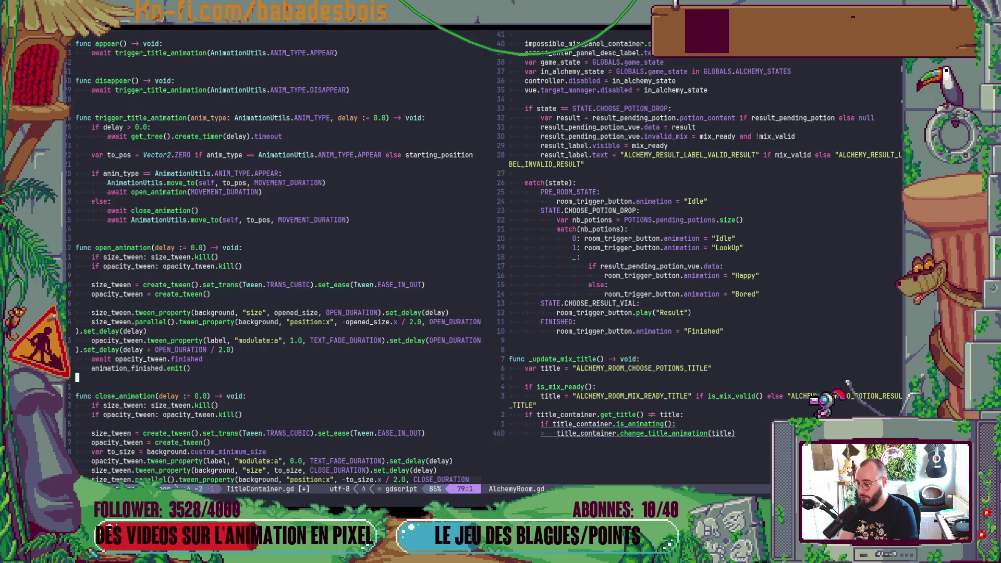
Paste the emit call at the end of close_animation and save
key("G")
type("p")
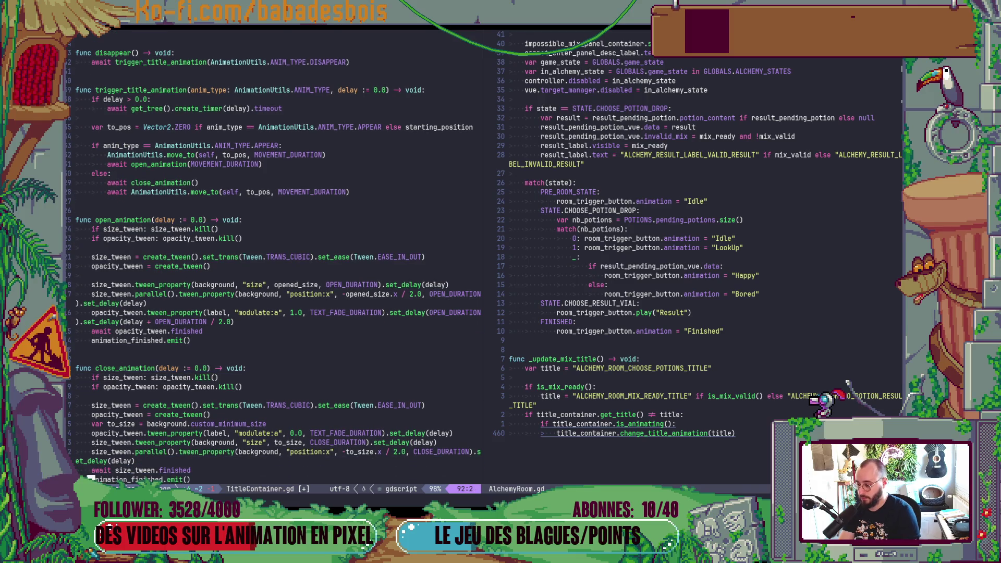
type(":w")
key("Return")
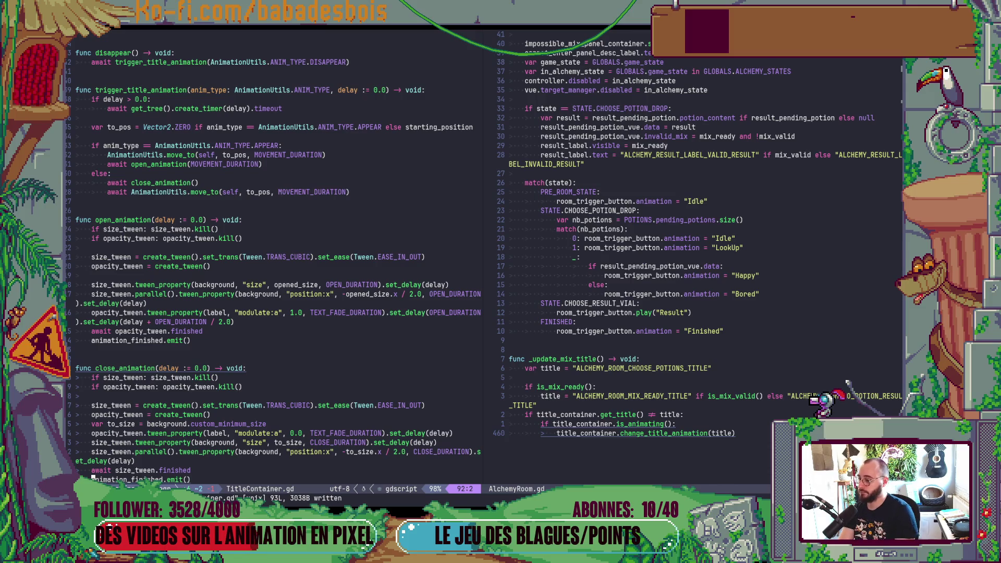
In AlchemyRoom.gd, start an 'await title_container.' line under the is_animating check
key("ctrl+w")
key("l")
key("k")
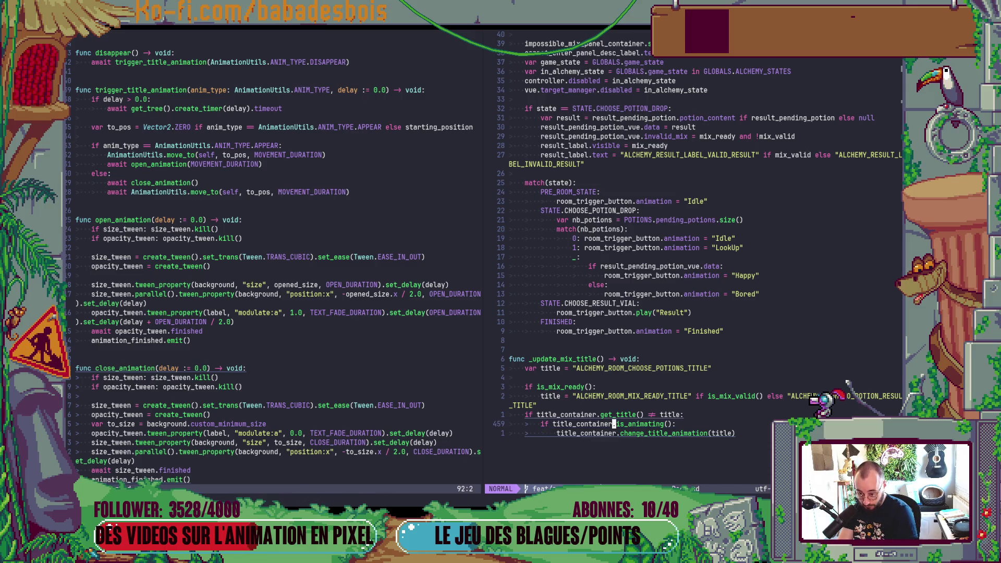
type("o")
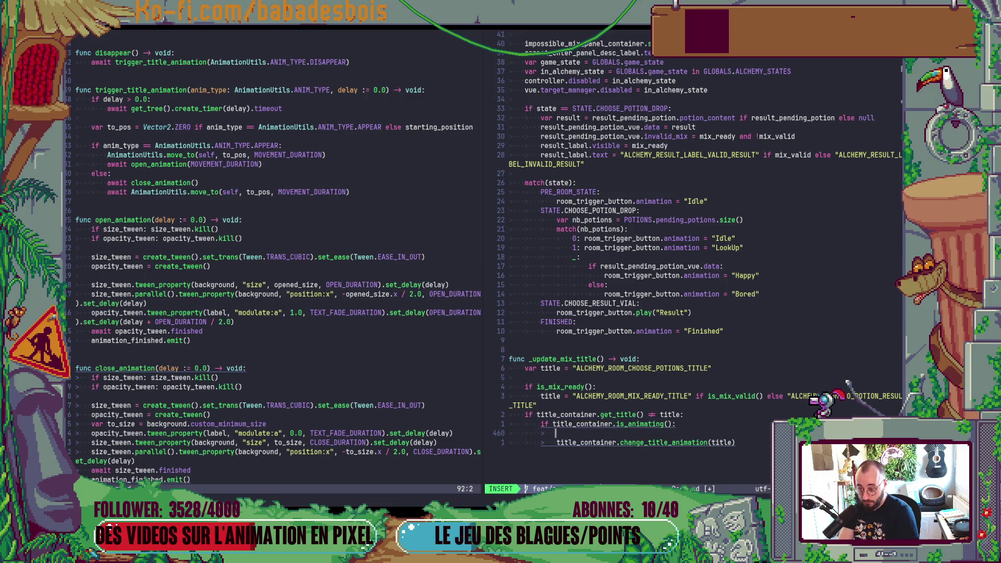
type("await ")
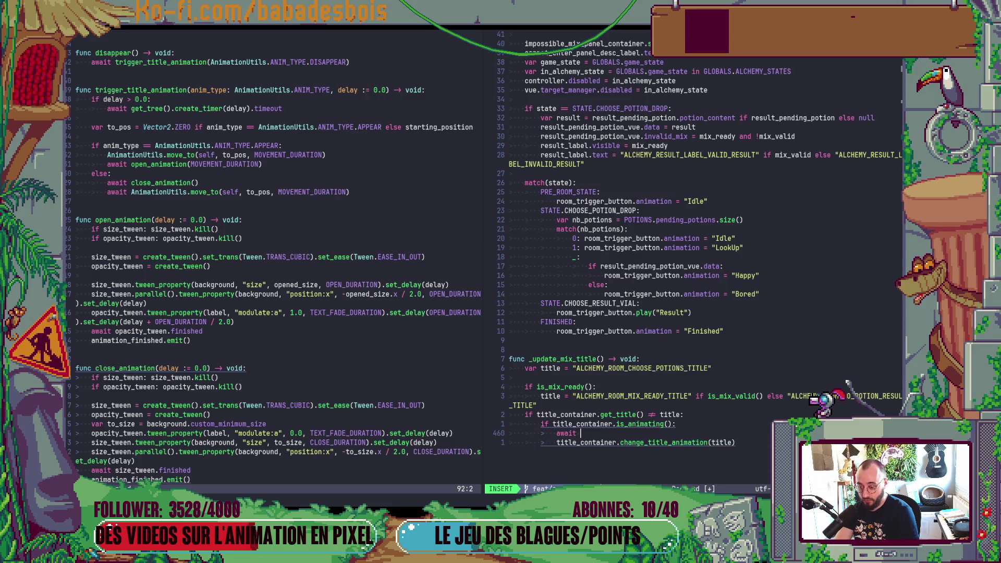
type("tit")
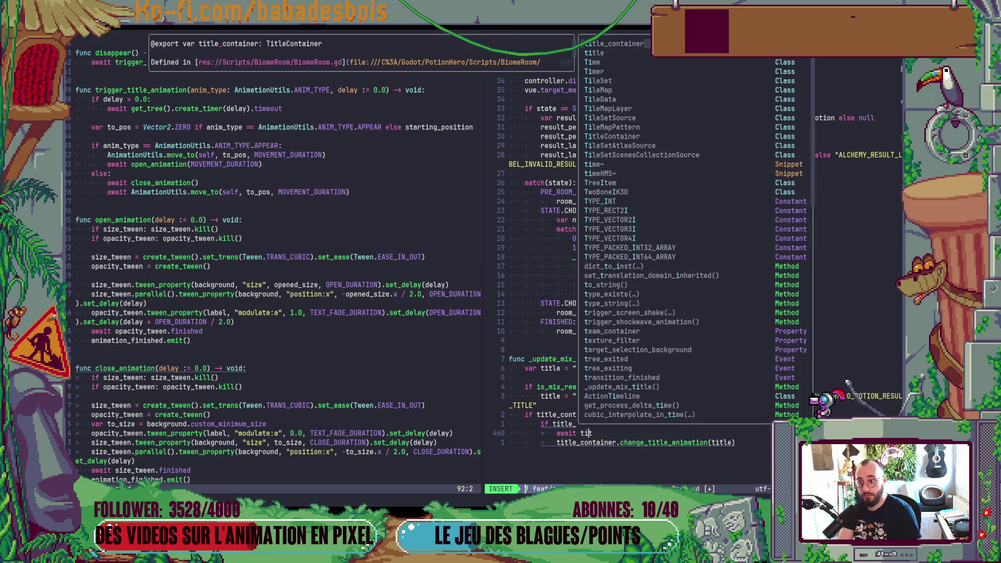
type("le_container.")
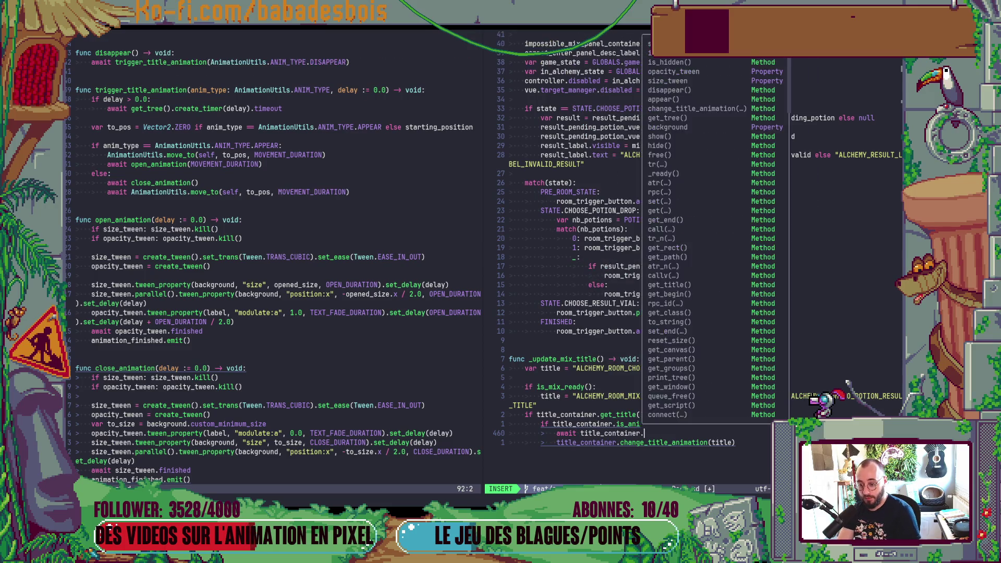
Complete the line as 'await title_container.animation_finished'
key("Escape")
type("/ALCH")
key("ctrl+o")
type("aani")
key("Tab")
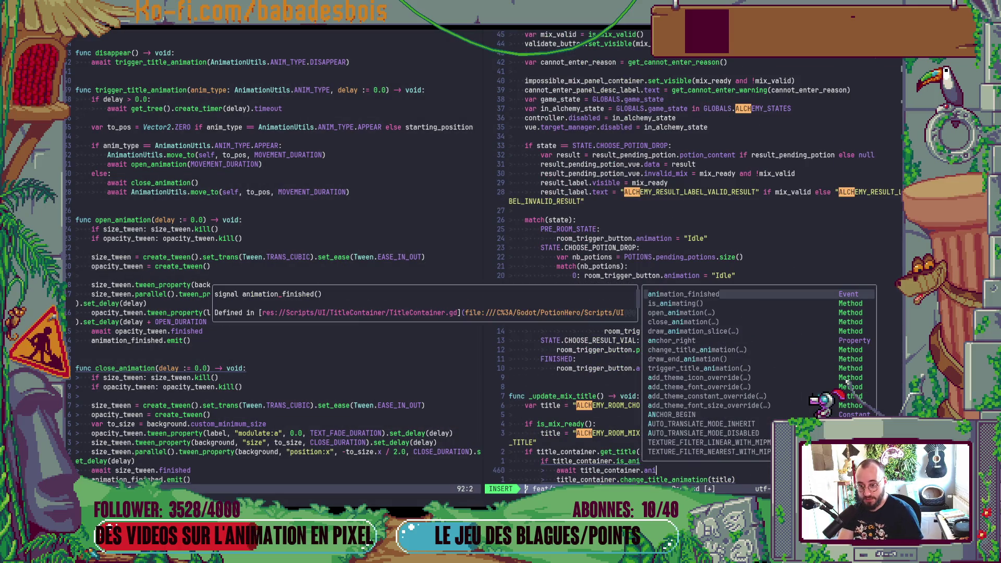
key("Return")
key("Escape")
Dedent change_title_animation out of the if and add a blank line before it
key("j")
key("V")
key("less")
key("Escape")
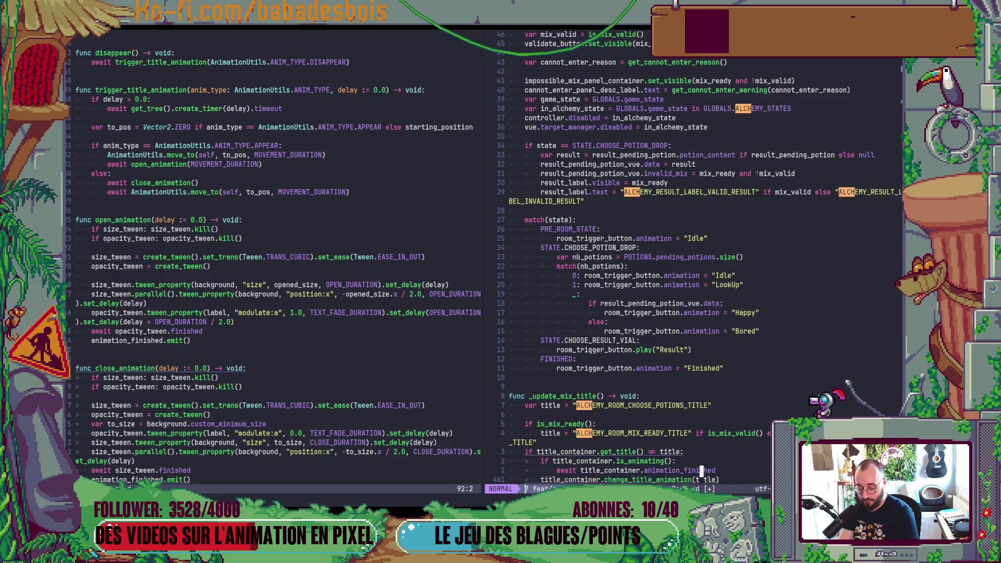
key("O")
key("Escape")
key("j")
key("z")
key("z")
Save AlchemyRoom.gd and return to Godot Engine
type(":w")
key("Return")
key("colon")
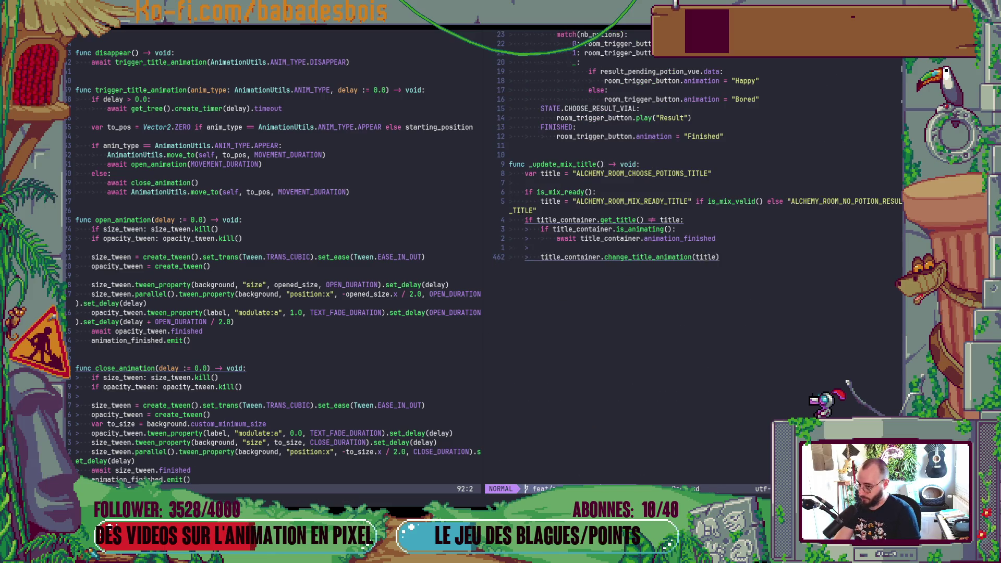
key("alt+Tab")
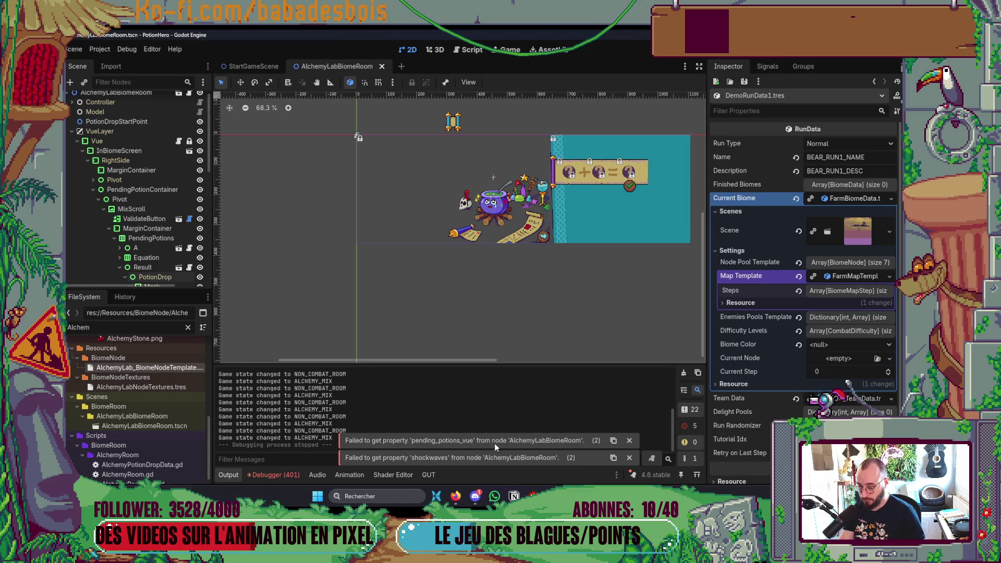
Run the game with F5, skip the tutorial and travel to the Chaudron room
key("alt+Tab")
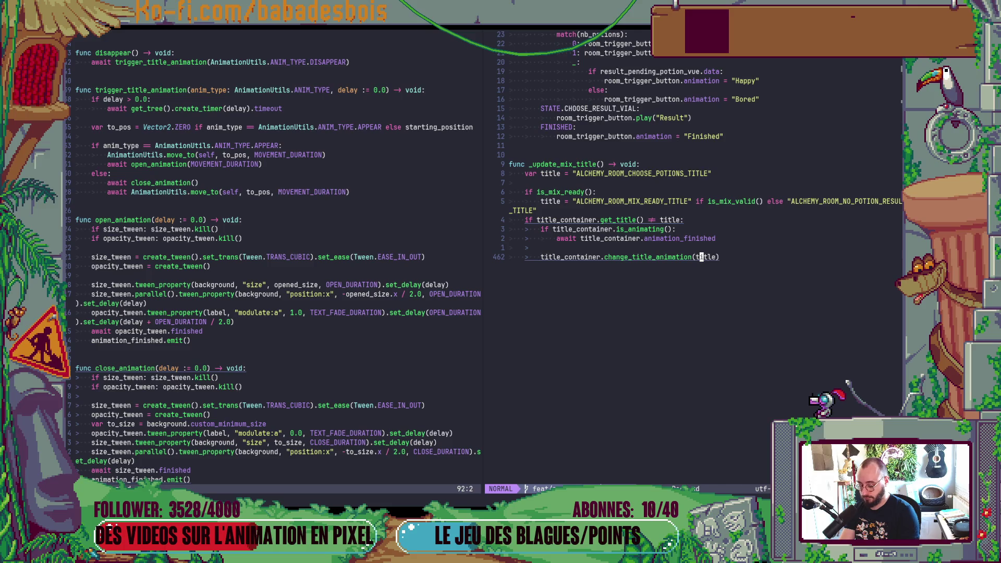
key("alt+Tab")
key("F5")
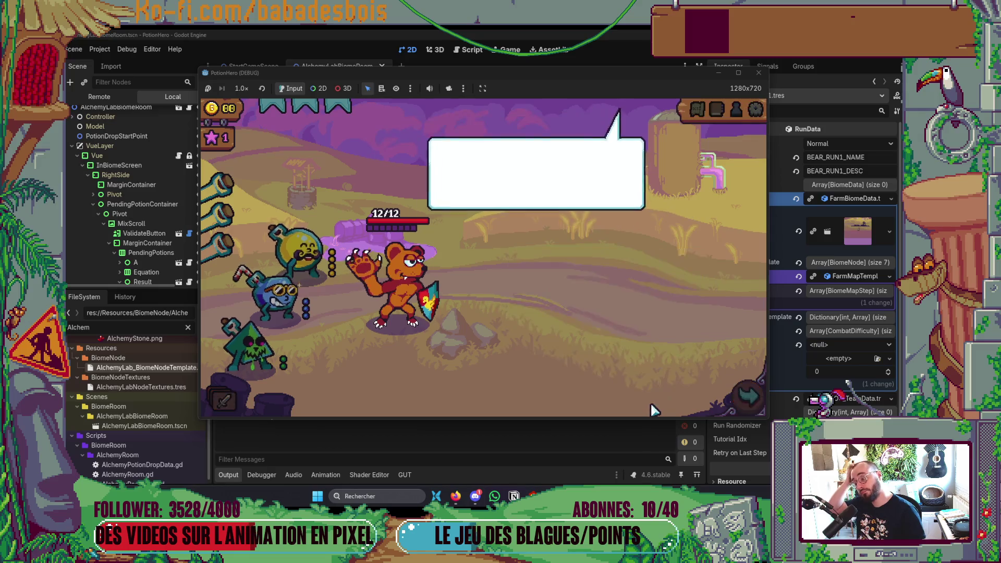
left_click(644, 351)
left_click(632, 349)
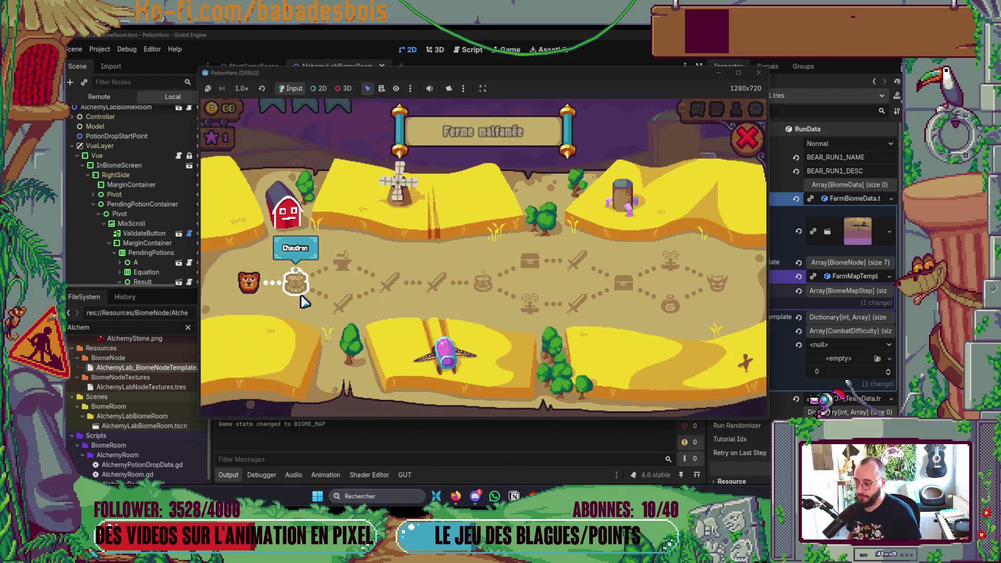
left_click(296, 284)
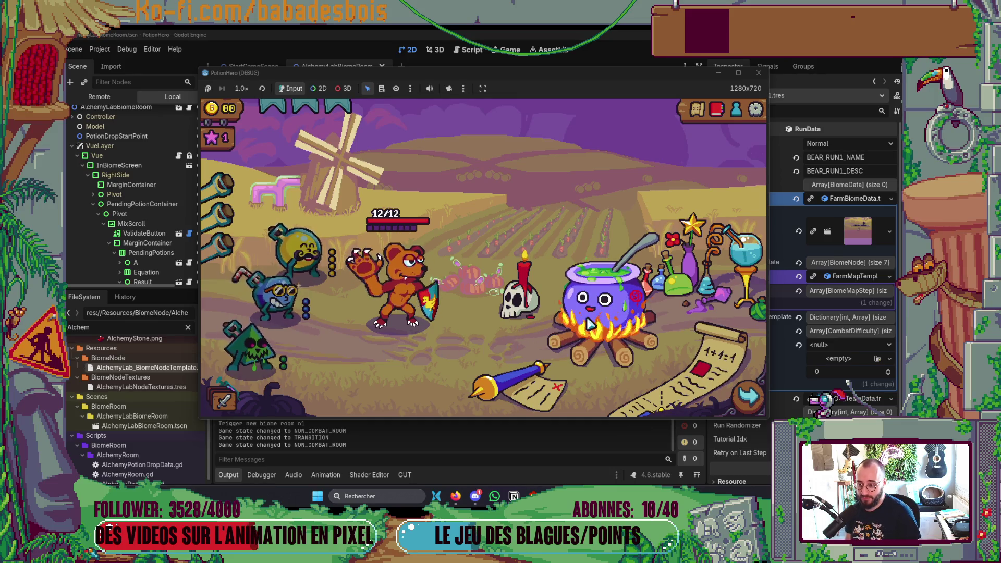
Mix the yellow and blue potions at the cauldron and validate
left_click(523, 335)
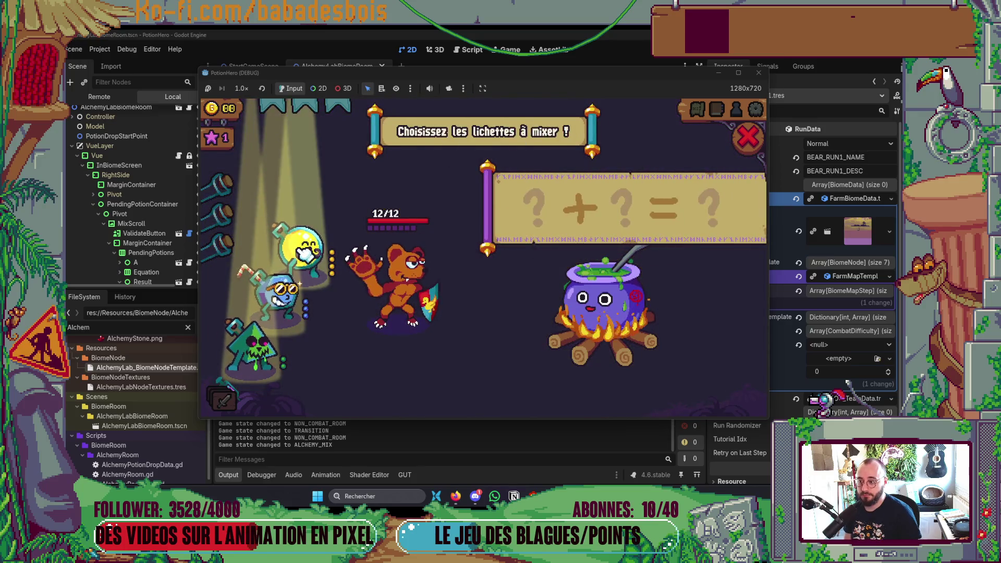
left_click(300, 250)
left_click(282, 297)
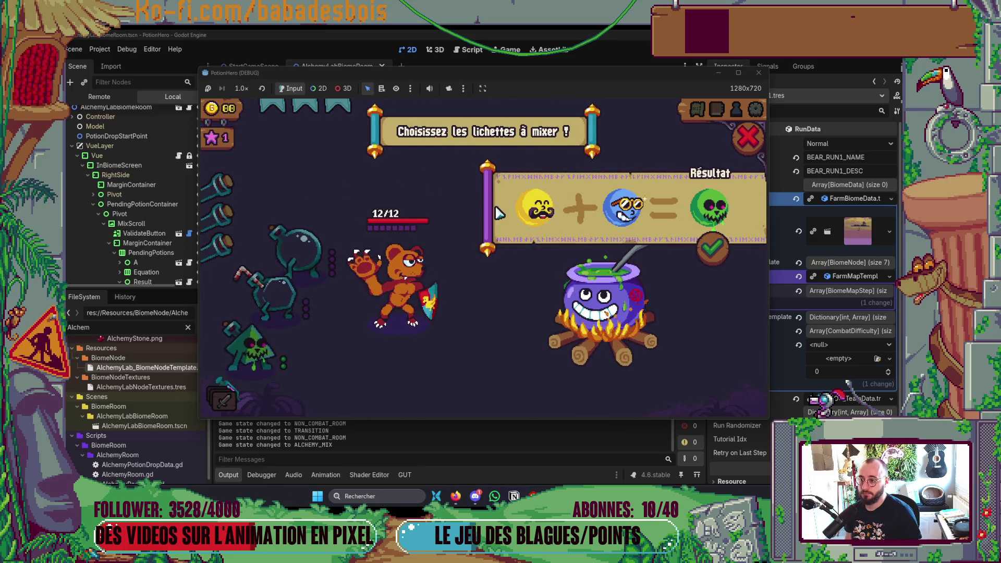
left_click(729, 228)
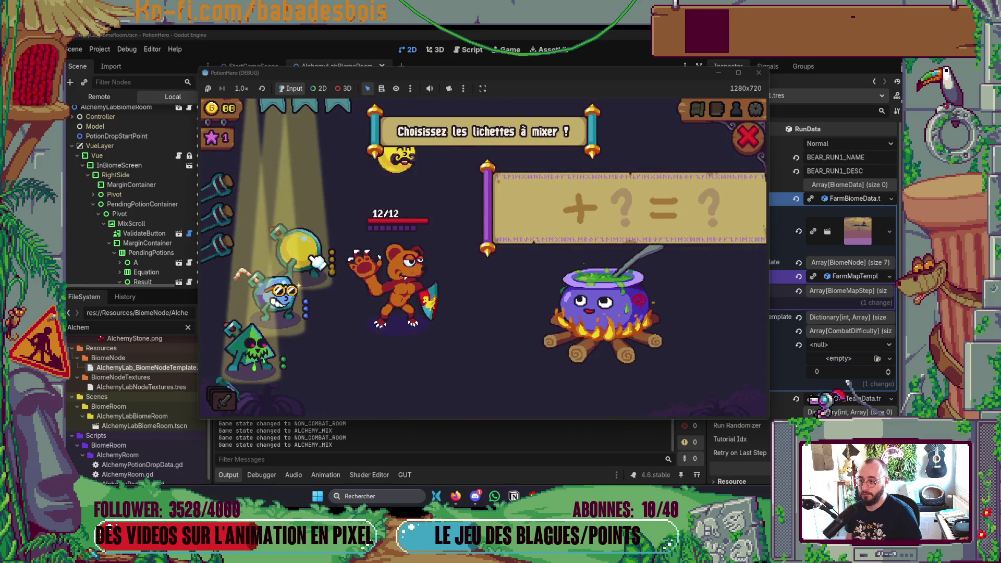
Retry yellow and blue, swap blue for green as an impossible mix, then empty the slots
left_click(300, 250)
left_click(279, 295)
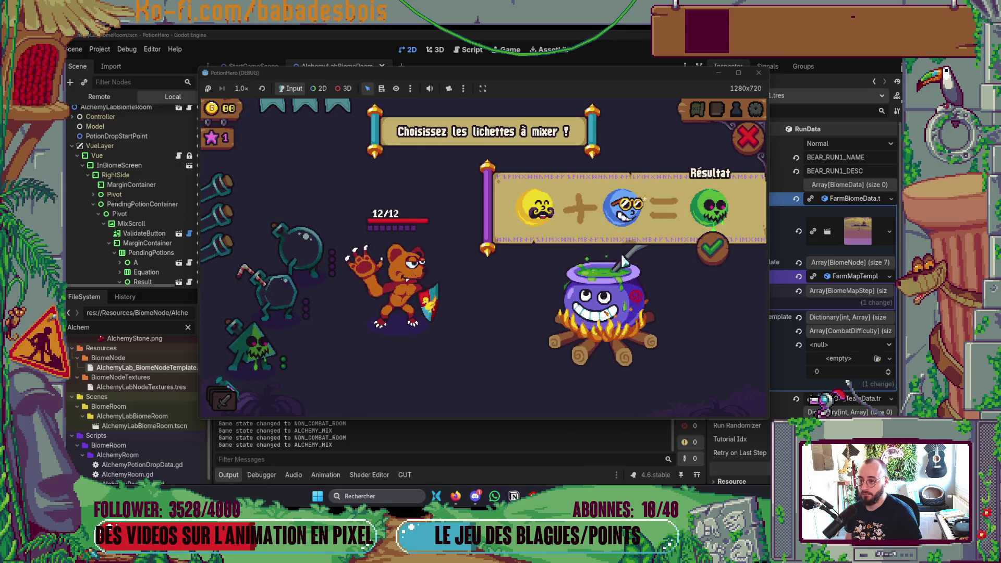
left_click(624, 206)
left_click(271, 346)
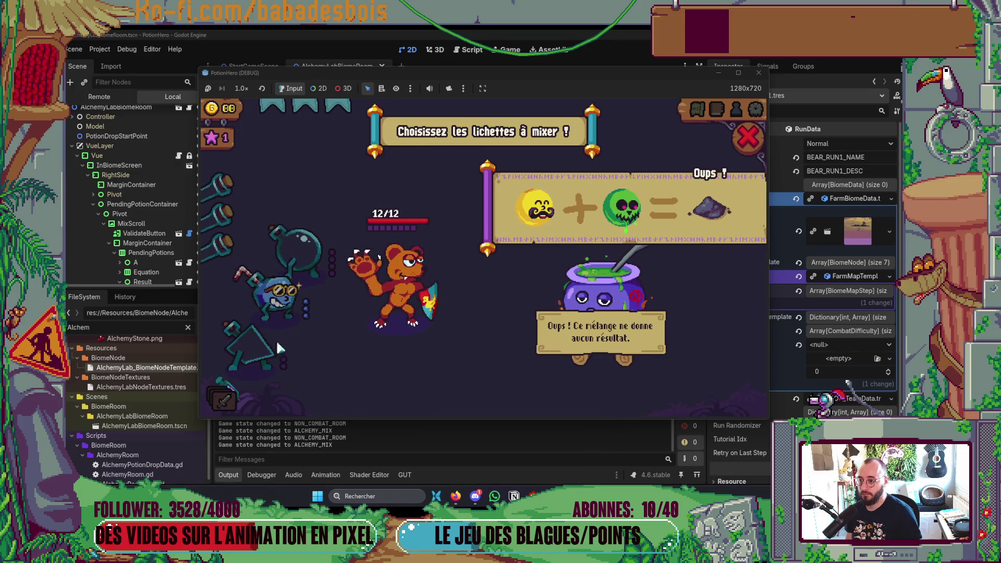
left_click(625, 206)
left_click(537, 208)
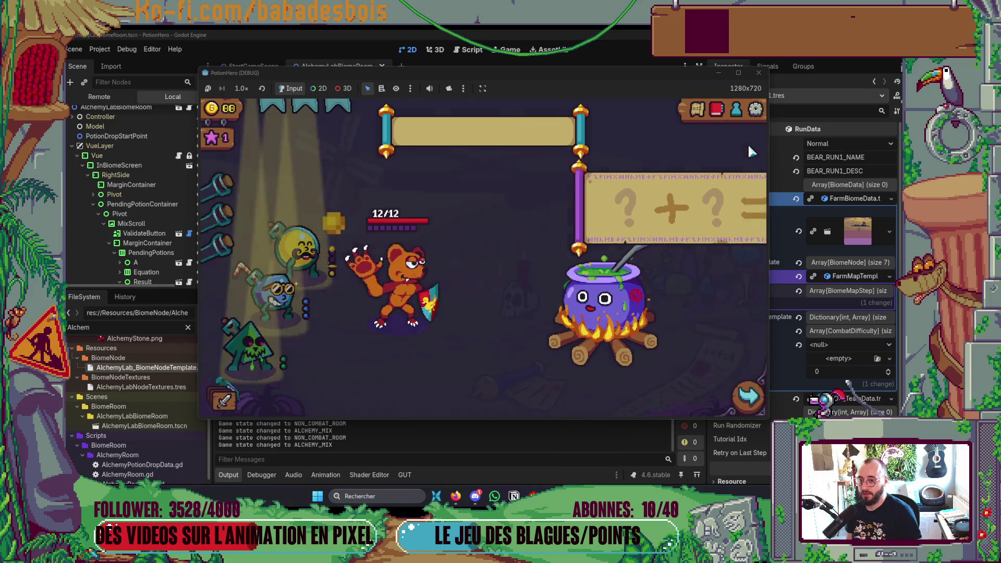
Close the mixing screen, stop the game and return to the code editor
left_click(748, 136)
left_click(759, 72)
key("alt+Tab")
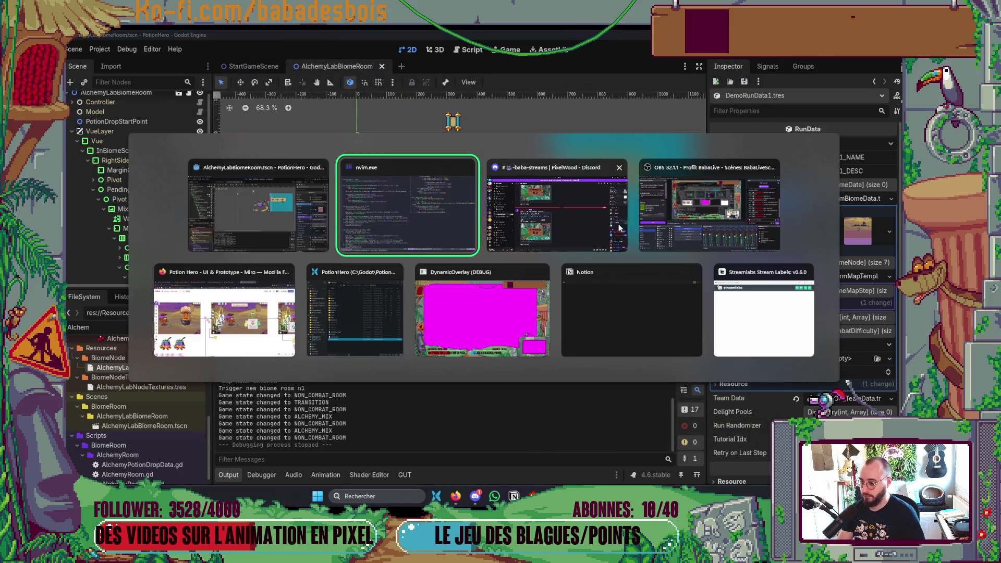
scroll(260, 390, "down", 5)
scroll(256, 373, "up", 3)
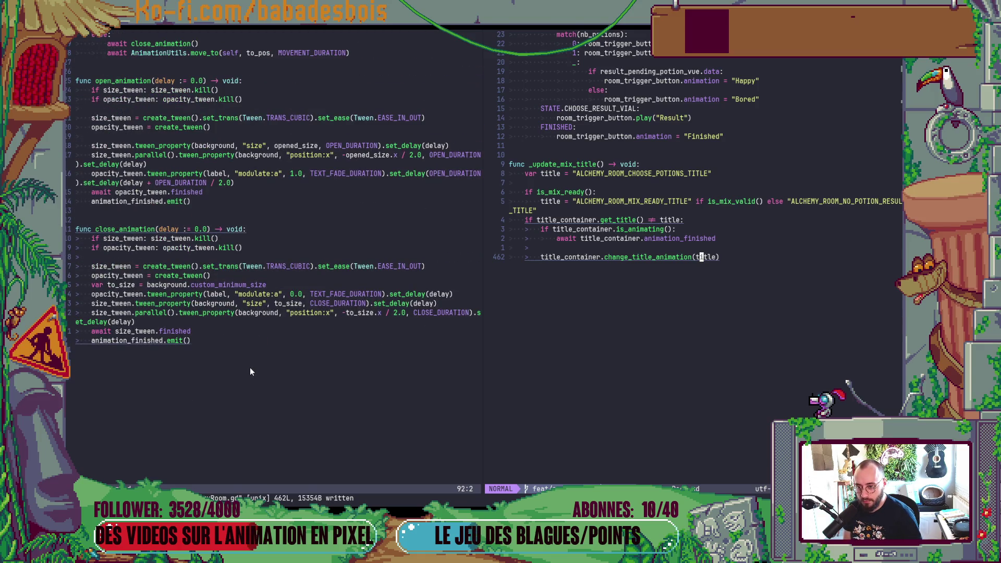
left_click(702, 239)
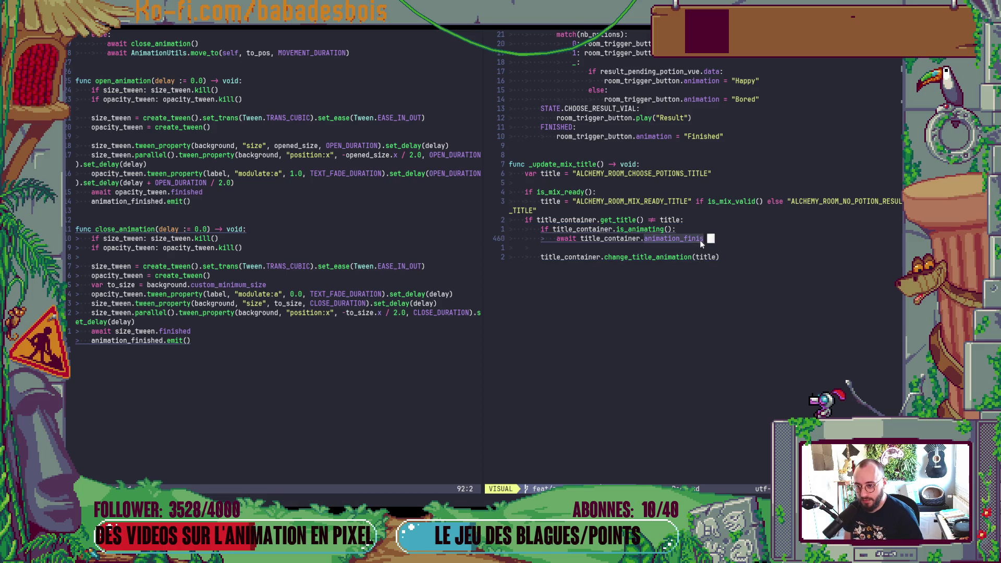
left_click(646, 257)
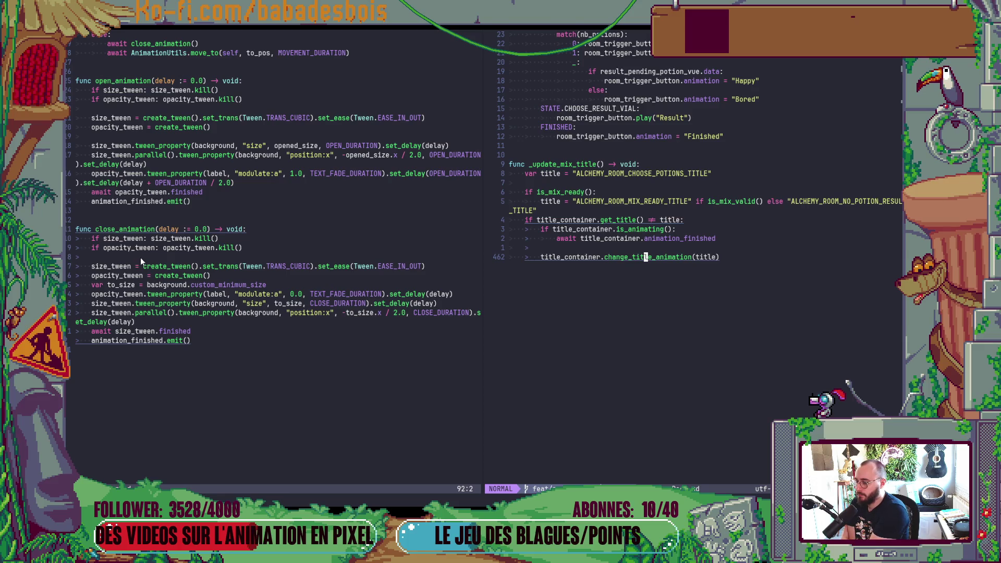
scroll(294, 190, "up", 5)
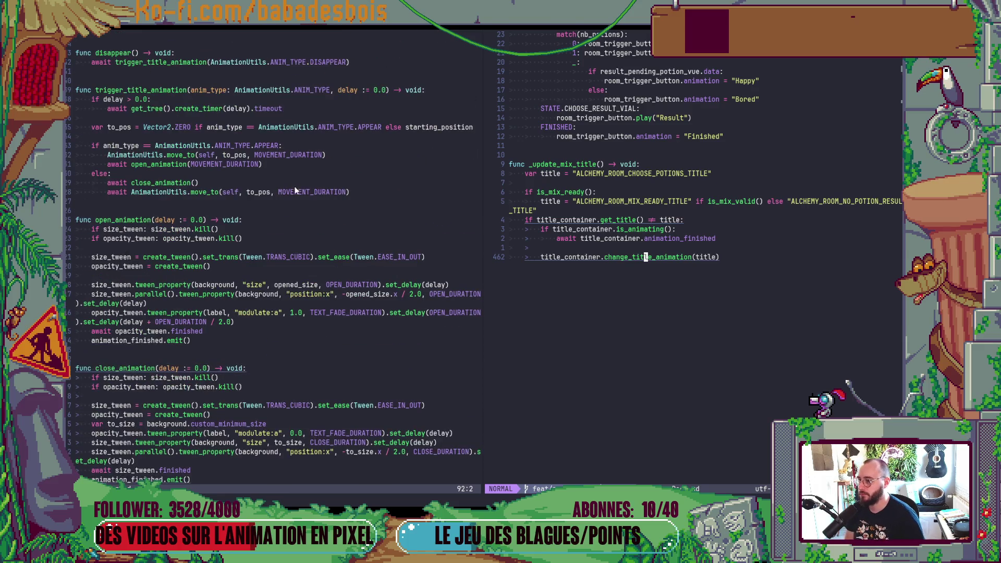
Indent the _update_mix_title() call one level, then relaunch the game with F5
scroll(291, 222, "up", 3)
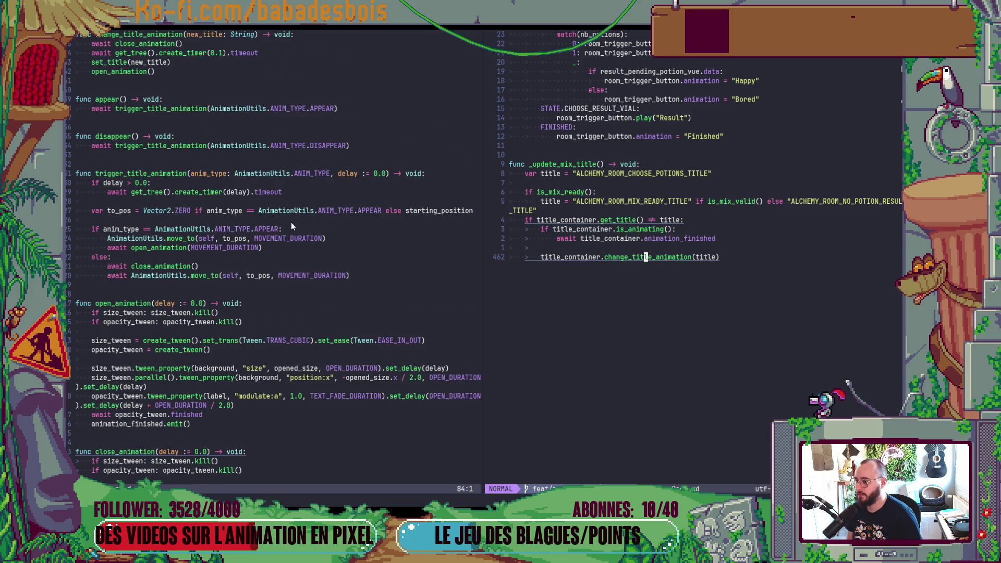
scroll(291, 222, "up", 3)
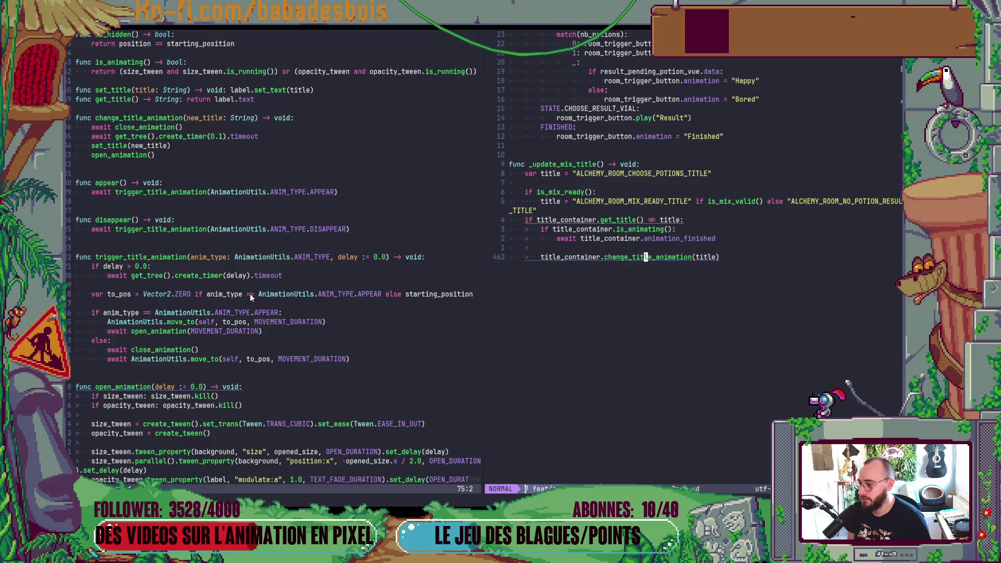
scroll(249, 293, "up", 2)
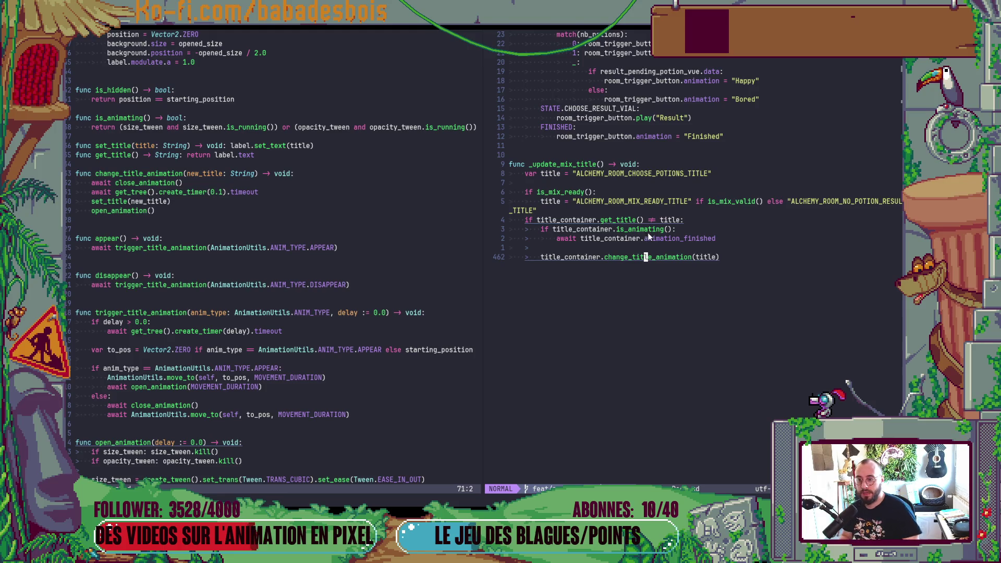
scroll(617, 305, "up", 5)
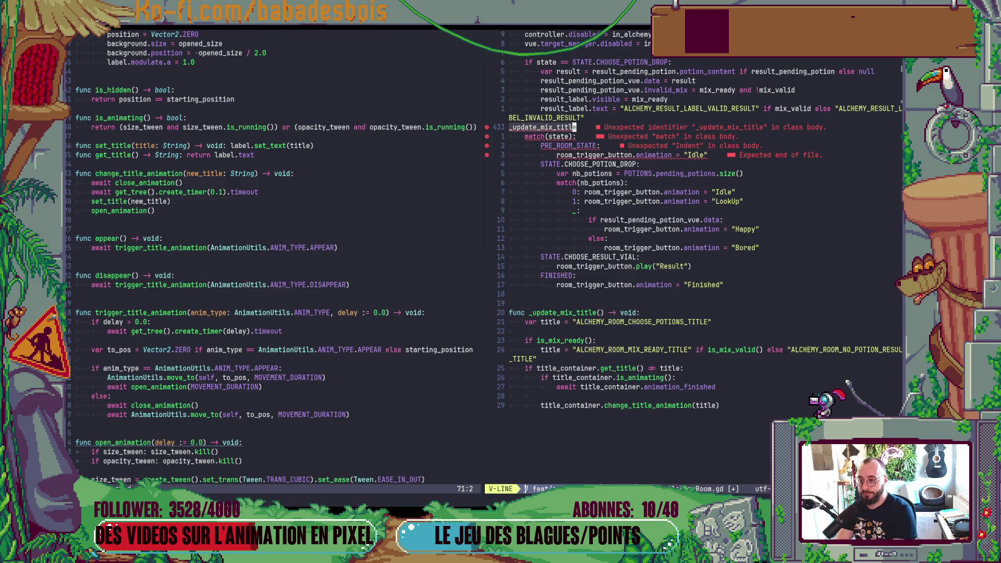
key("greater")
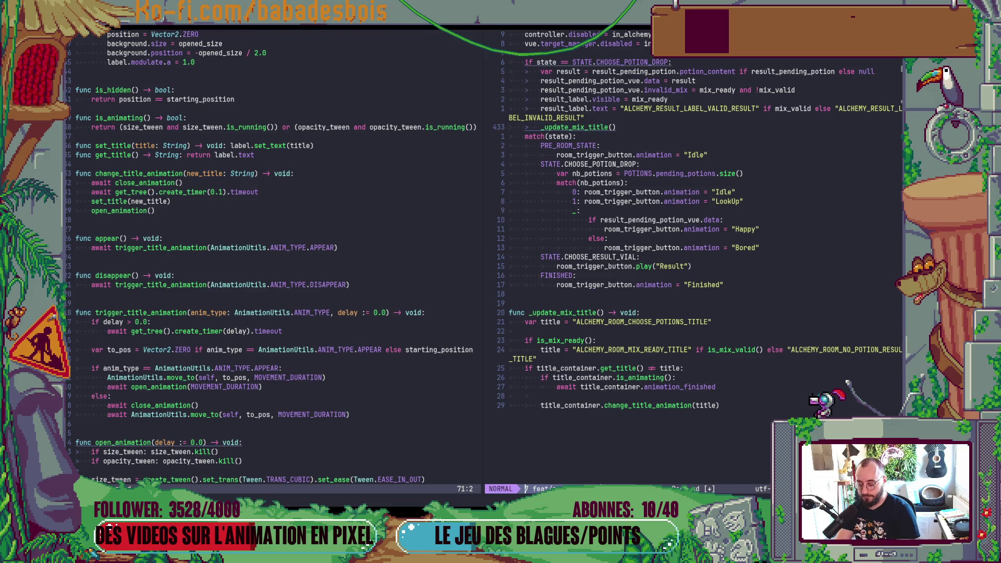
key("alt+Tab")
key("F5")
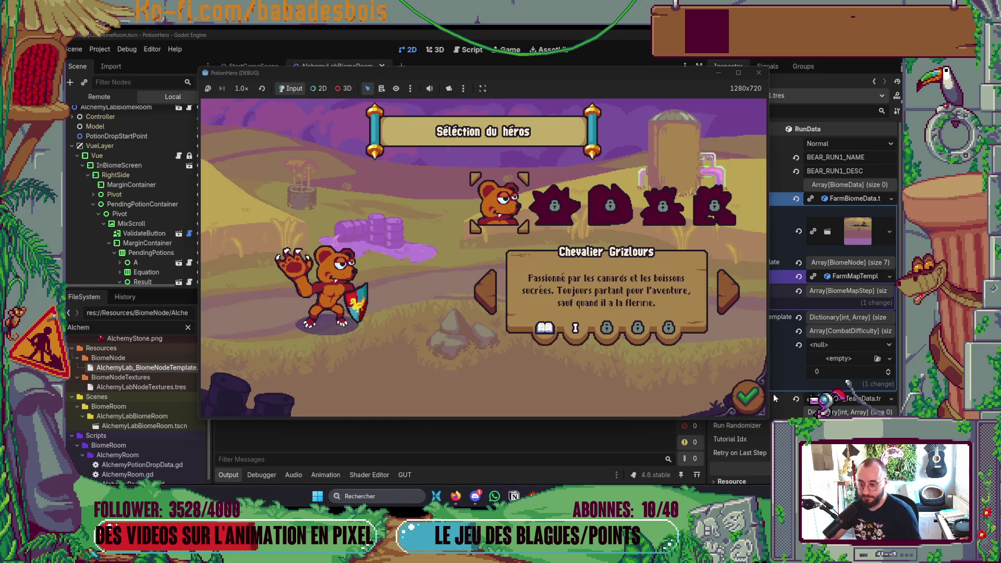
Confirm the hero and adventure, finish the tutorial, and enter the alchemy mixing screen
left_click(747, 398)
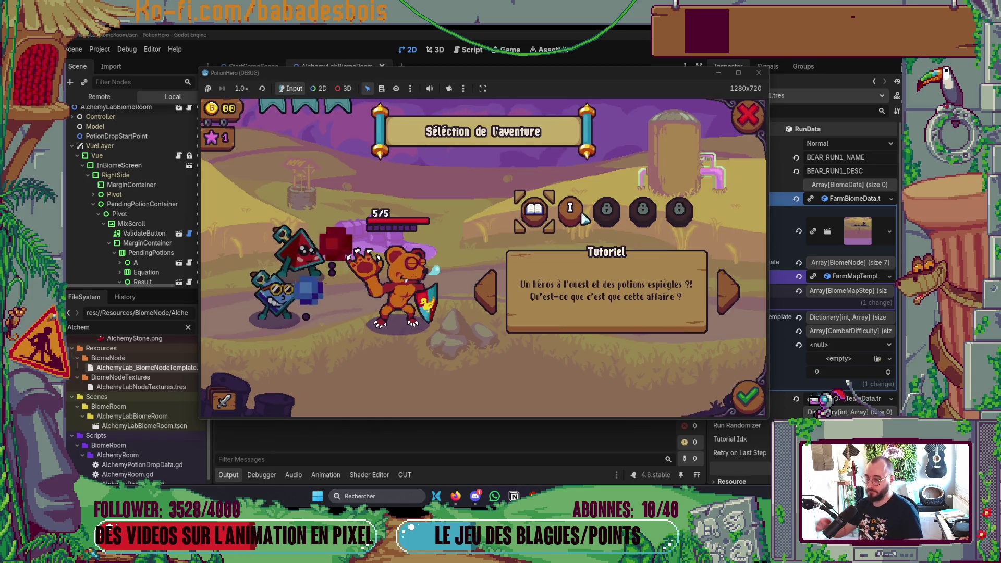
left_click(721, 400)
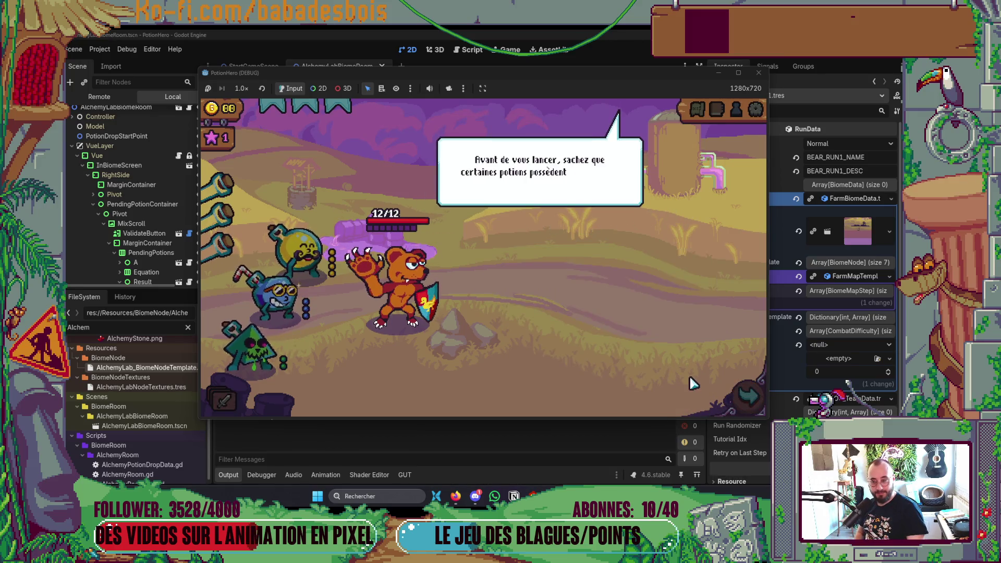
left_click(693, 384)
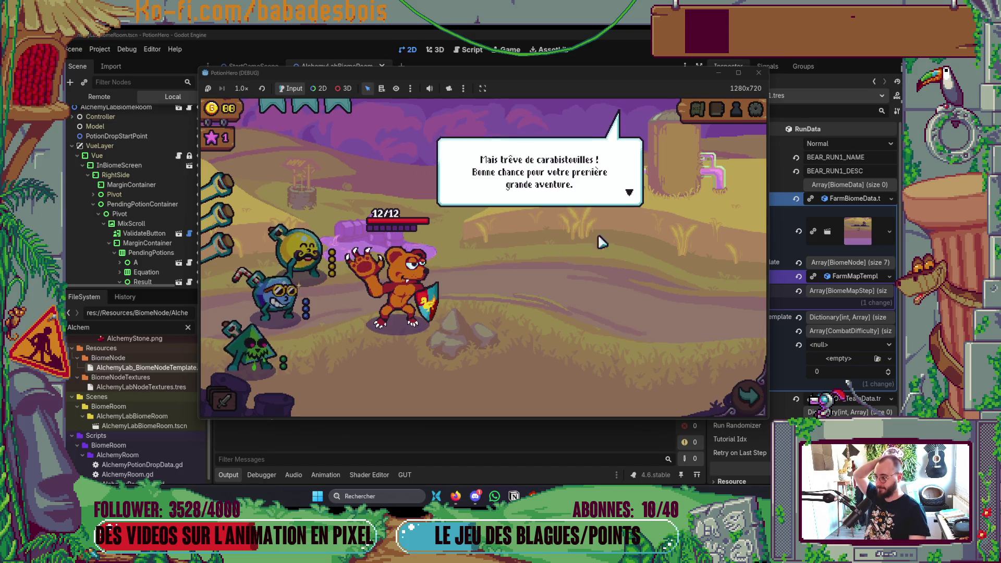
left_click(595, 272)
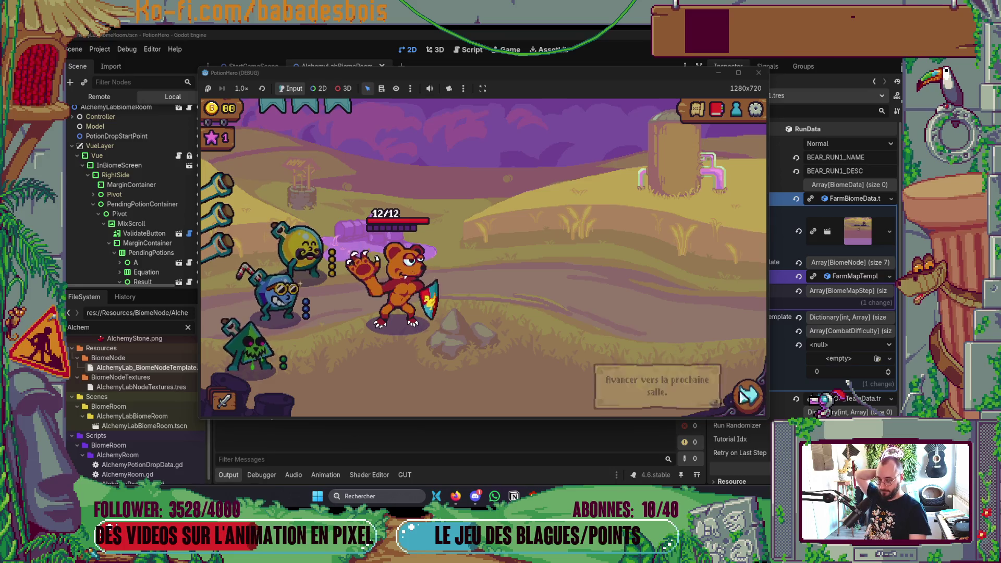
left_click(748, 397)
left_click(298, 281)
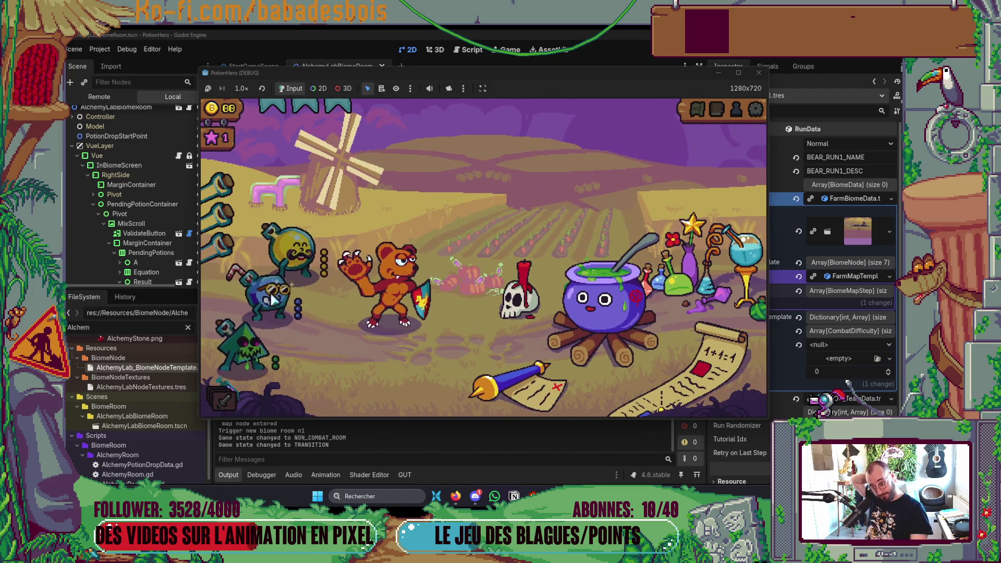
left_click(554, 381)
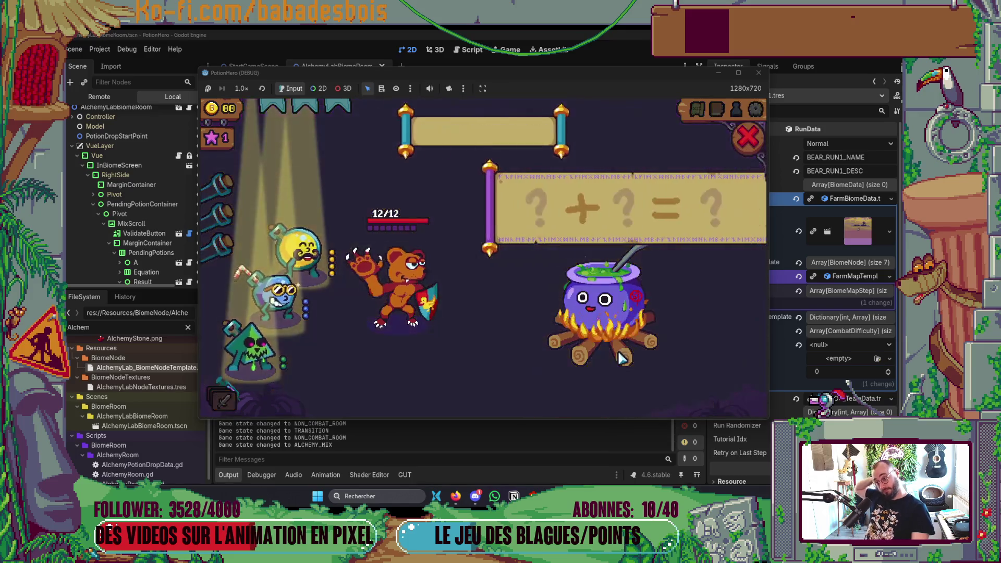
Mix yellow and blue potions, remove and re-add them, then close the game
left_click(300, 251)
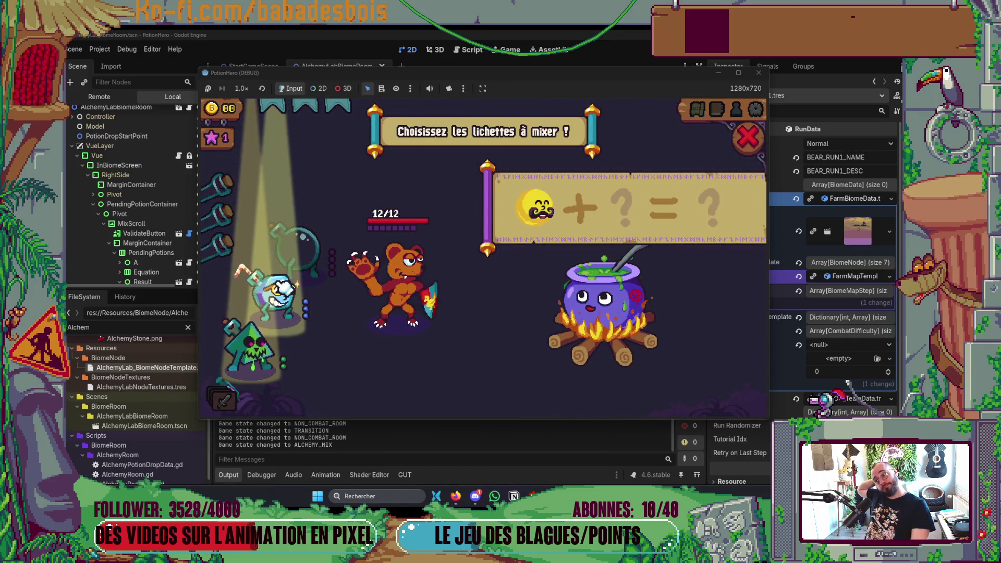
left_click(310, 283)
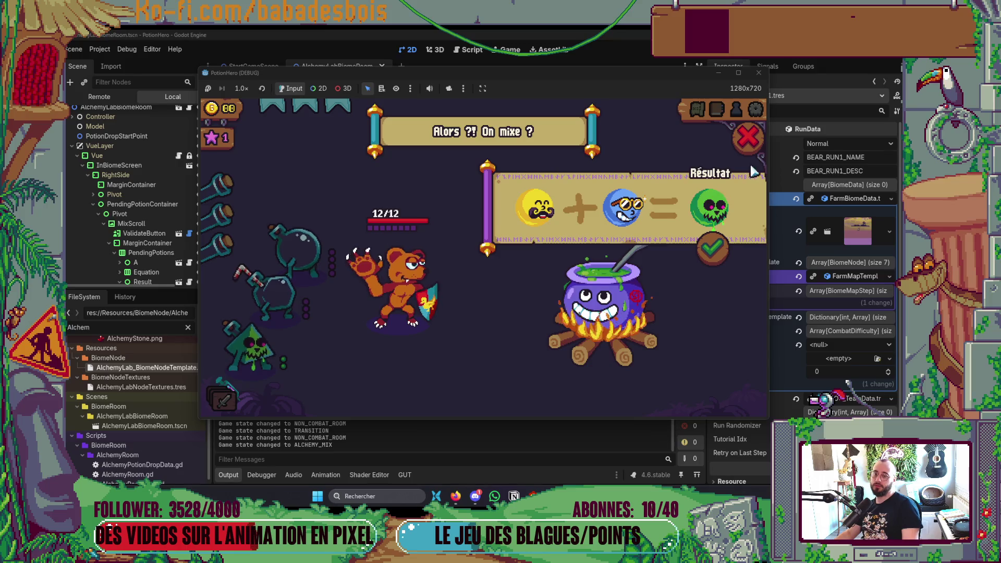
left_click(624, 213)
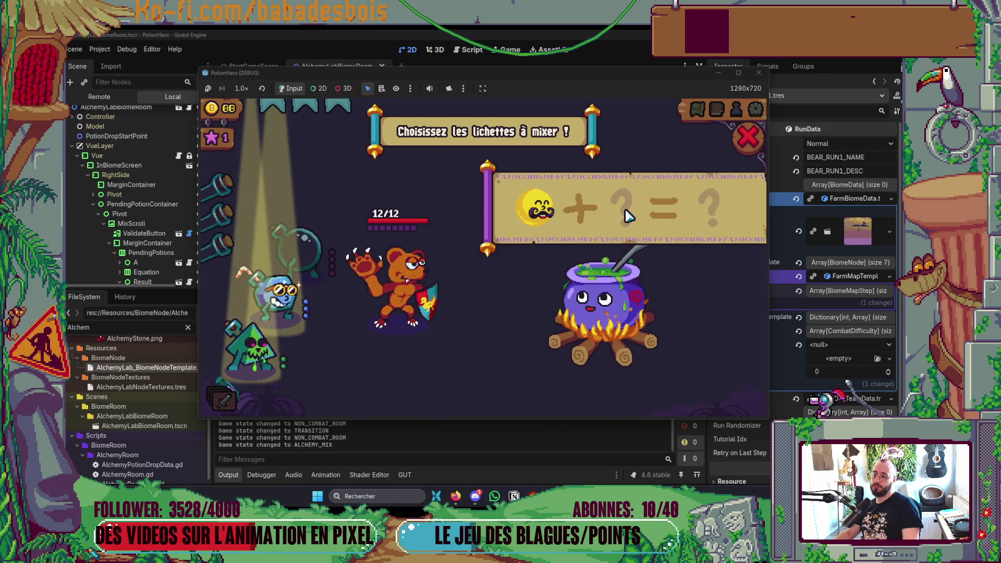
left_click(529, 214)
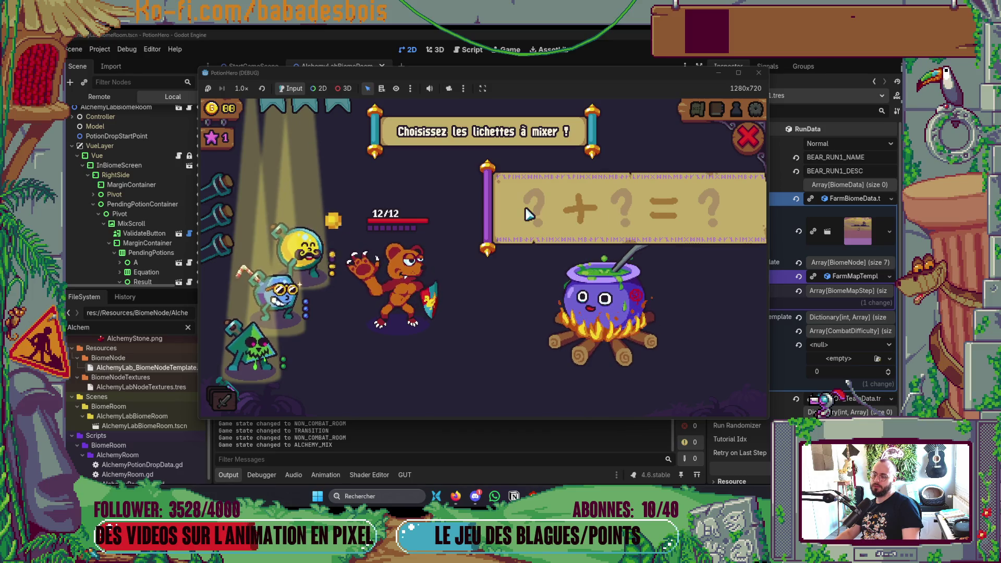
left_click(300, 258)
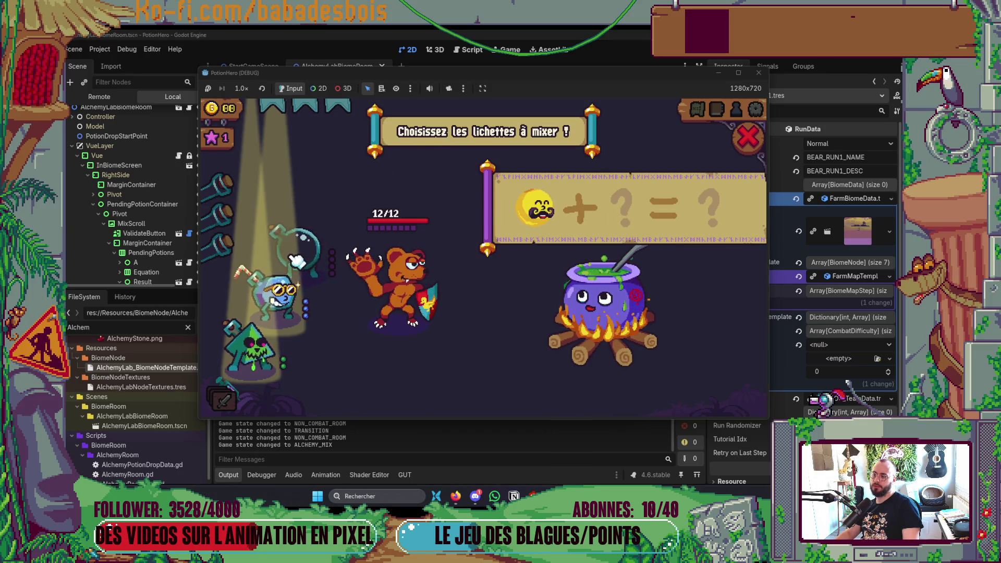
left_click(278, 300)
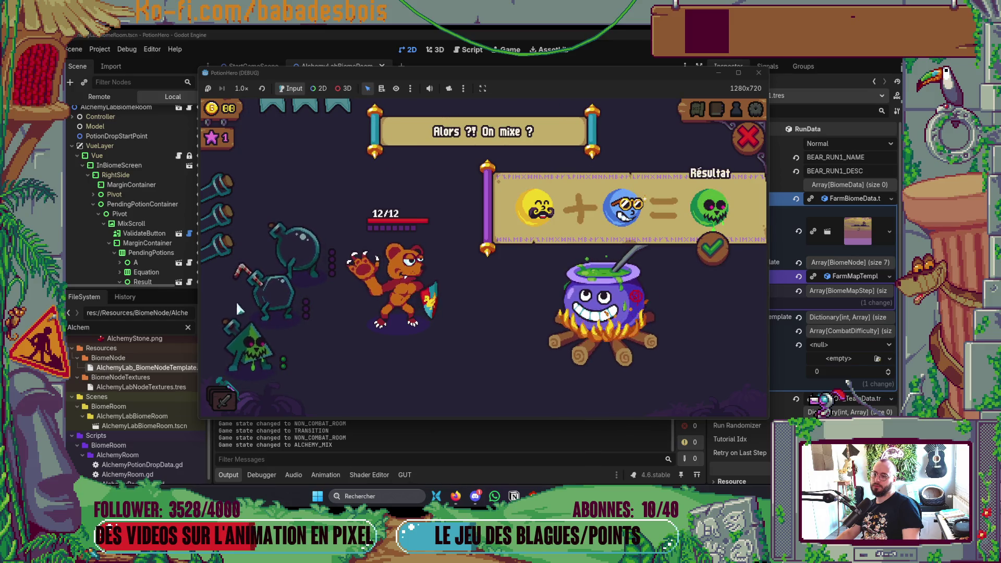
left_click(765, 75)
key("alt+Tab")
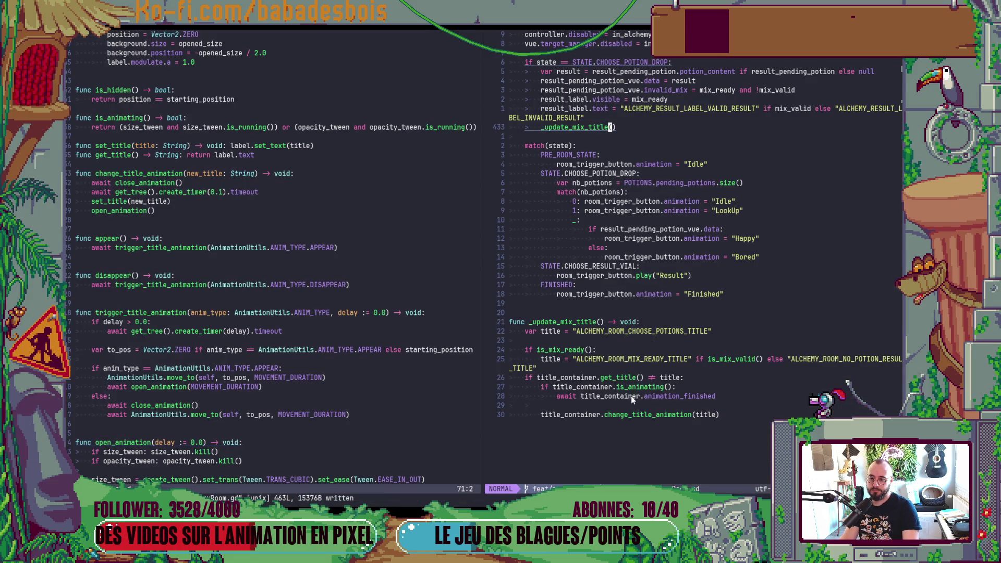
Reorder _update_mix_title so the title change call sits under an indented title check
left_click_drag(619, 405, 583, 387)
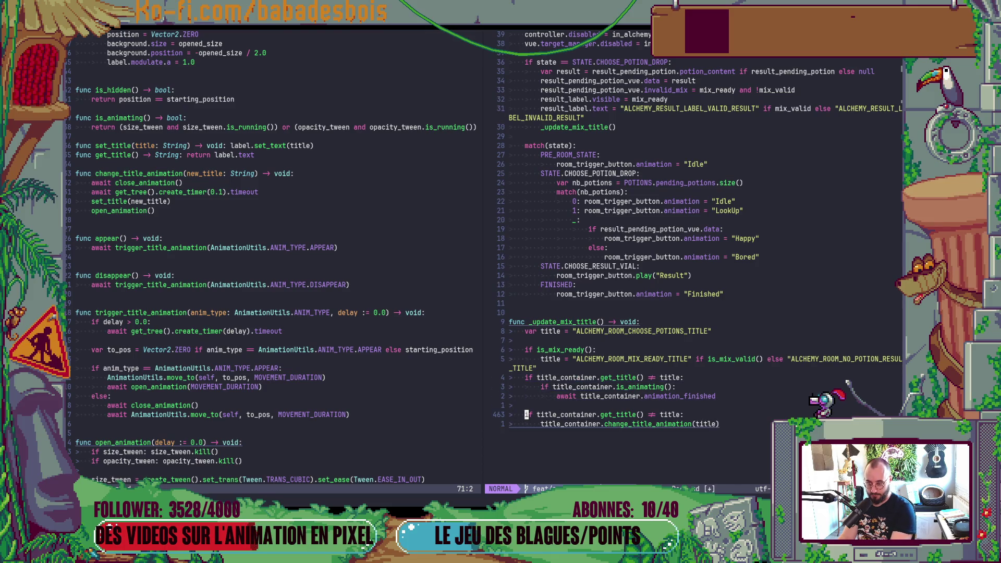
key("d")
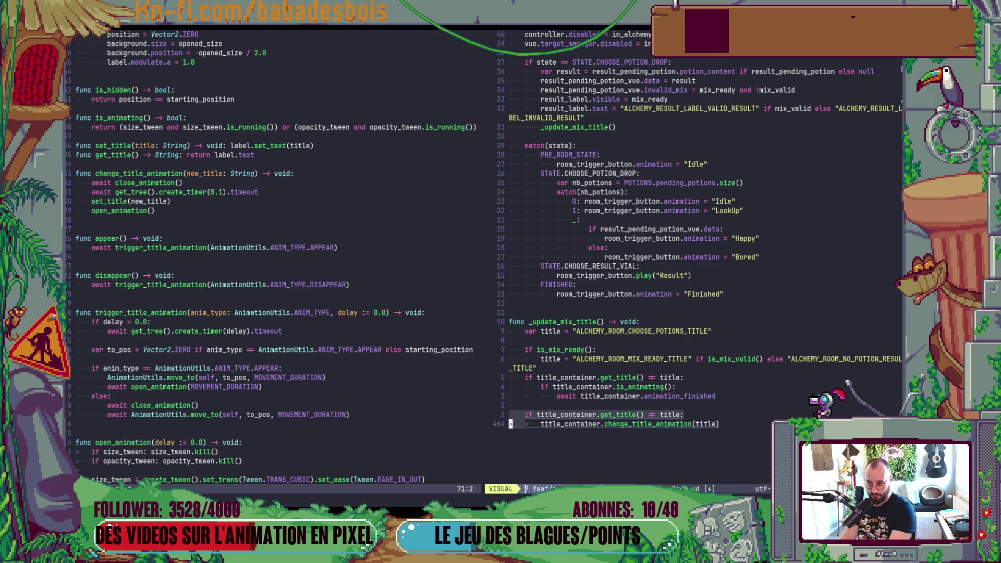
key("J")
key("d")
key("d")
key("P")
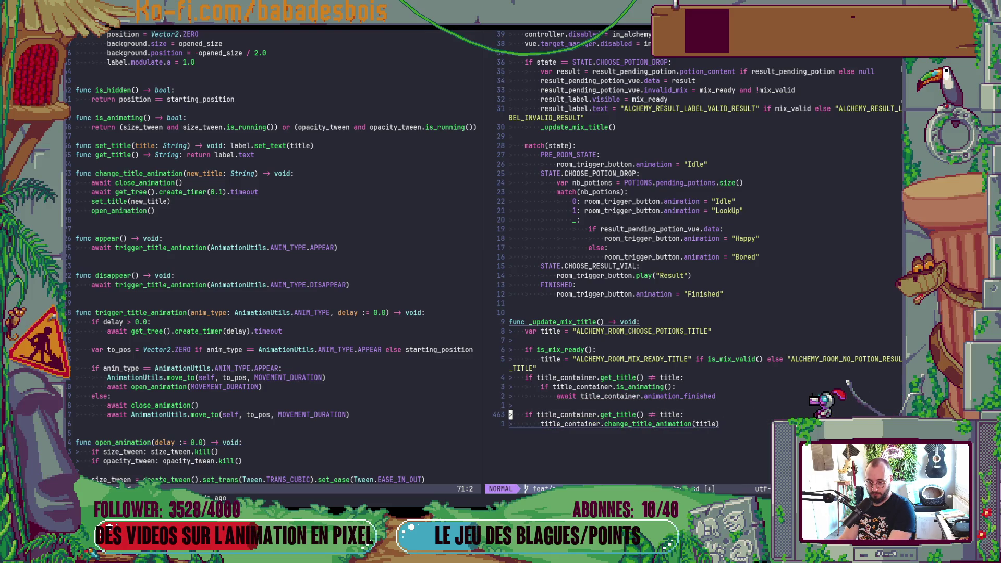
key("greater")
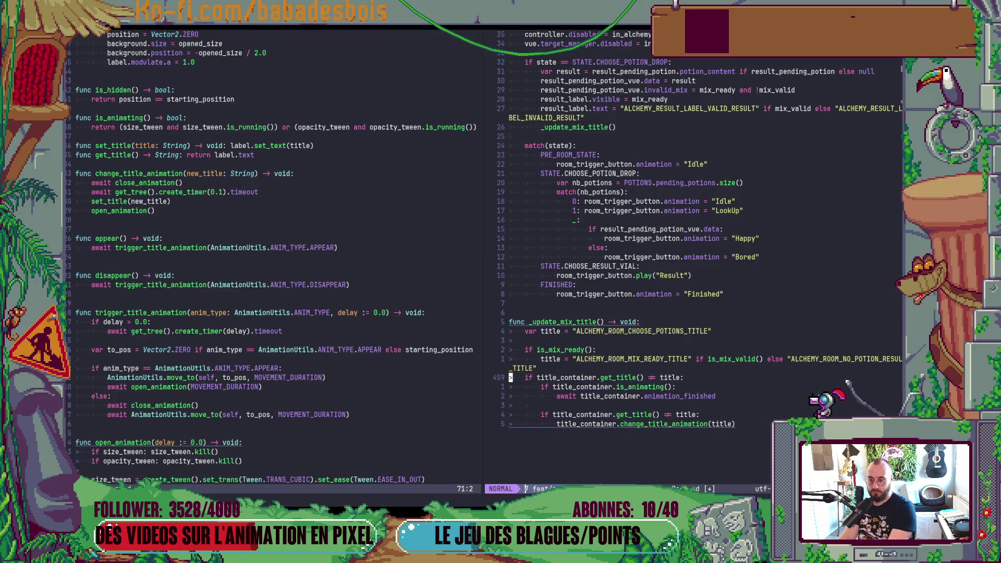
Delete the title-changed guard, dedent the animation-wait block, add a blank line, and run with F5
key("d")
key("d")
key("V")
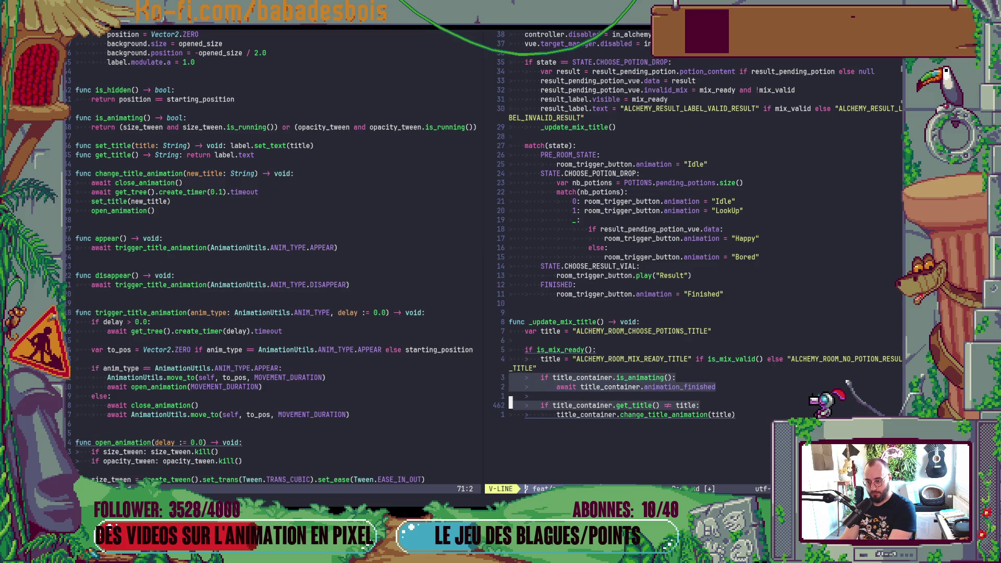
key("y")
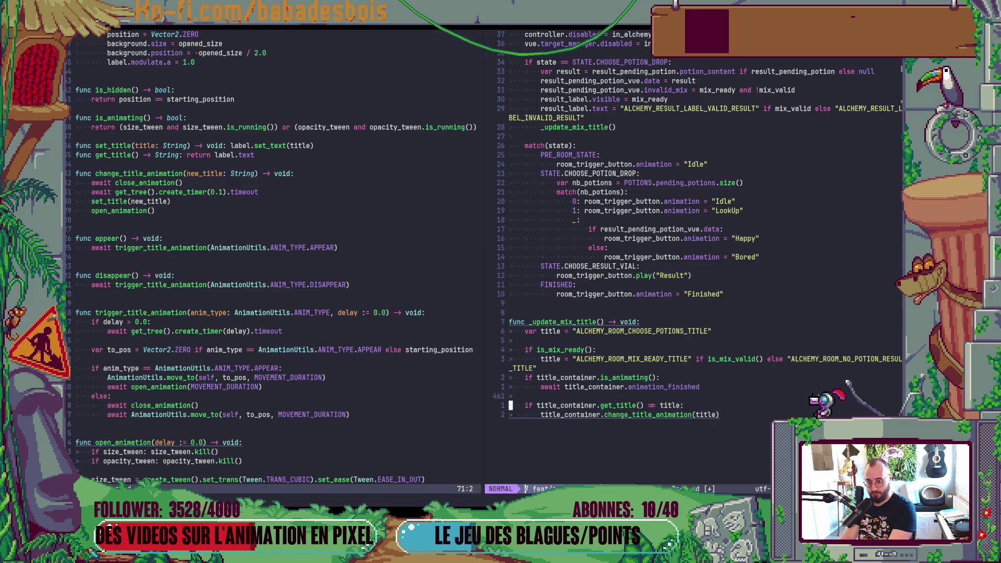
key("bracketleft")
key("space")
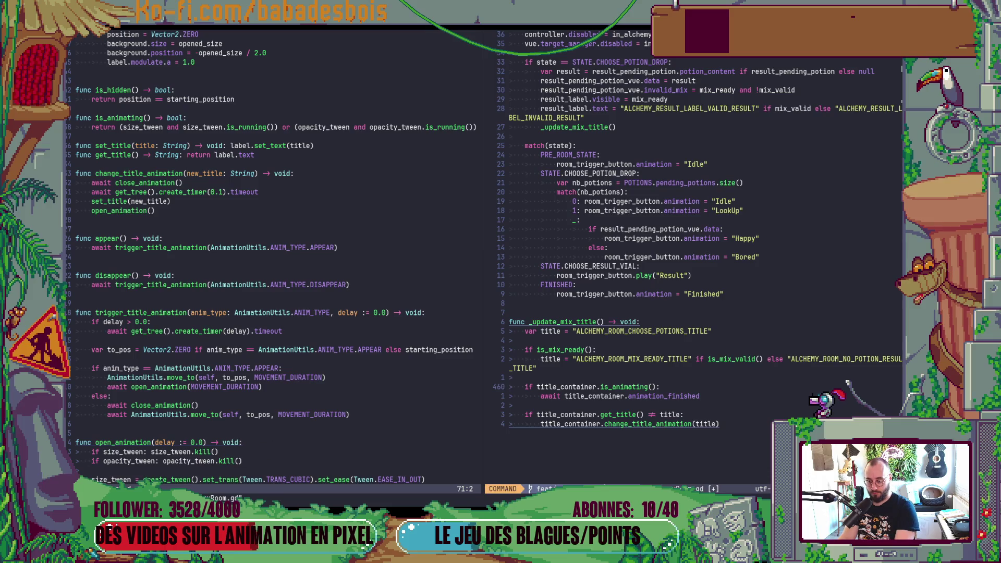
key("alt+Tab")
key("alt+Tab")
key("F5")
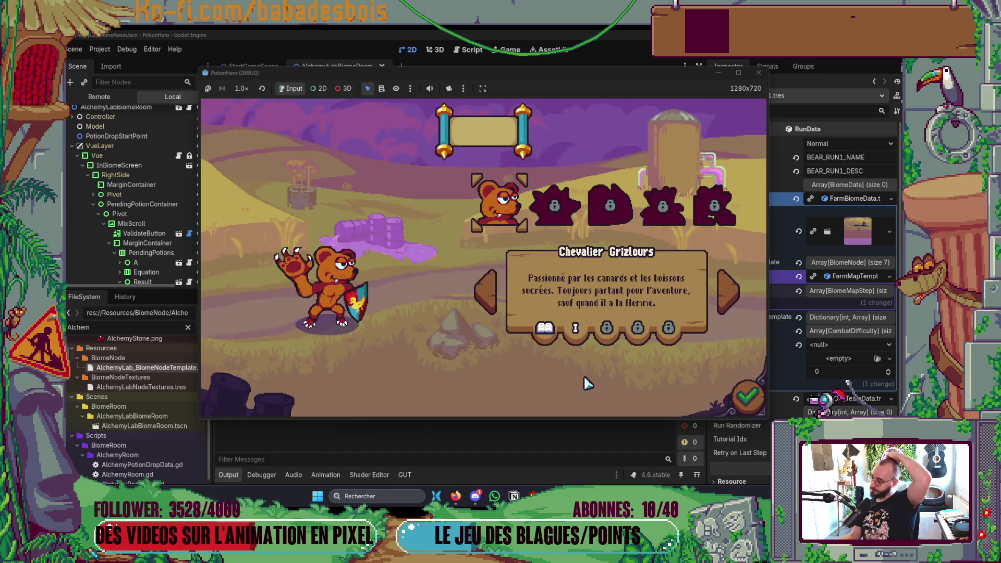
Confirm hero and adventure, click through the tutorial, and enter the Chaudron room from the map
left_click(732, 400)
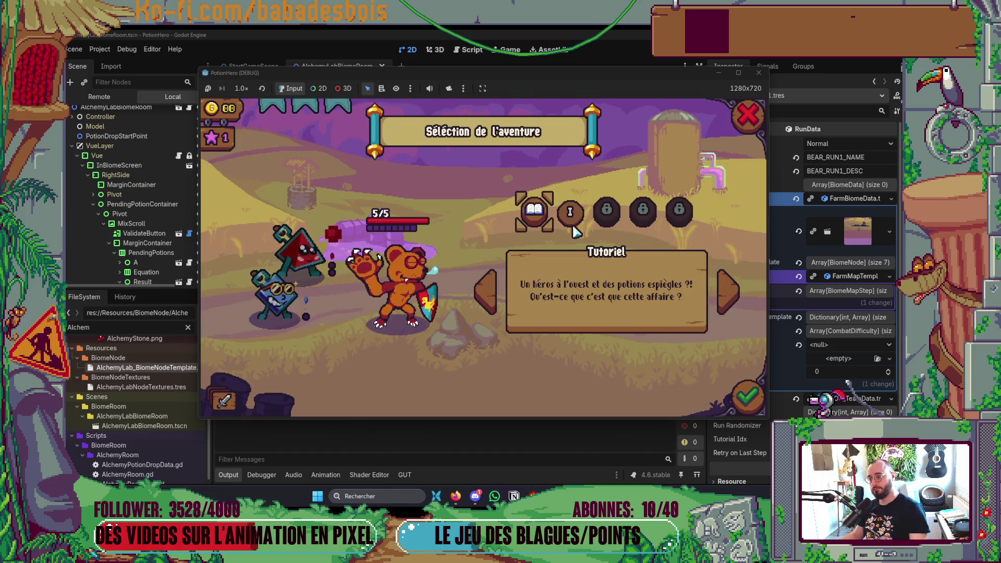
left_click(743, 398)
left_click(620, 326)
left_click(617, 327)
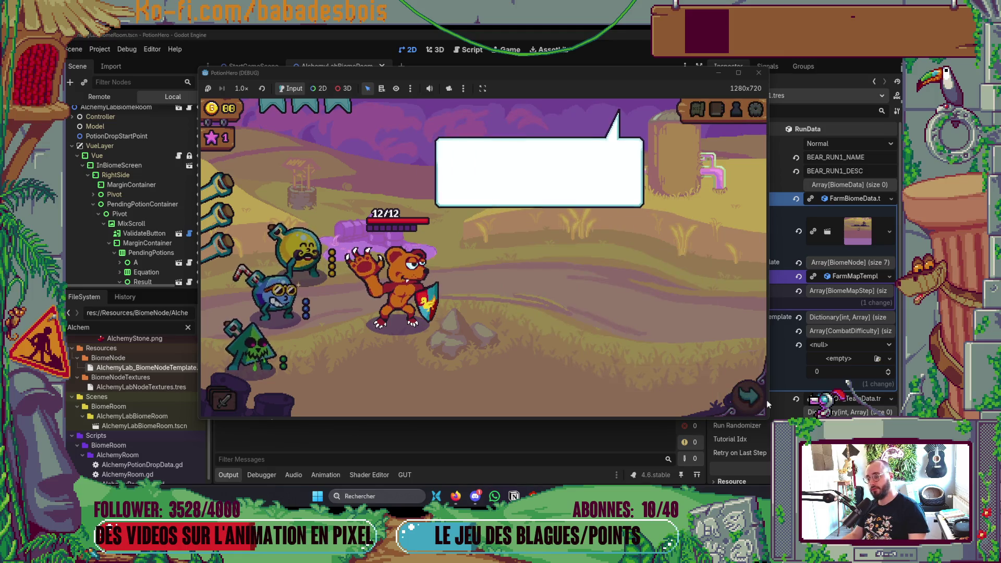
left_click(740, 393)
left_click(306, 292)
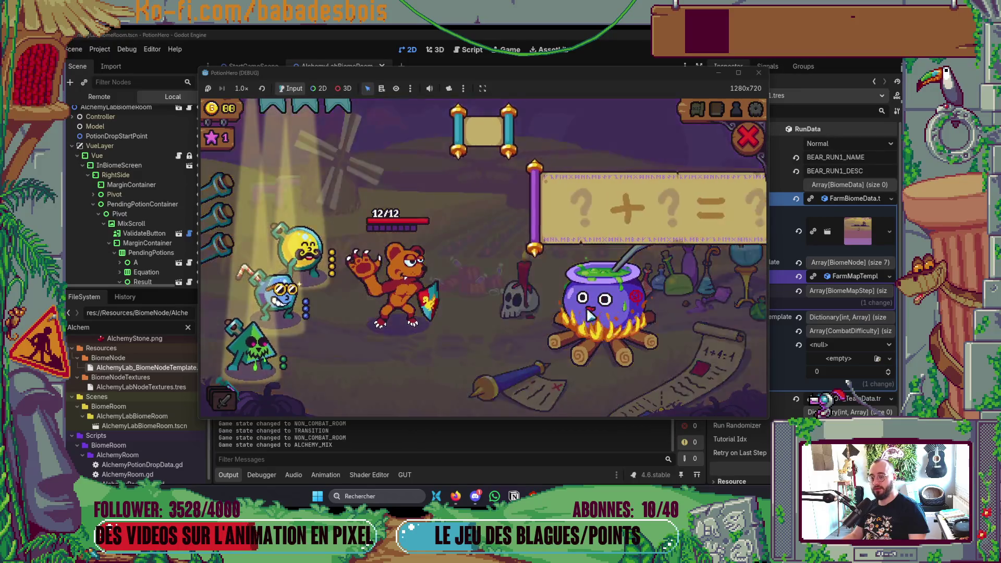
Fill the equation with yellow and blue, then try the green skull potion as a failed mix
left_click(323, 256)
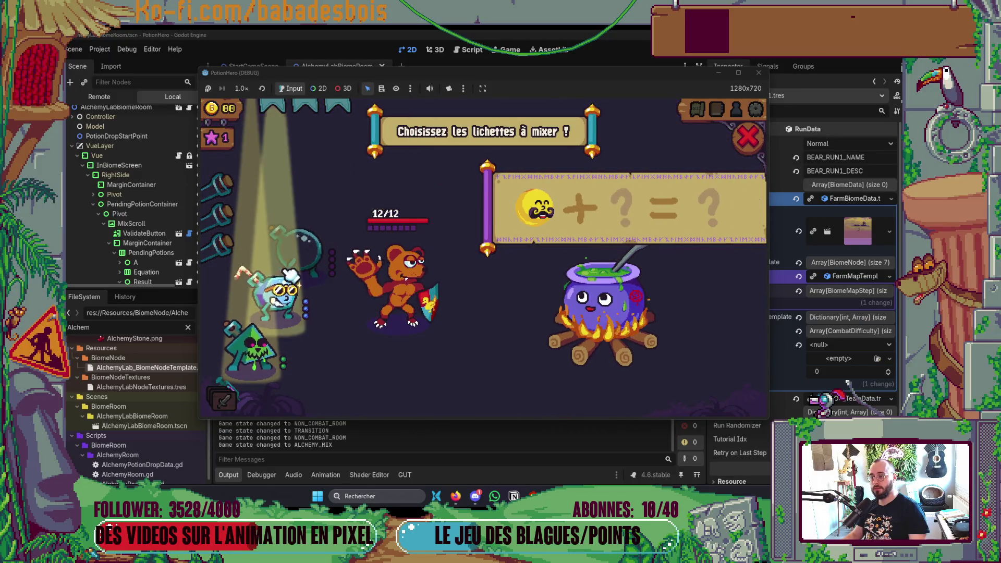
left_click(280, 289)
left_click(281, 290)
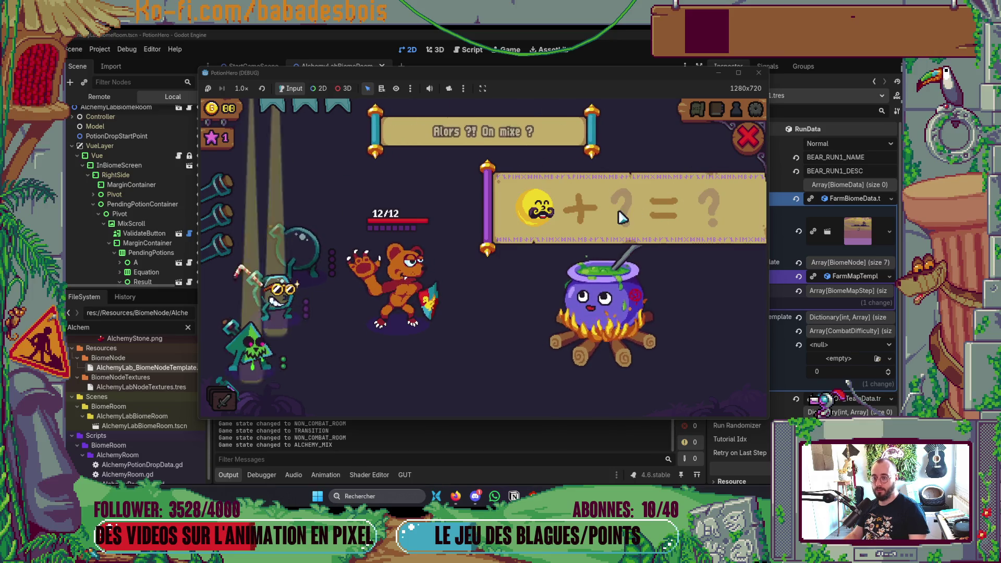
left_click(330, 282)
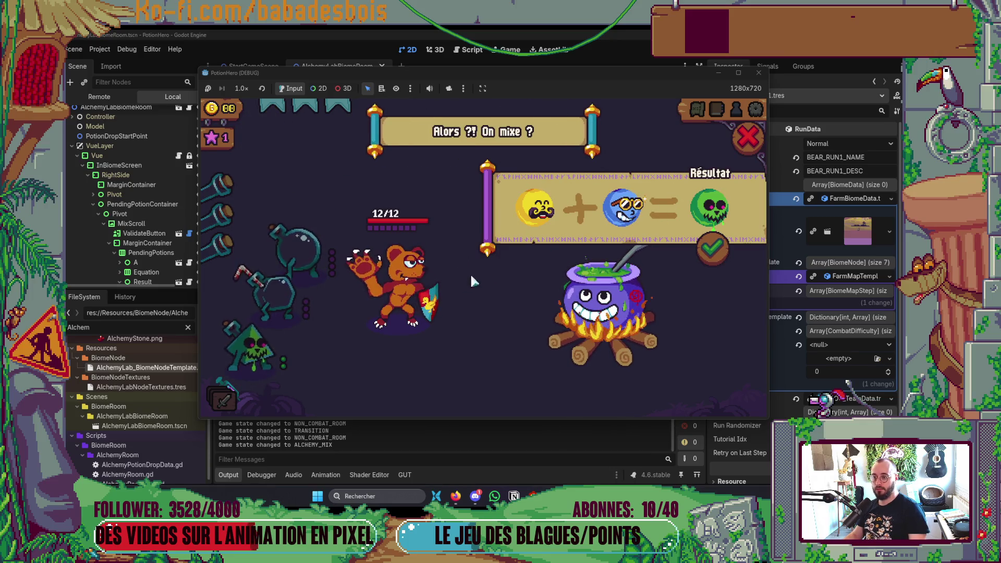
left_click(637, 207)
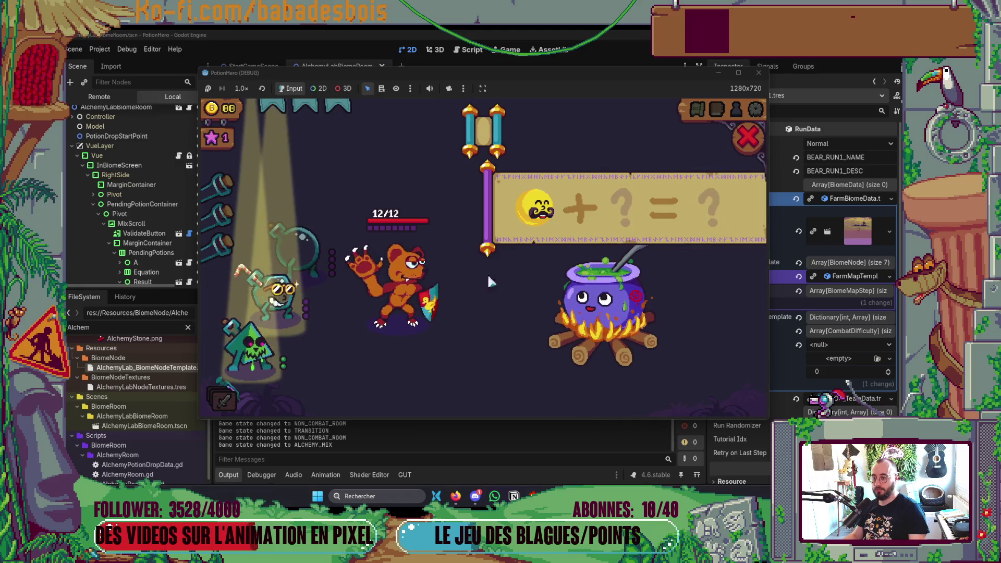
left_click(250, 345)
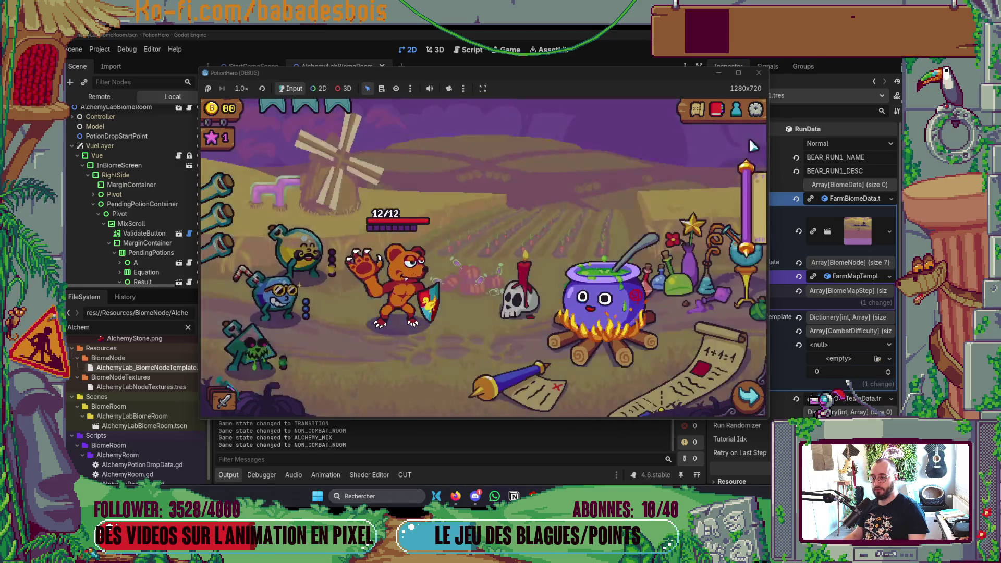
left_click(594, 322)
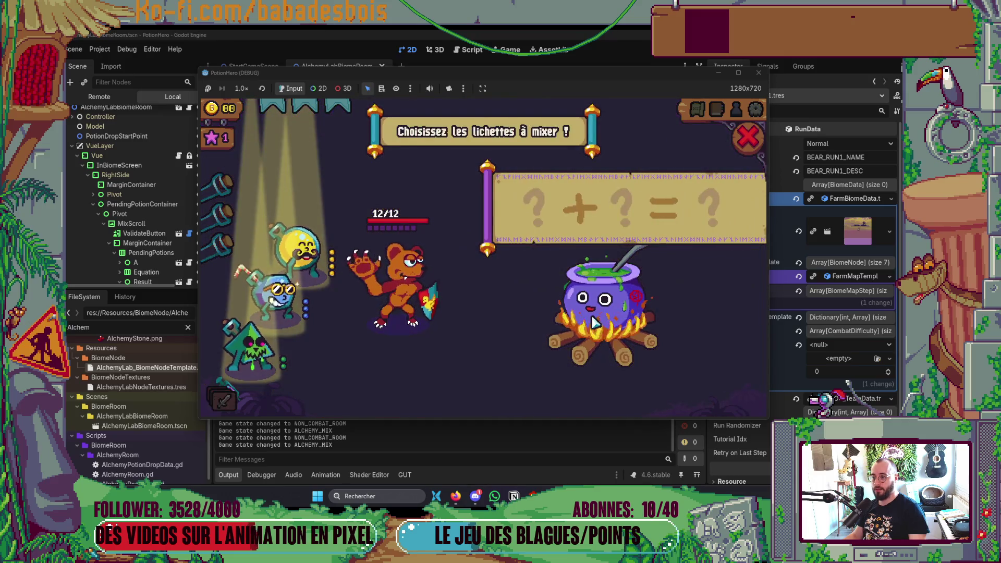
Repeatedly fill and empty the equation slots with the yellow and blue potions
left_click(312, 256)
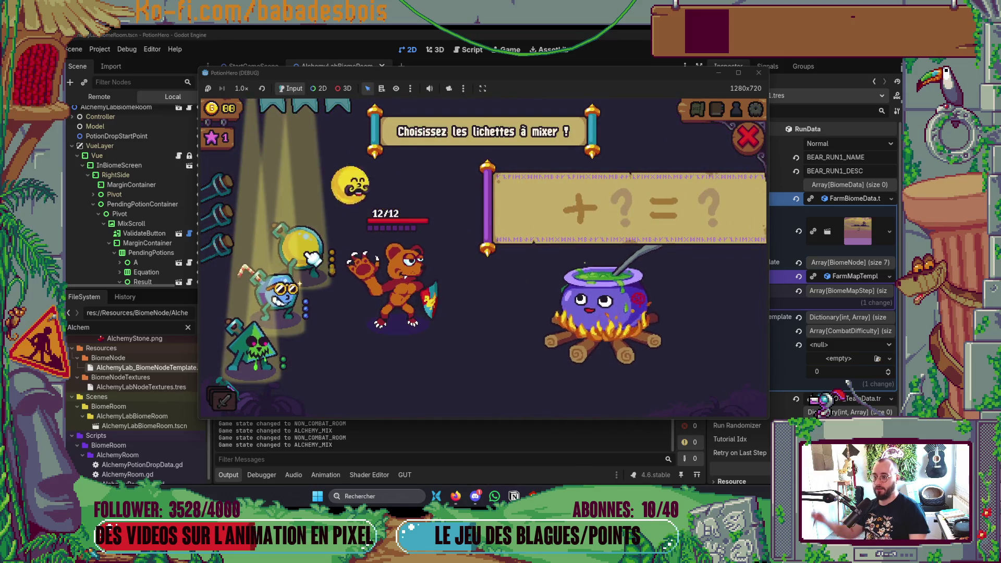
left_click(282, 292)
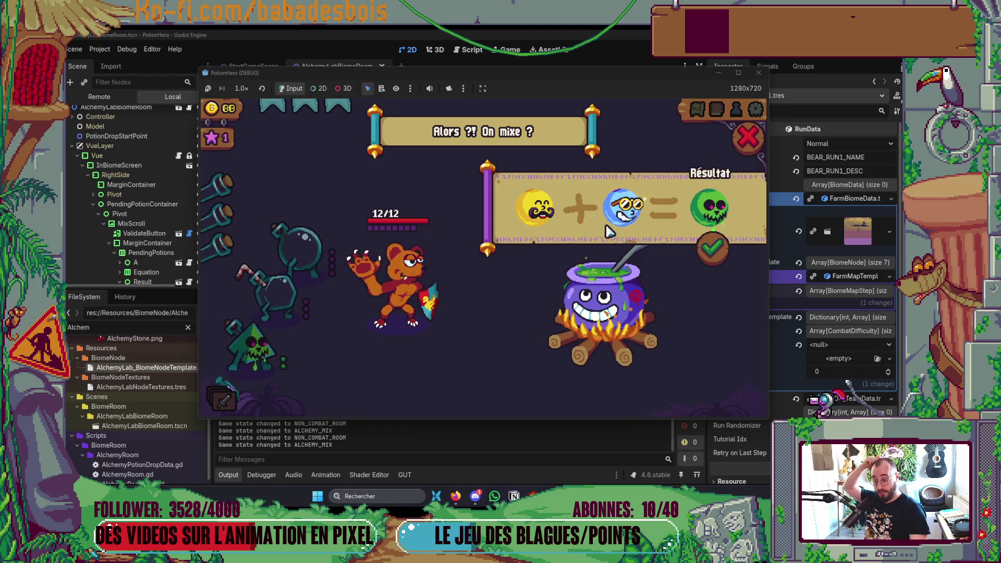
left_click(618, 209)
left_click(540, 212)
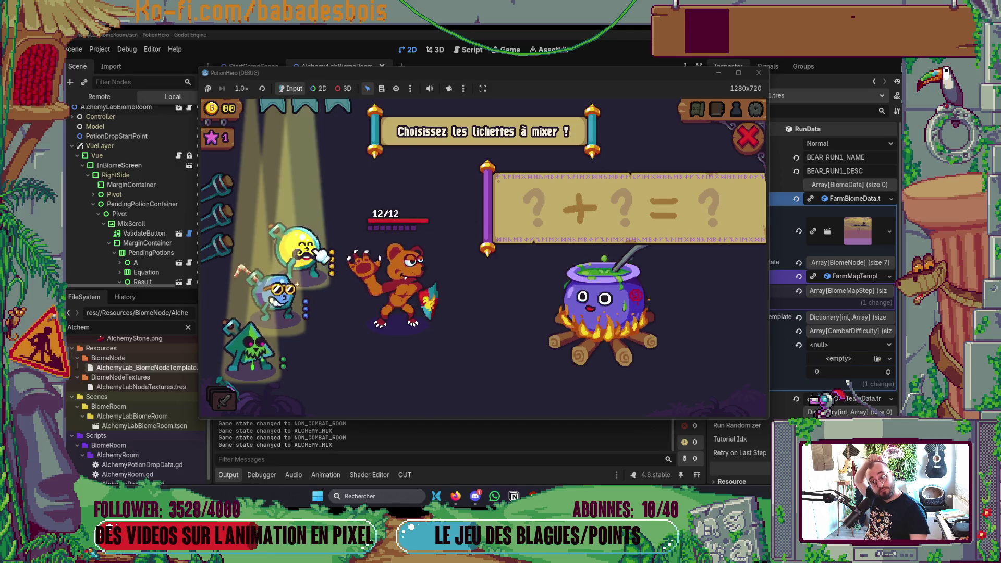
left_click(299, 252)
left_click(289, 288)
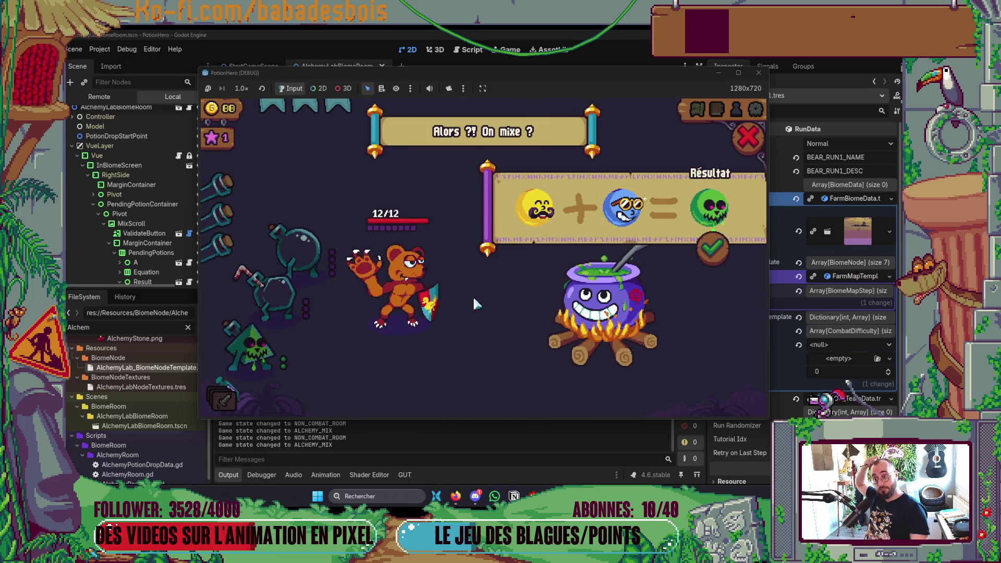
left_click(618, 219)
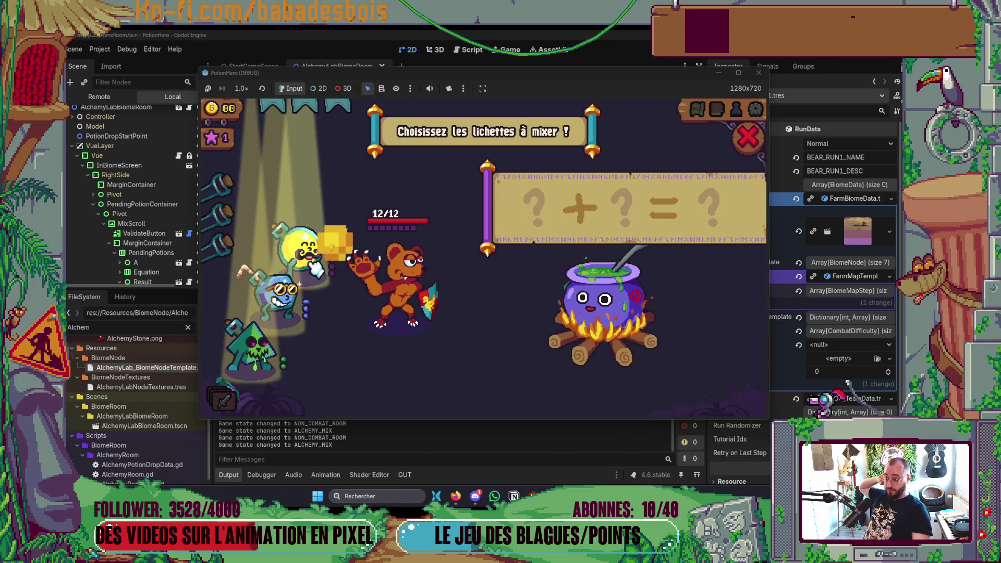
left_click(300, 251)
left_click(289, 289)
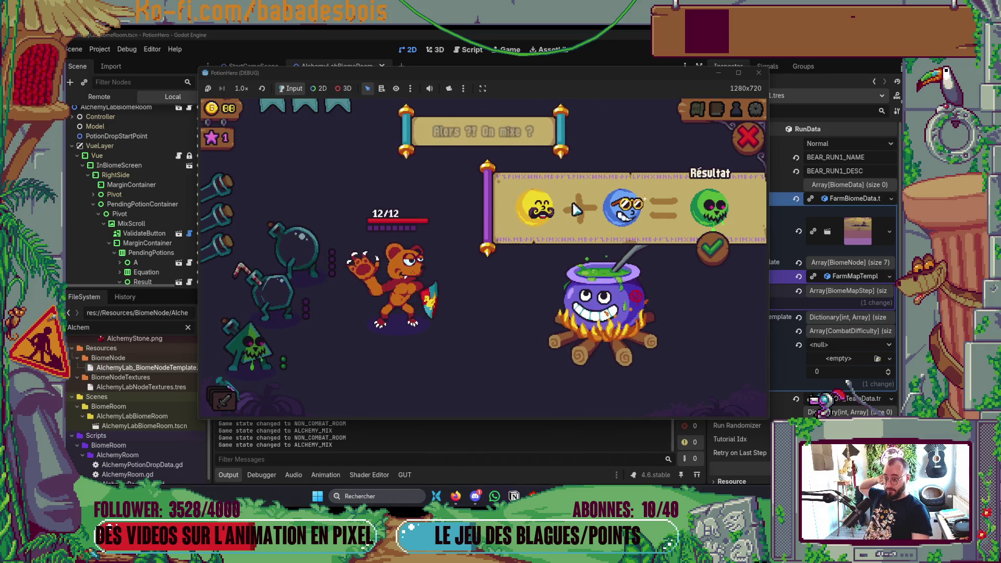
left_click(623, 209)
Alternate the second slot between green skull and blue potions, then empty both slots
left_click(265, 364)
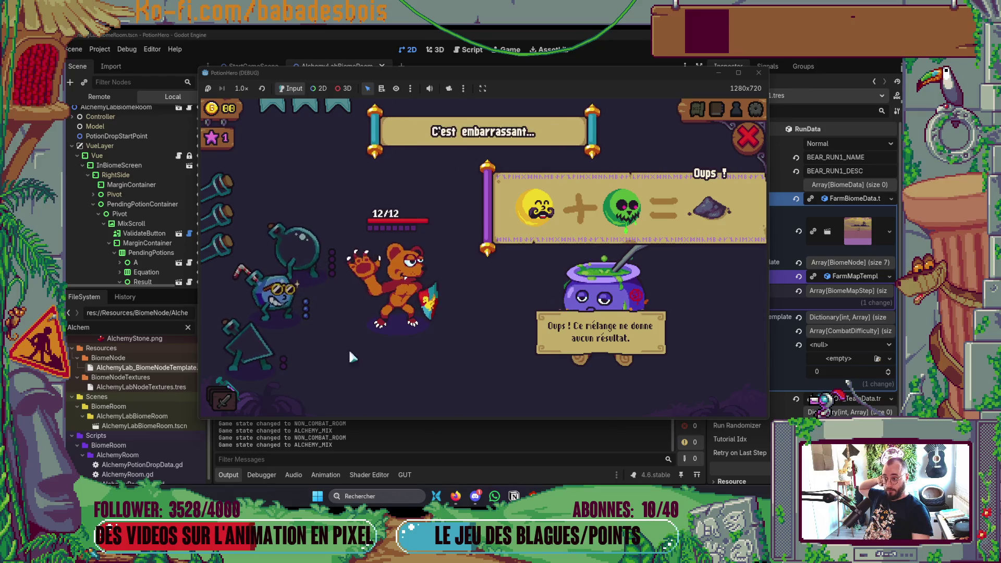
left_click(616, 230)
left_click(279, 292)
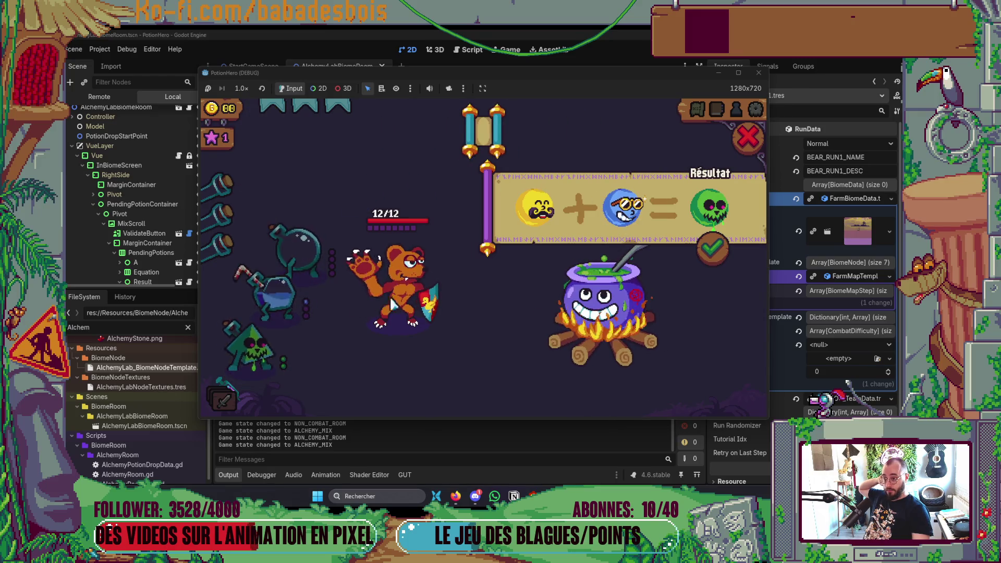
left_click(609, 230)
left_click(256, 347)
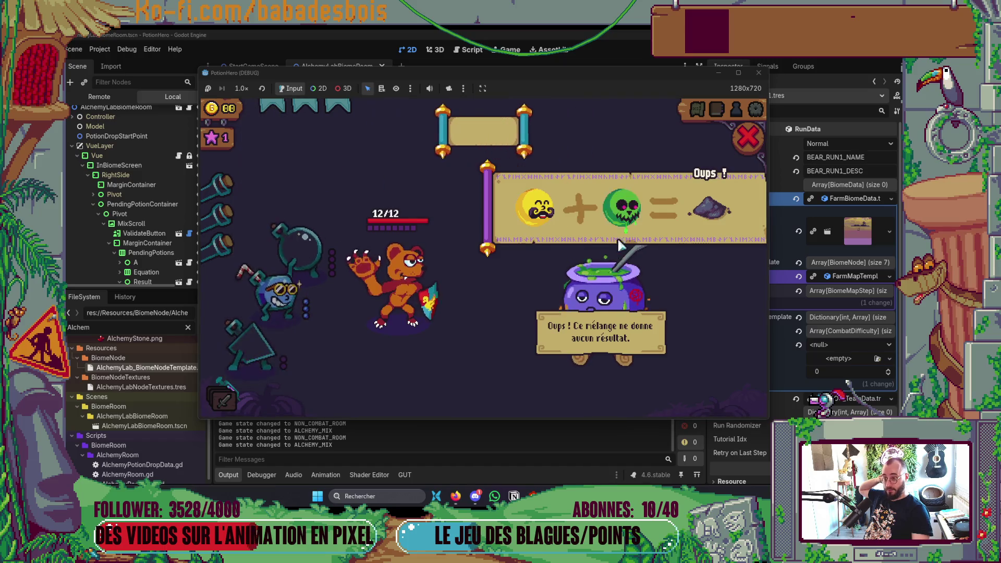
left_click(624, 209)
left_click(284, 303)
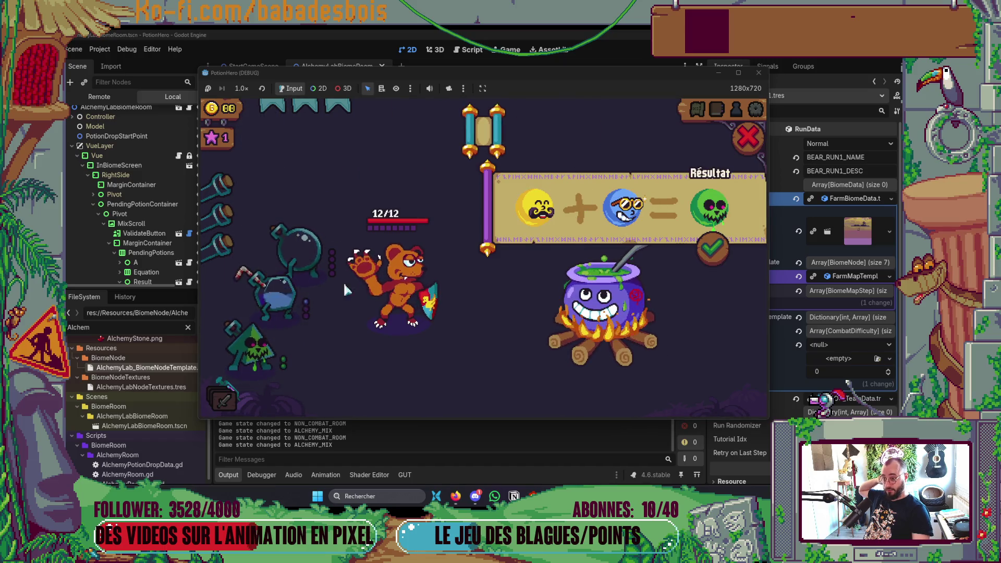
left_click(529, 216)
left_click(530, 216)
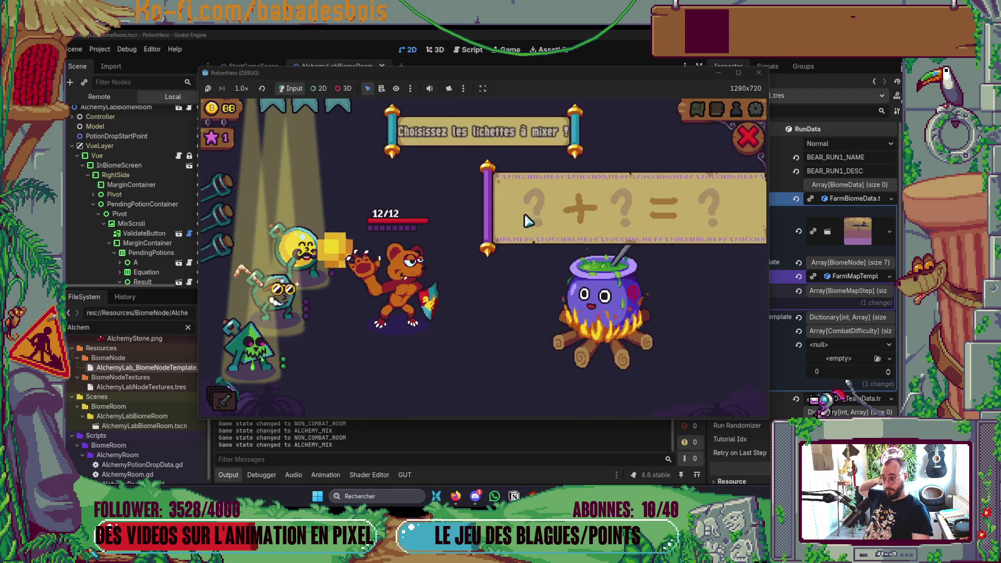
Try yellow with green skull again, refill yellow plus blue, and close the mix panel
left_click(313, 264)
left_click(254, 345)
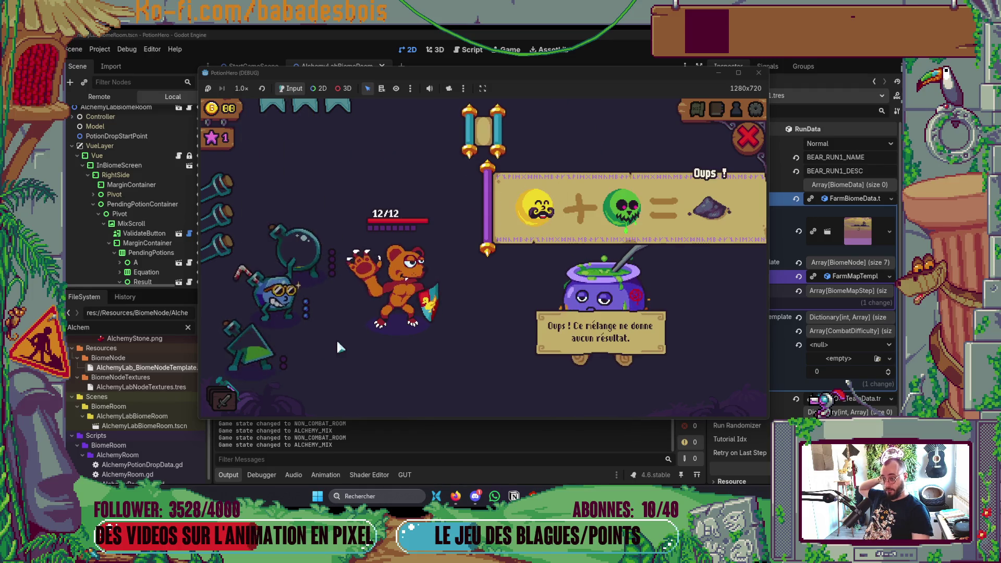
left_click(623, 209)
left_click(280, 293)
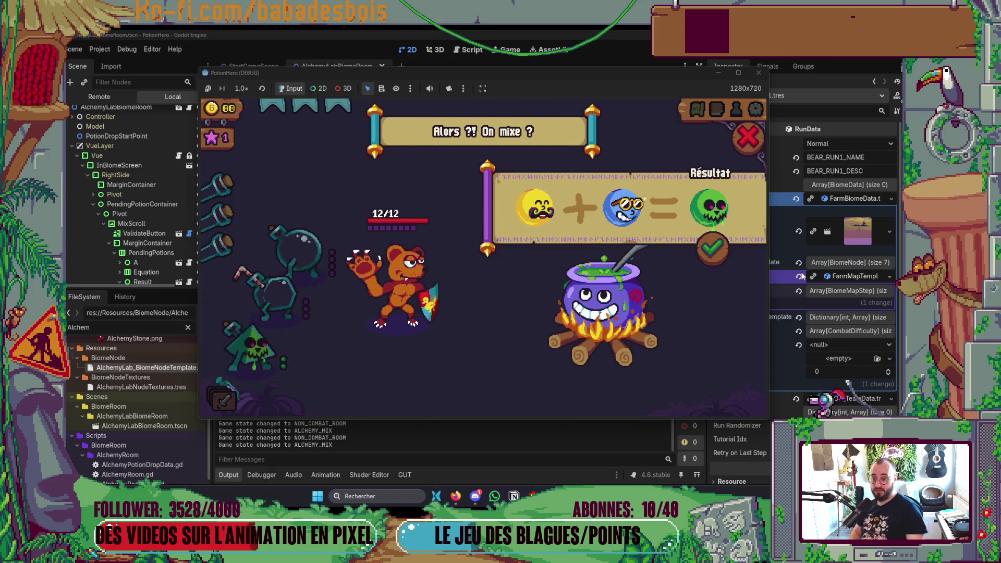
left_click(620, 208)
left_click(313, 263)
left_click(280, 293)
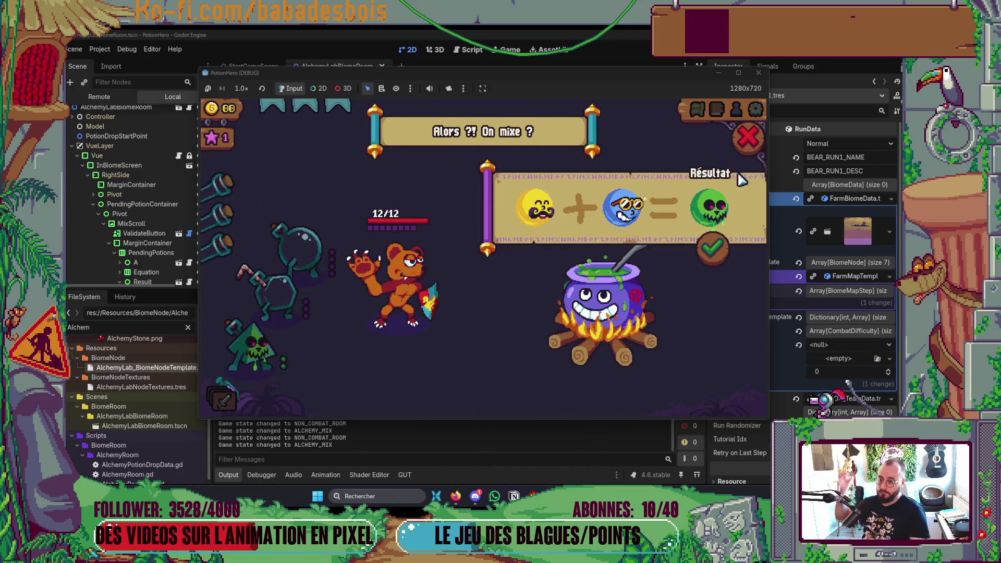
left_click(748, 137)
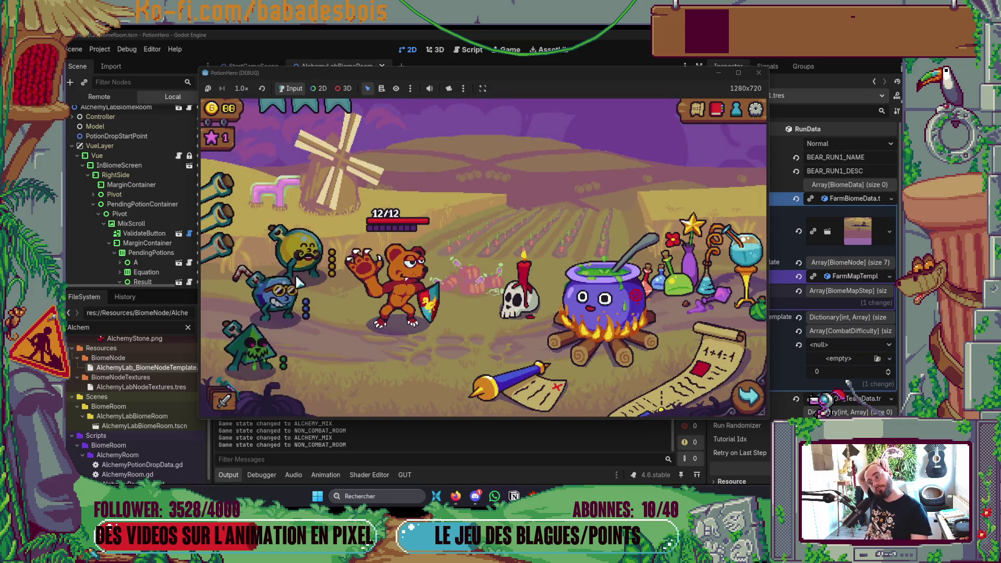
Reopen the cauldron mix, add yellow, and validate the yellow plus blue mix
left_click(584, 304)
left_click(295, 251)
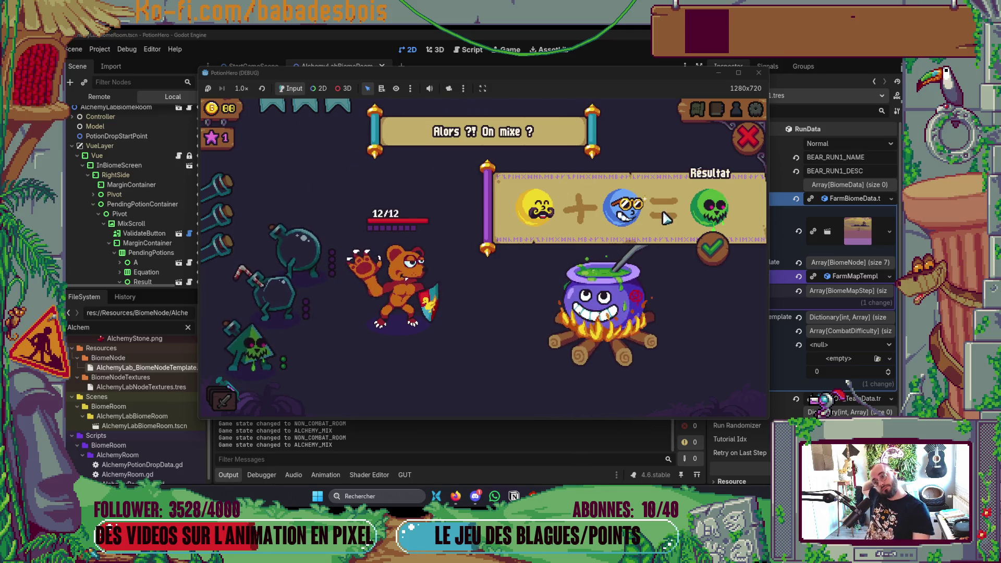
left_click(701, 260)
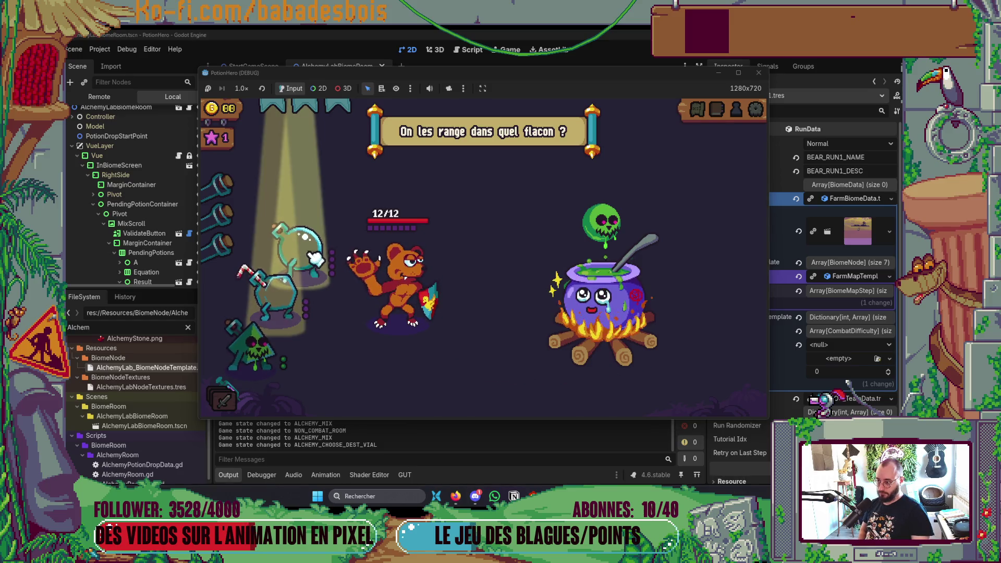
Store the brewed potion in the top flask and take the poison sock reward from the chest
left_click(334, 256)
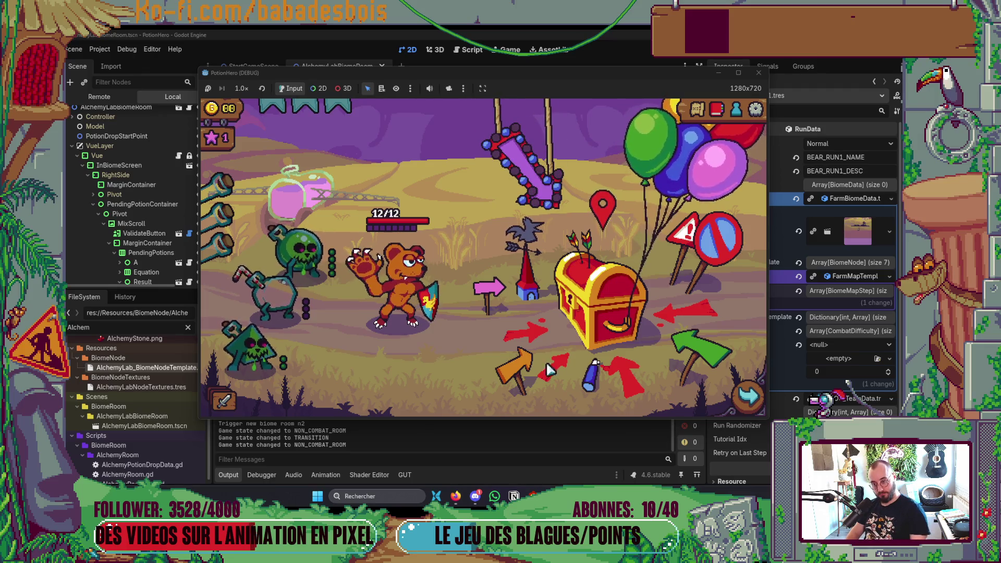
left_click(614, 292)
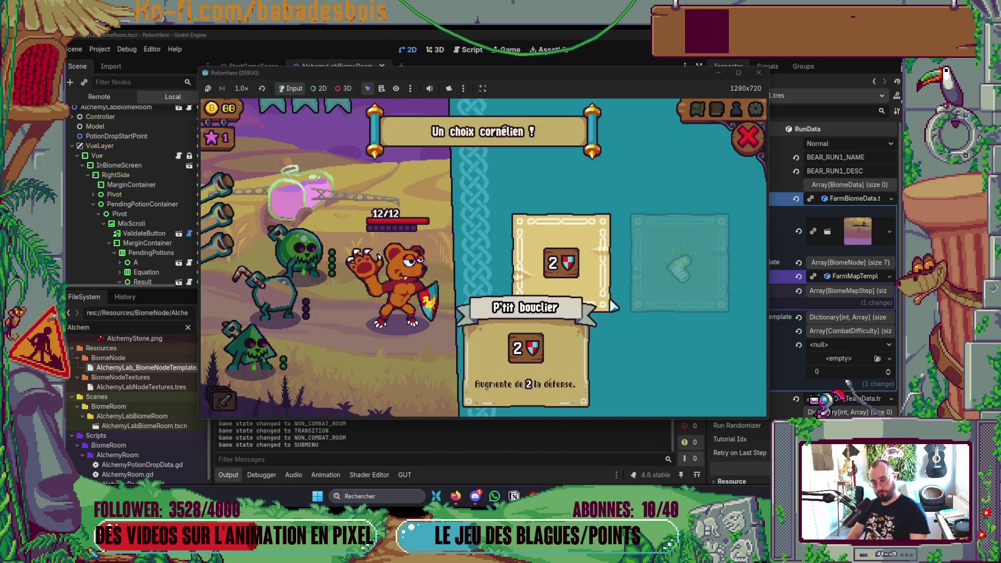
mouse_move(588, 312)
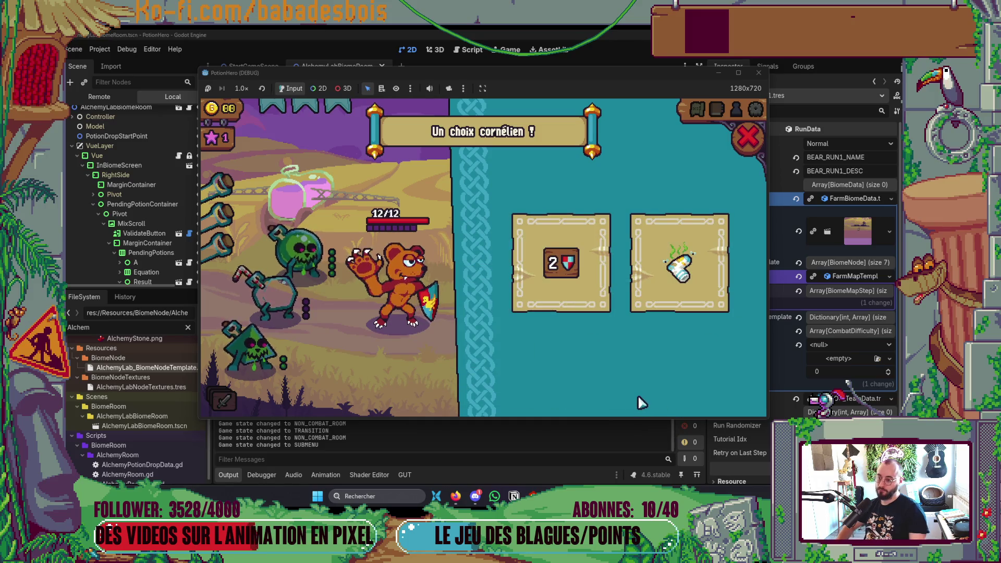
mouse_move(578, 294)
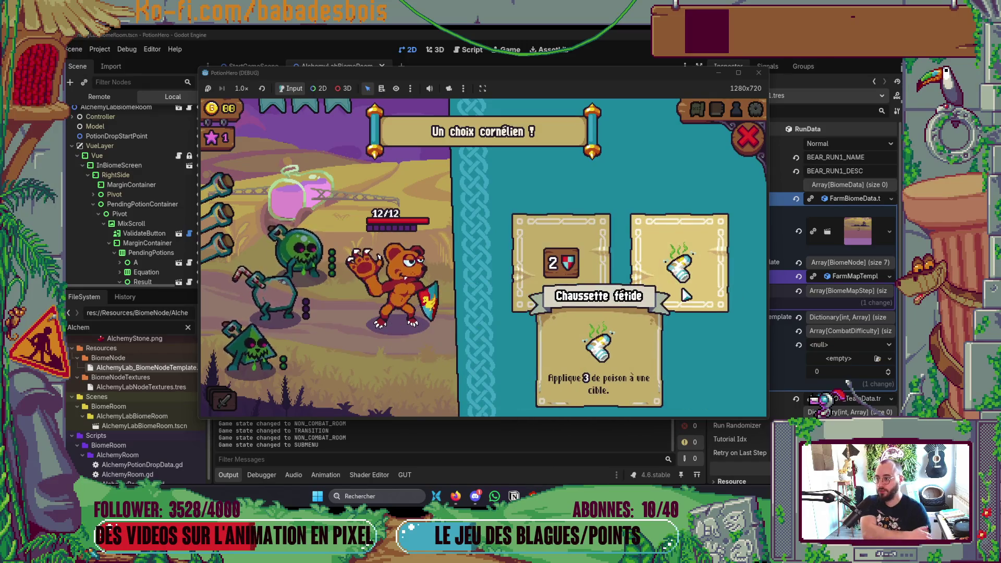
left_click(675, 312)
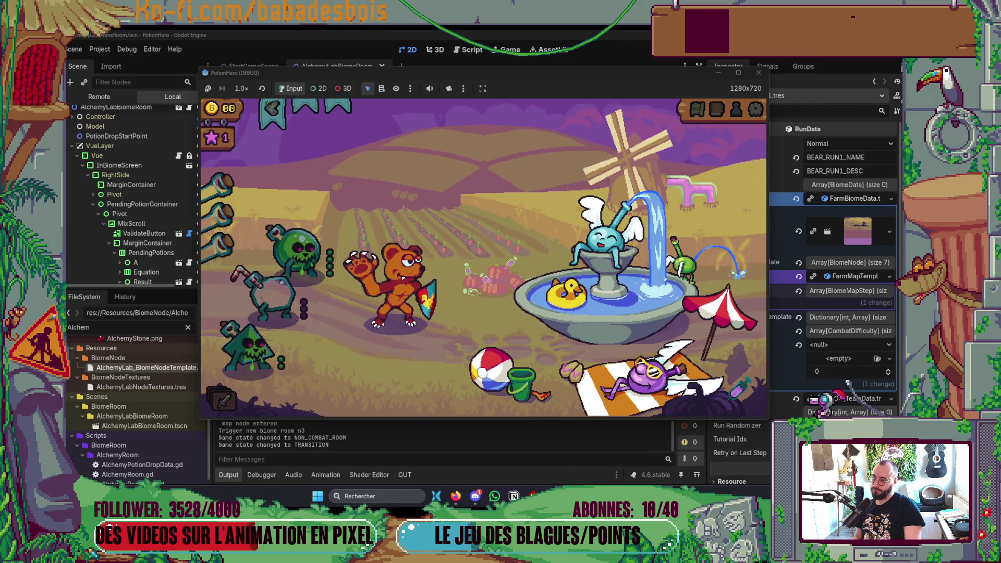
Take the duck flask from the fountain and stop the running game
left_click(617, 335)
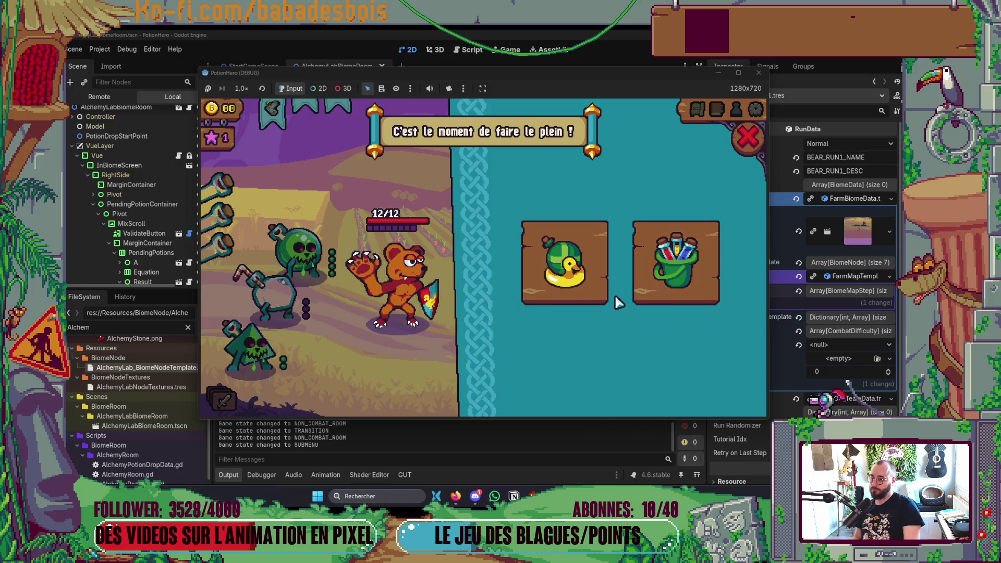
left_click(588, 277)
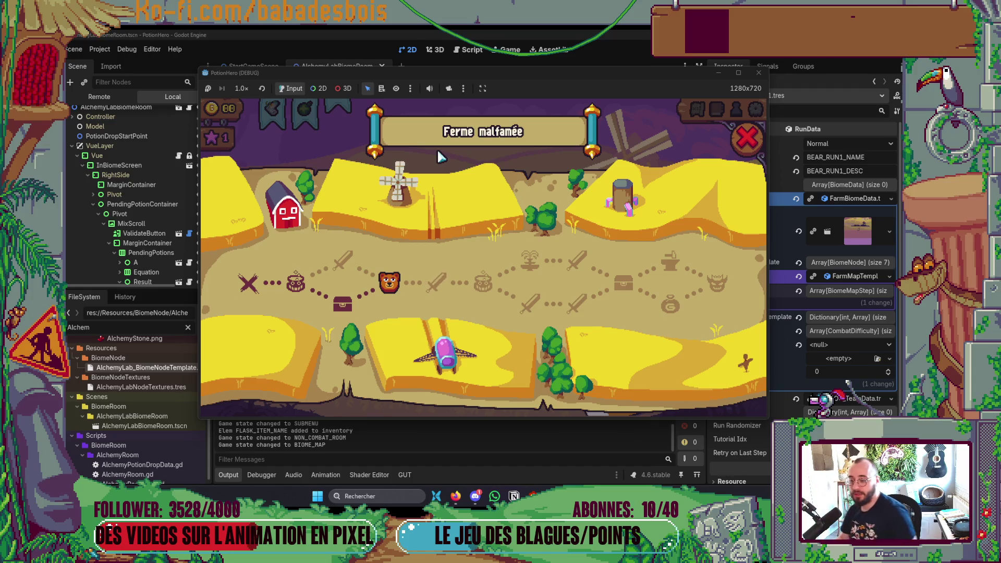
left_click(759, 73)
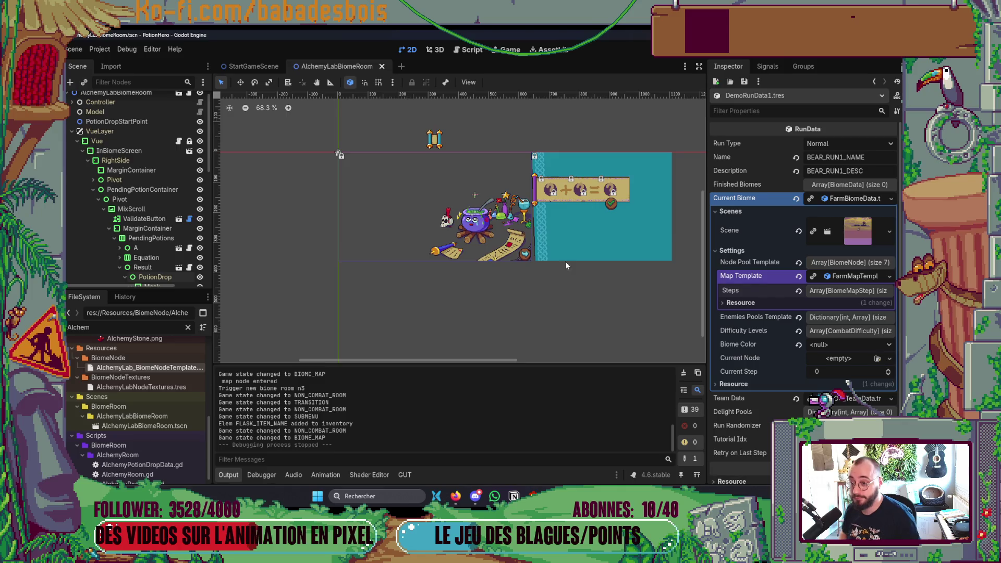
Select ValidateButton under the equation strip, nudge it down one pixel, and save AlchemyLabBiomeRoom
scroll(560, 182, "up", 6)
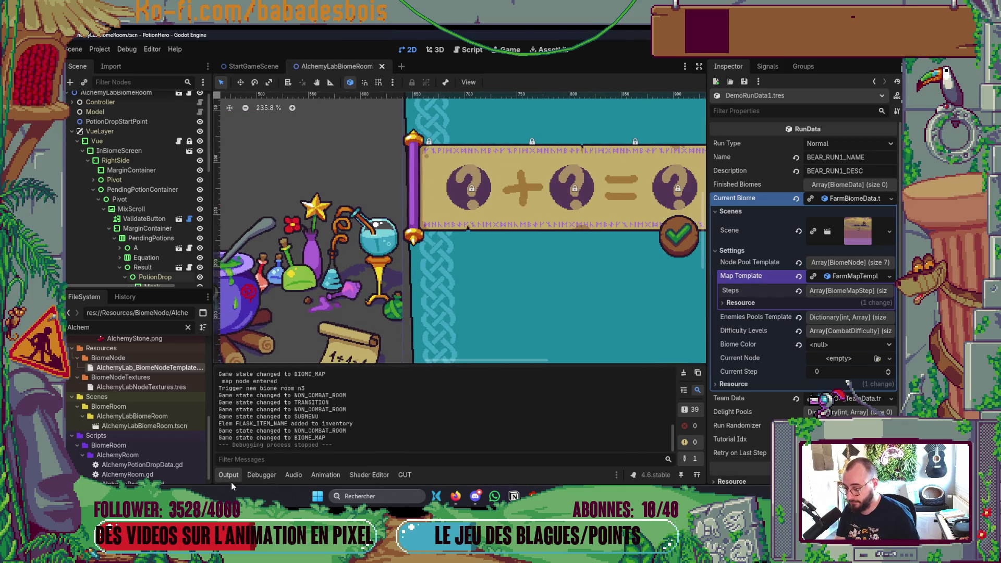
left_click(233, 480)
scroll(148, 196, "down", 3)
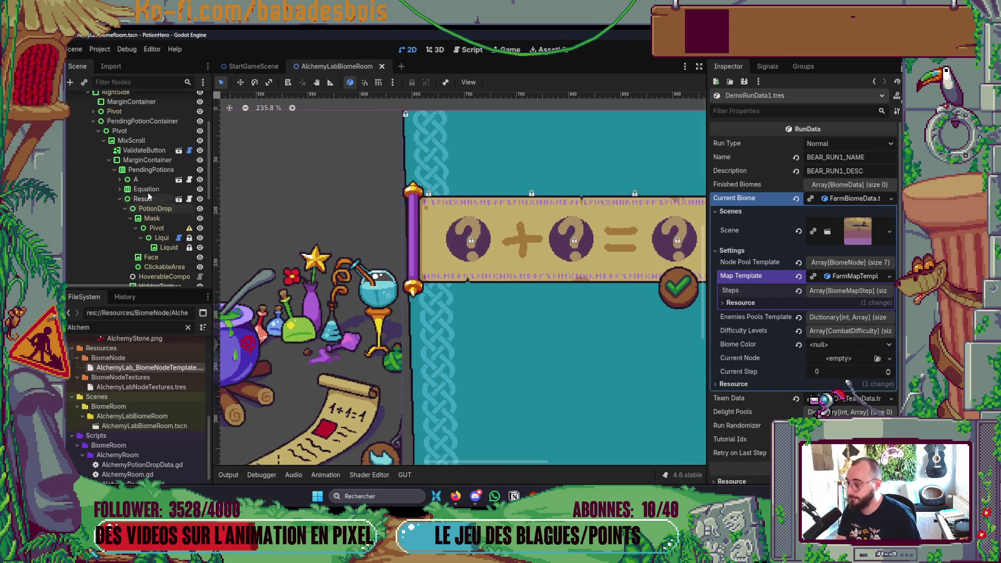
left_click(143, 179)
left_click_drag(344, 242, 189, 214)
right_click(492, 267, "alt")
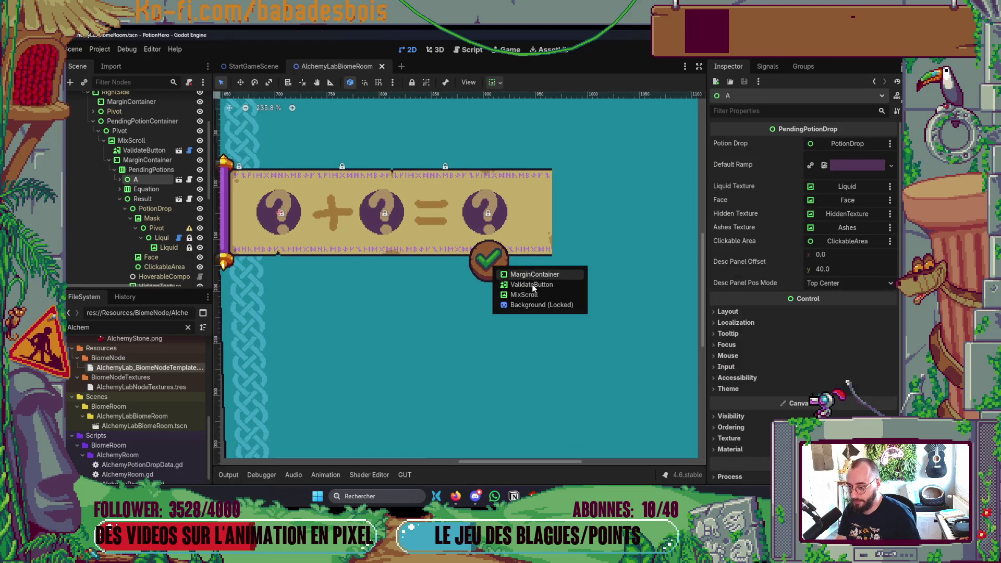
left_click(532, 285)
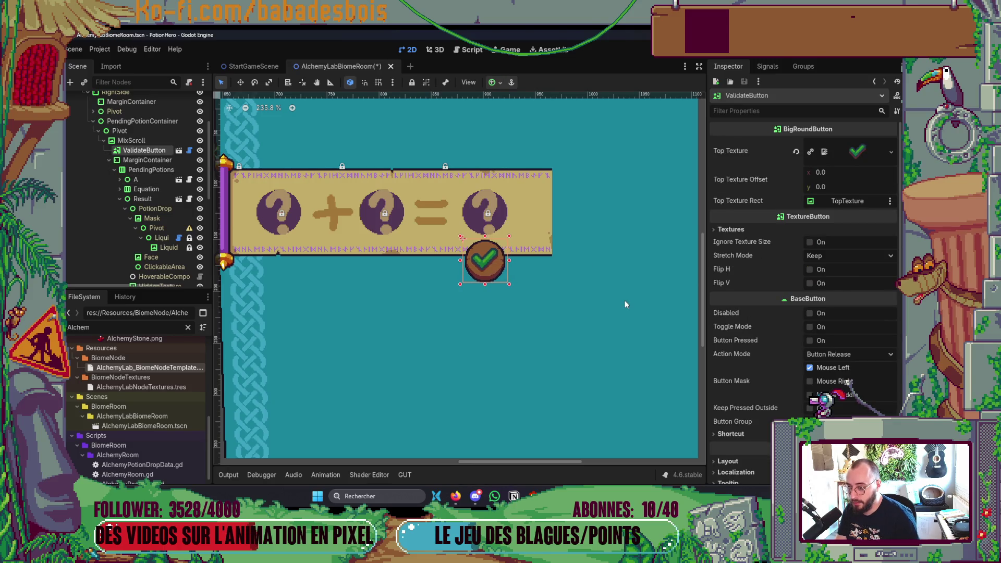
key("Down")
key("ctrl+s")
key("alt+Tab")
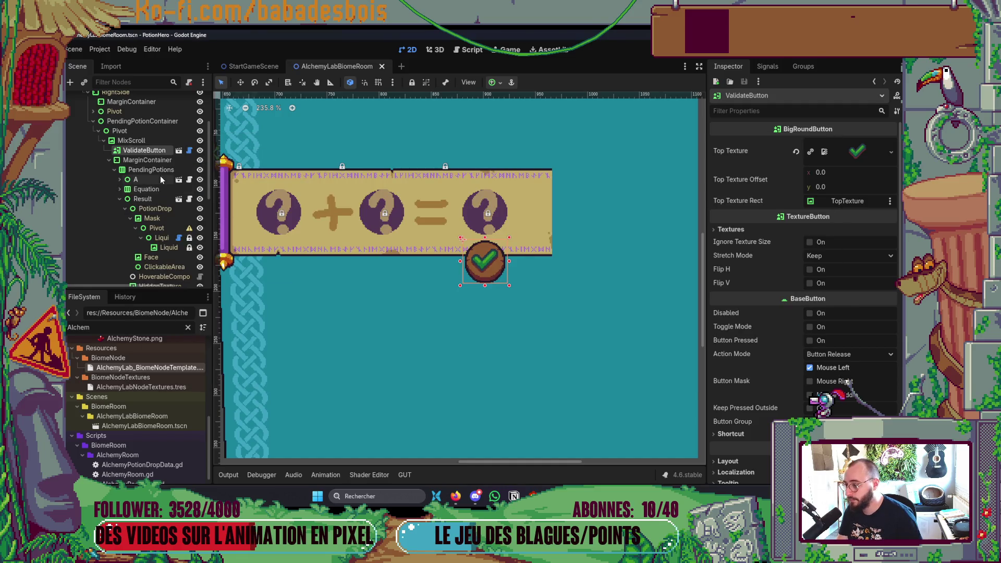
left_click(151, 170)
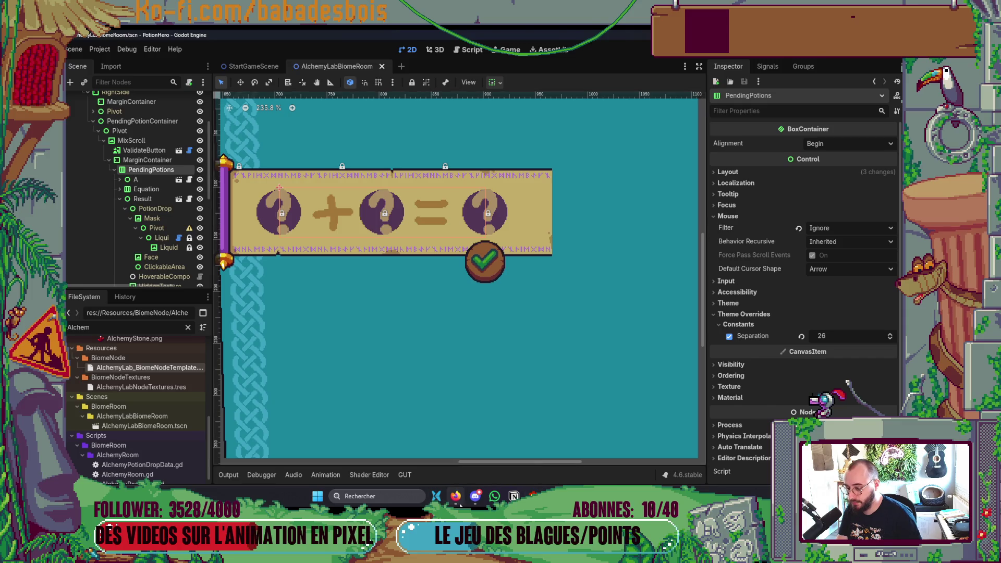
Launch Aseprite via Windows search and open CaldronUI.aseprite from Rooms/Alchemy
mouse_move(460, 504)
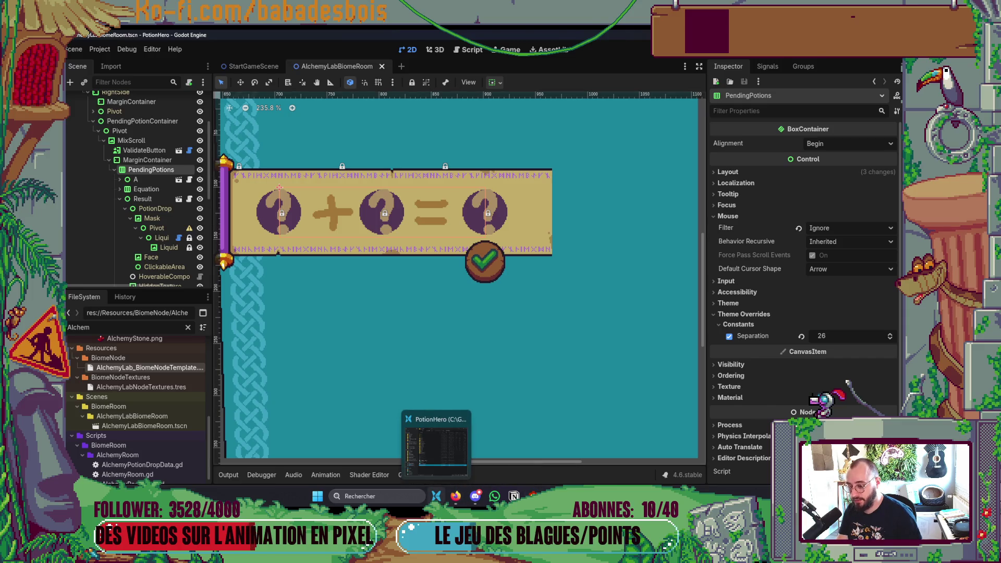
left_click(437, 496)
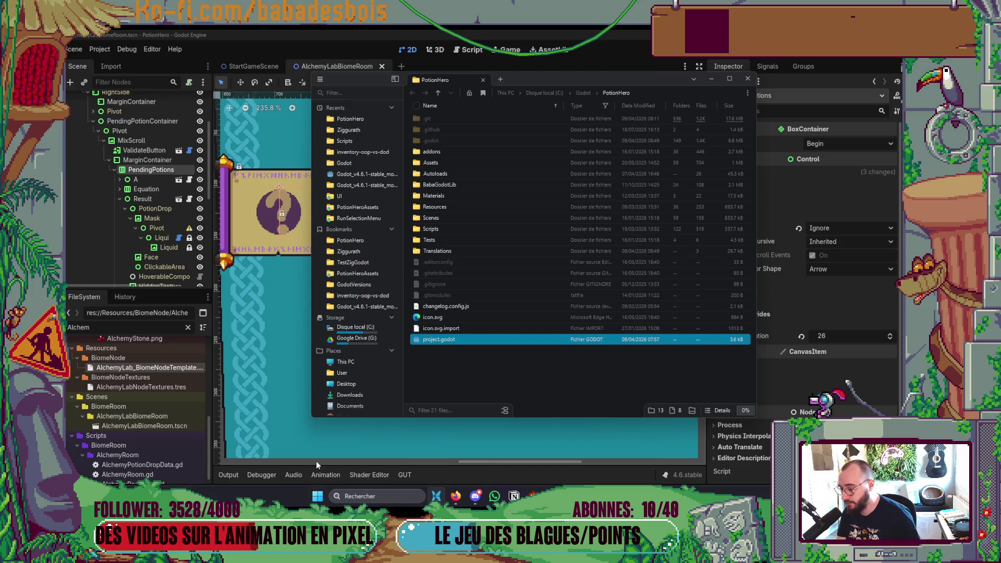
left_click(377, 496)
type("aseprite")
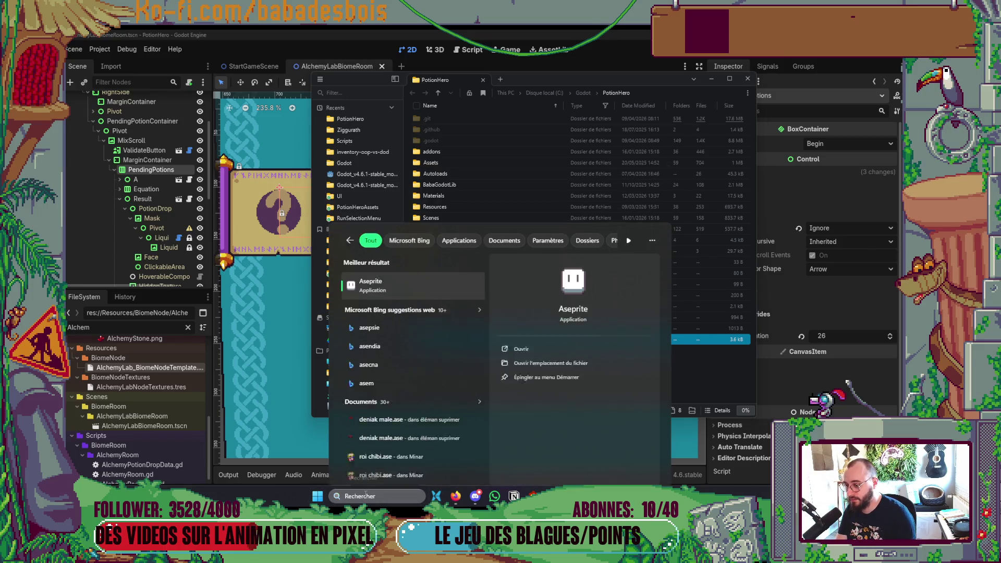
key("Return")
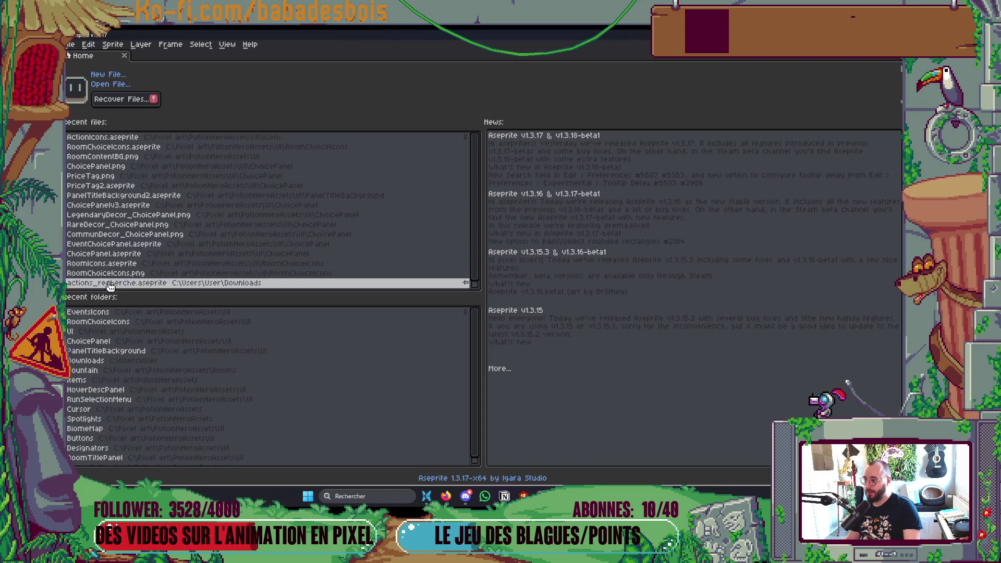
left_click(111, 84)
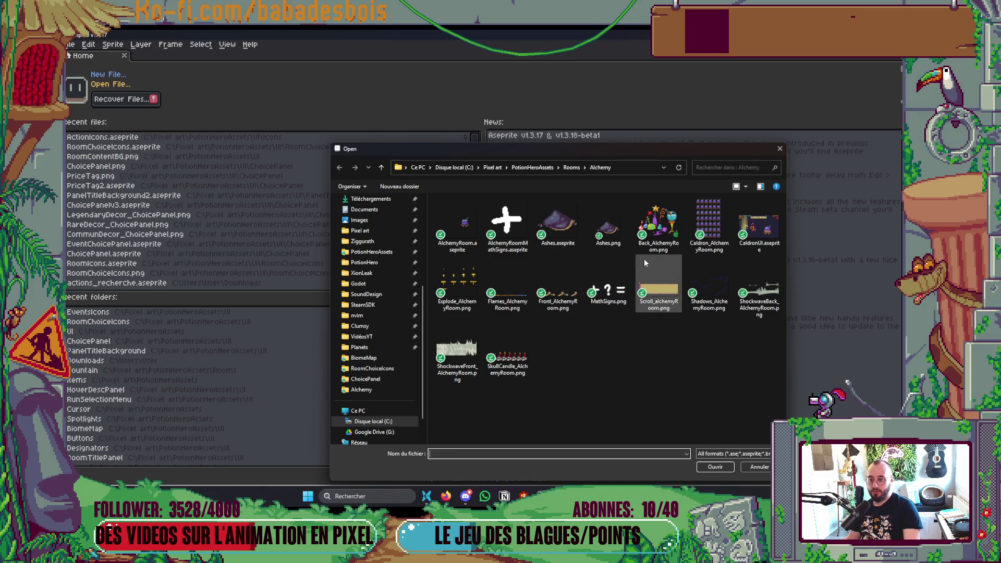
double_click(759, 230)
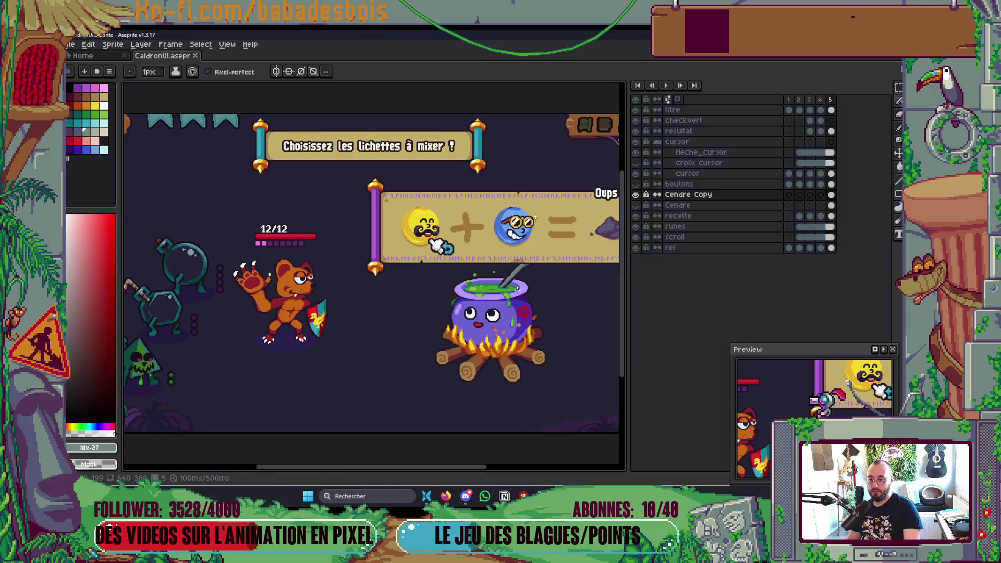
Zoom into the mixer strip and measure the gap between the plus sign and blue face
mouse_move(467, 42)
left_mouse_down()
mouse_move(503, 40)
mouse_move(470, 62)
left_mouse_up()
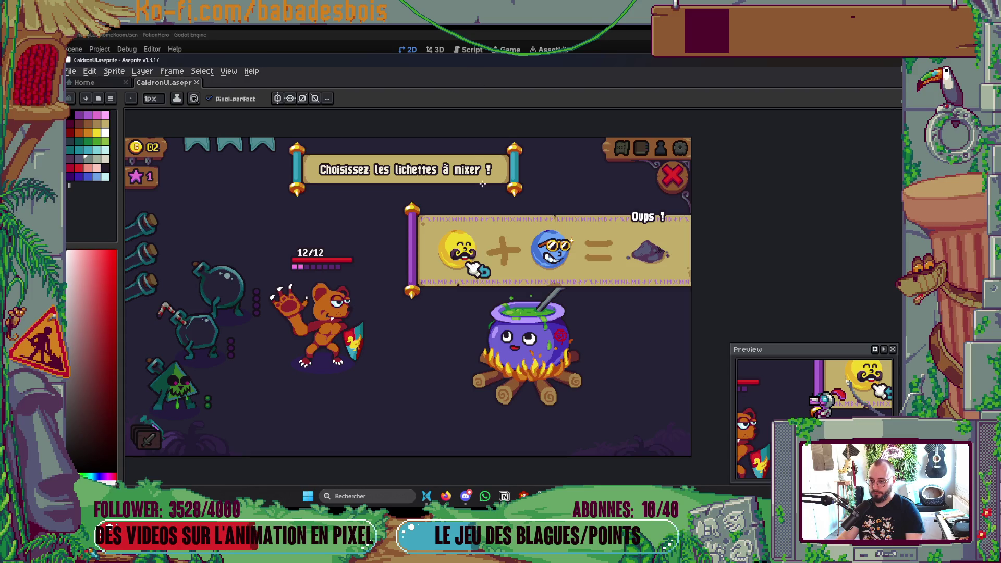
scroll(530, 262, "up", 3)
scroll(506, 206, "up", 1)
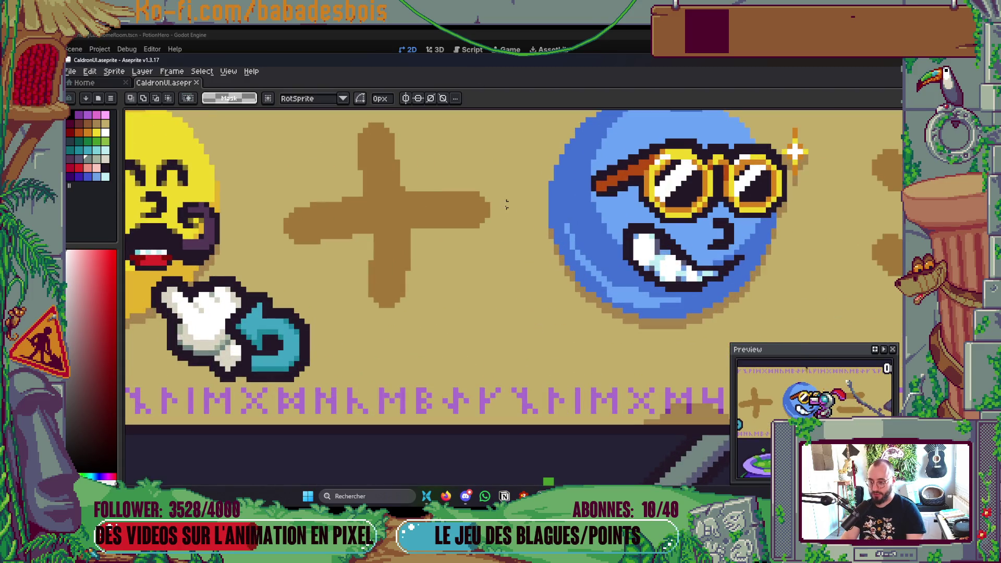
left_click_drag(493, 210, 552, 211)
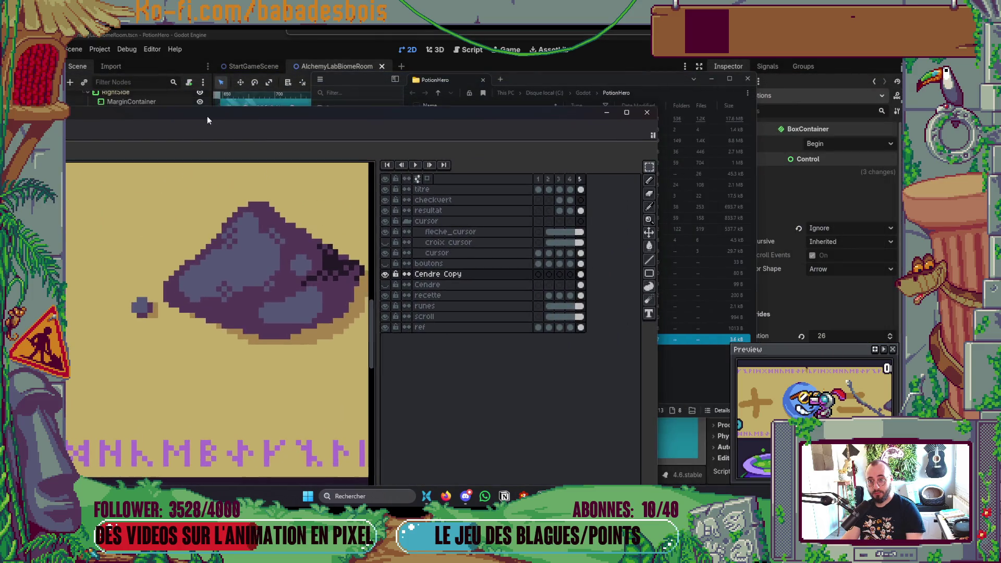
left_click(660, 107)
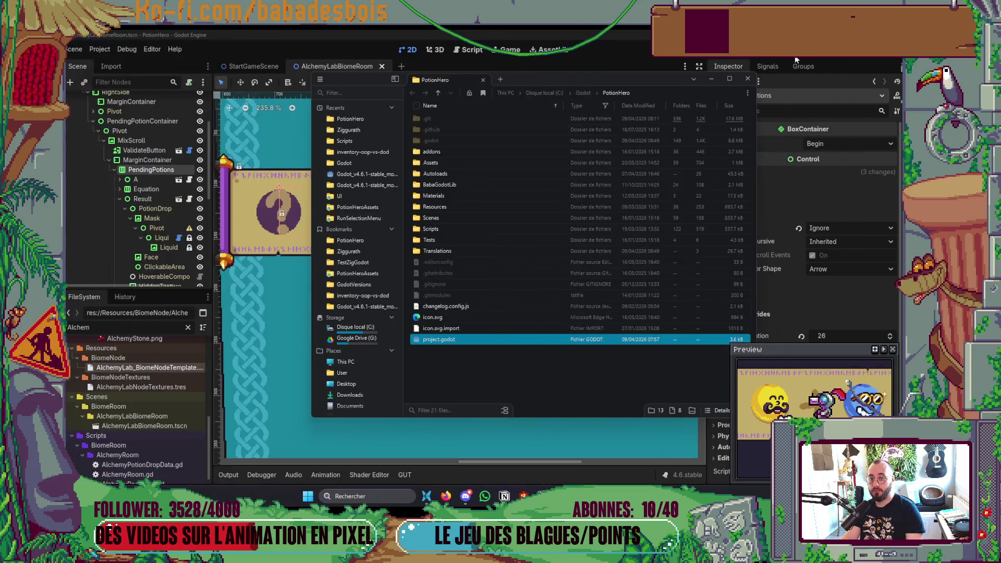
left_click_drag(835, 62, 896, 58)
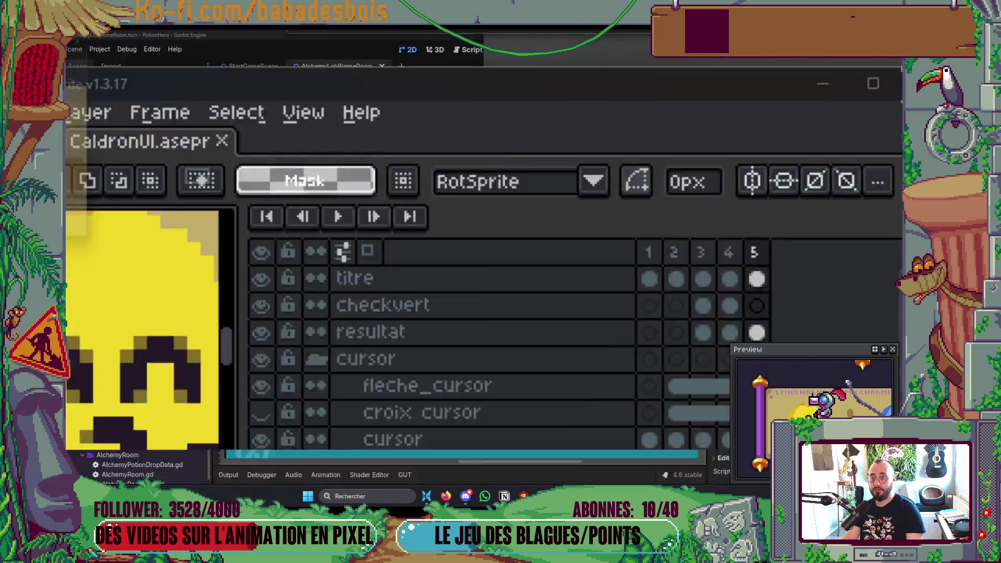
key("super+Up")
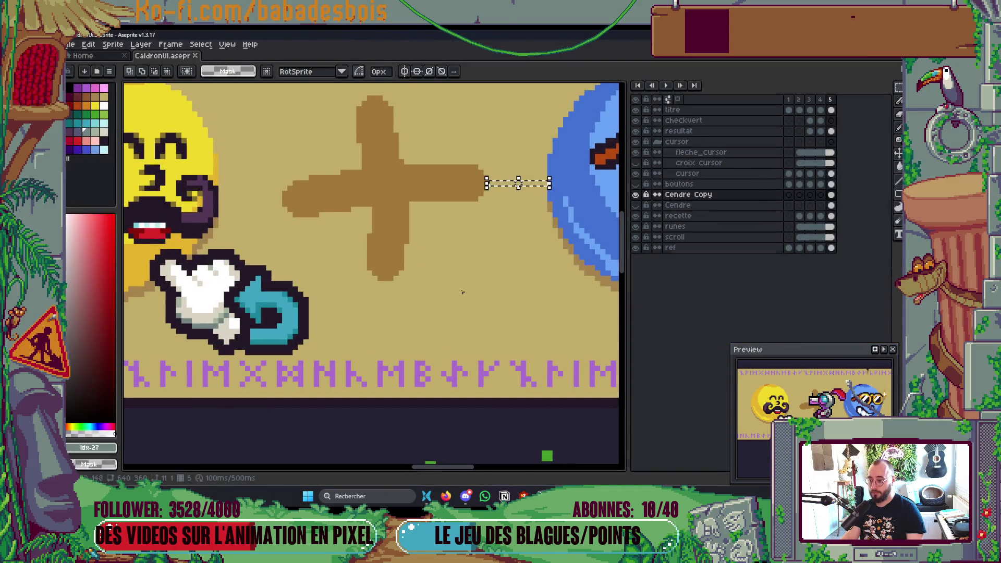
key("ctrl+d")
Measure the gap left of the plus sign, deselect, and switch back to Godot
left_click_drag(284, 204, 216, 189)
key("ctrl+d")
scroll(323, 232, "down", 1)
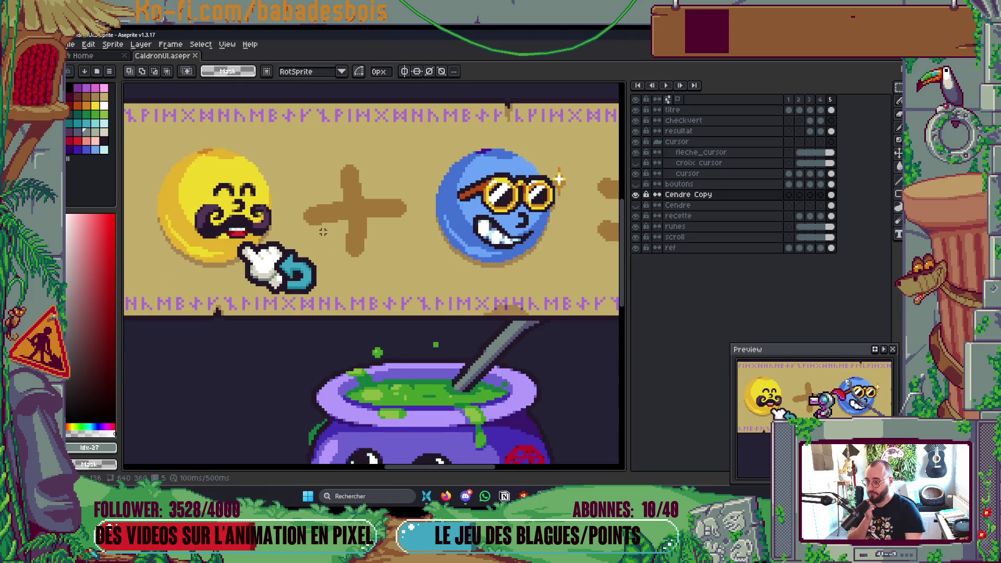
scroll(416, 280, "down", 2)
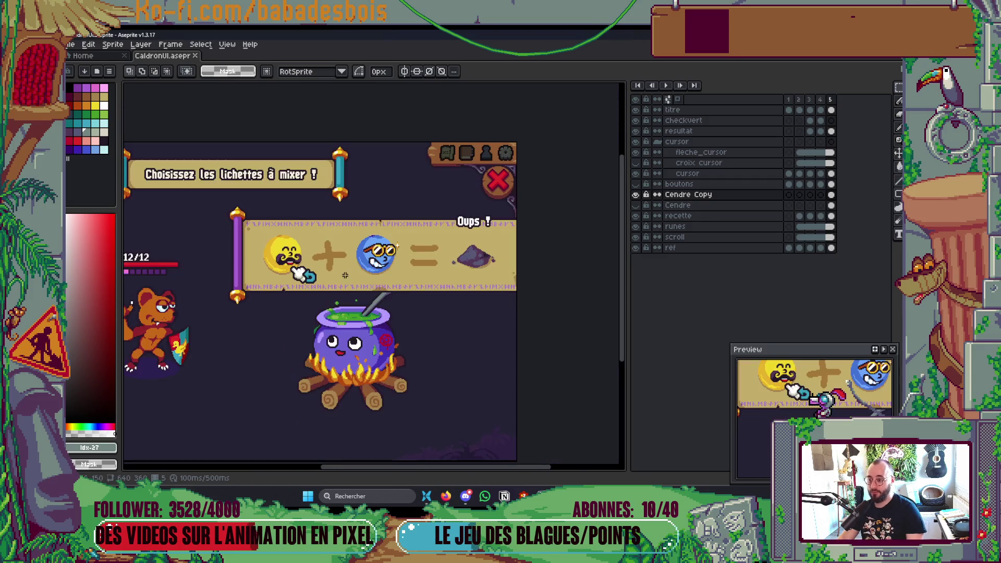
scroll(365, 268, "up", 2)
key("alt+Tab")
key("Tab")
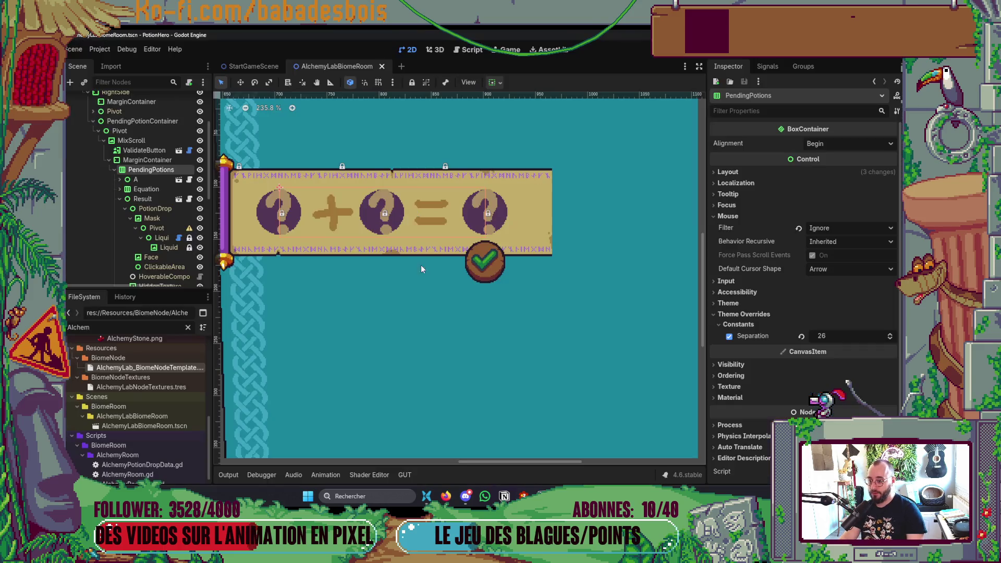
Set the PendingPotions container's Separation theme override to 27
scroll(302, 215, "up", 5)
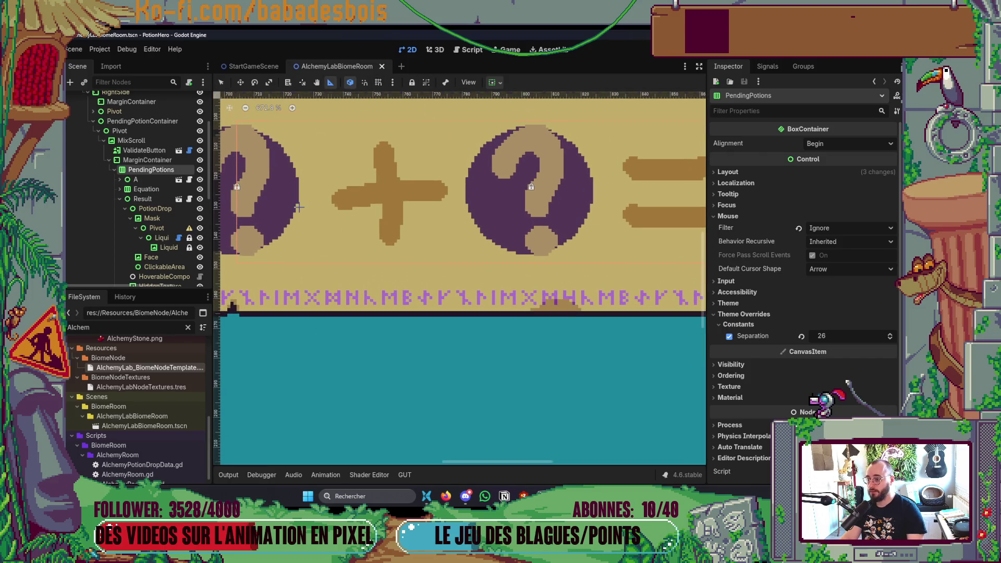
scroll(299, 207, "up", 2)
left_click_drag(338, 195, 290, 196)
left_click(836, 338)
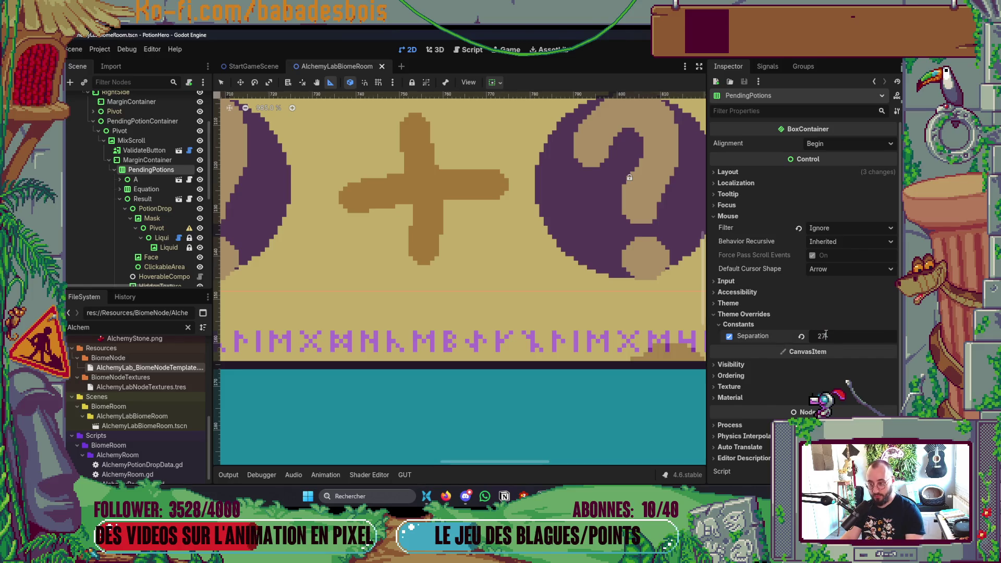
key("Return")
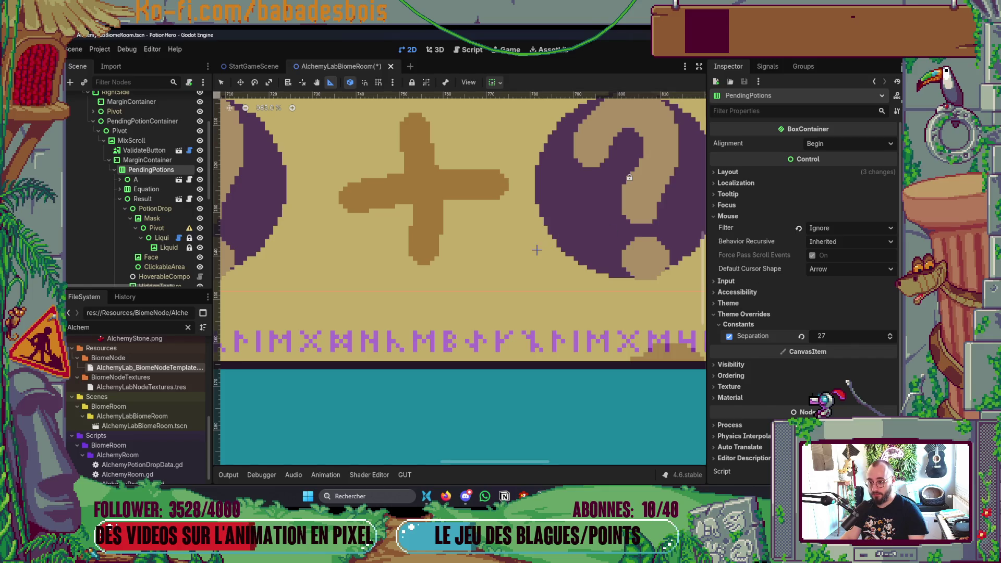
Set the Equation container's Separation theme override to 27 as well
left_click_drag(510, 183, 536, 183)
left_click(131, 179)
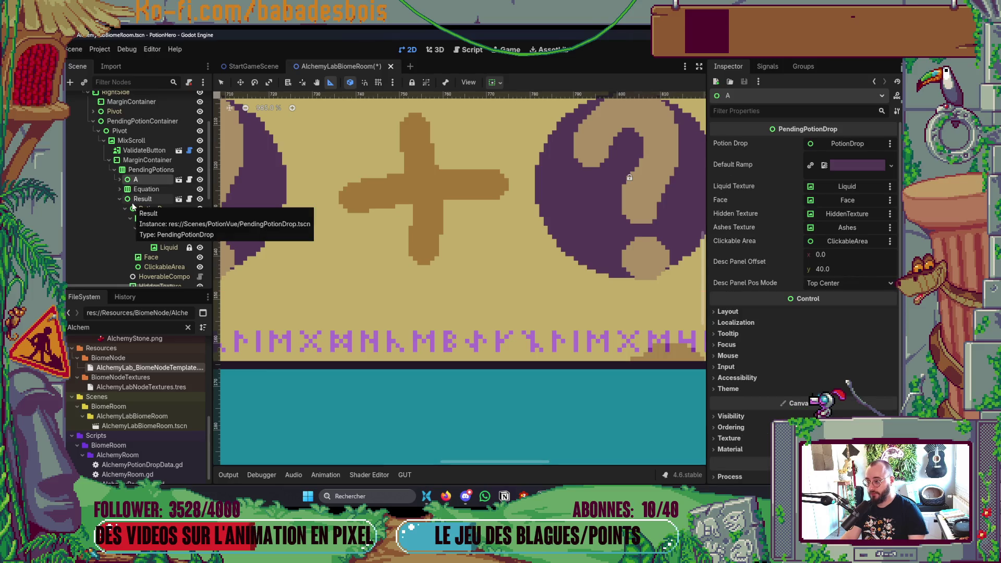
left_click(139, 199)
left_click(201, 198)
left_click(202, 196)
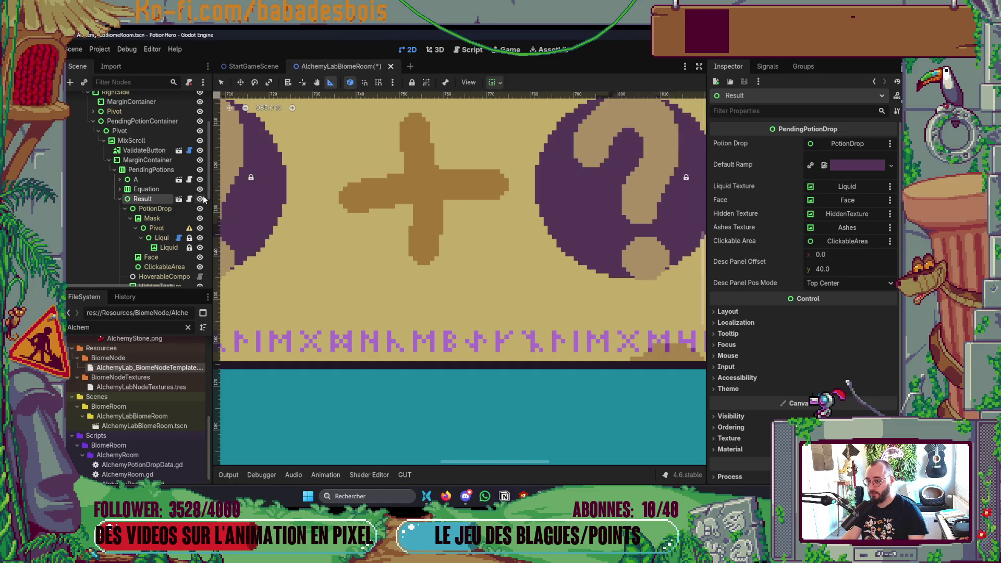
left_click(120, 197)
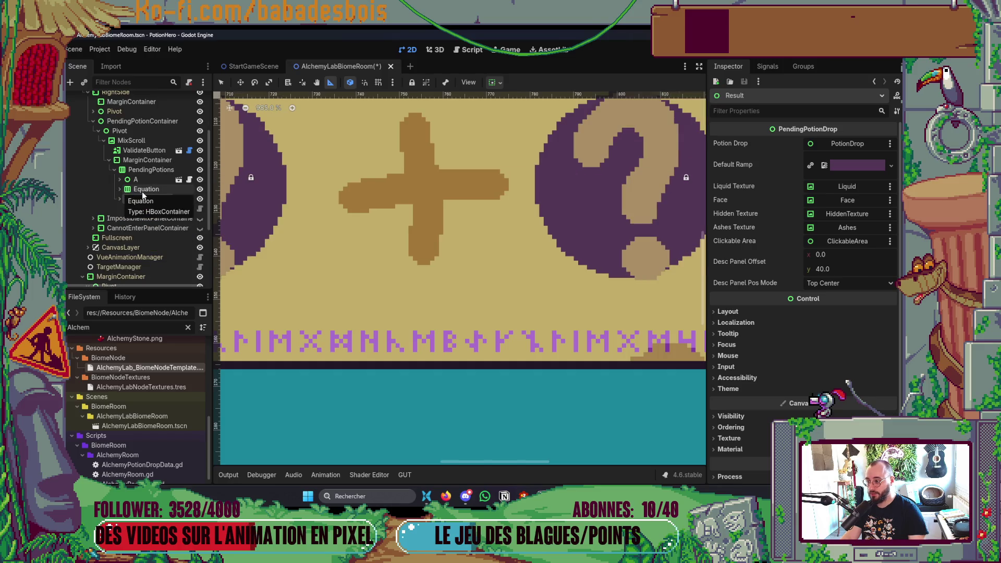
left_click(126, 189)
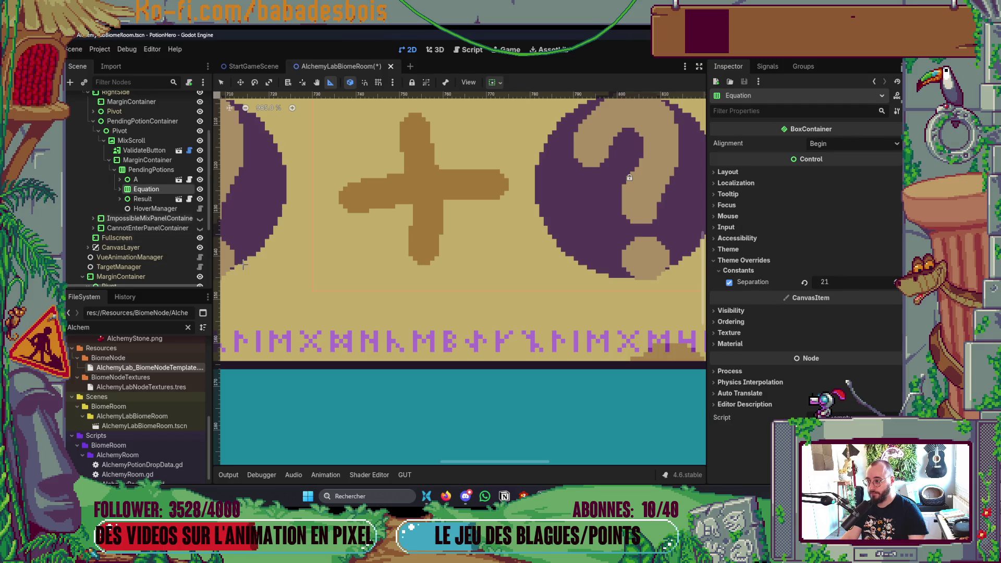
left_click(832, 281)
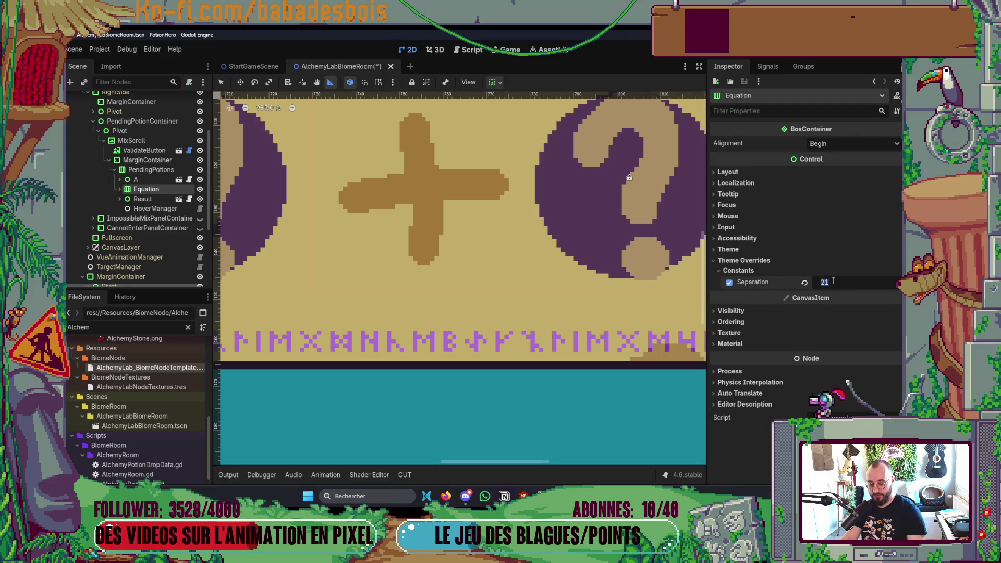
type("27")
key("Return")
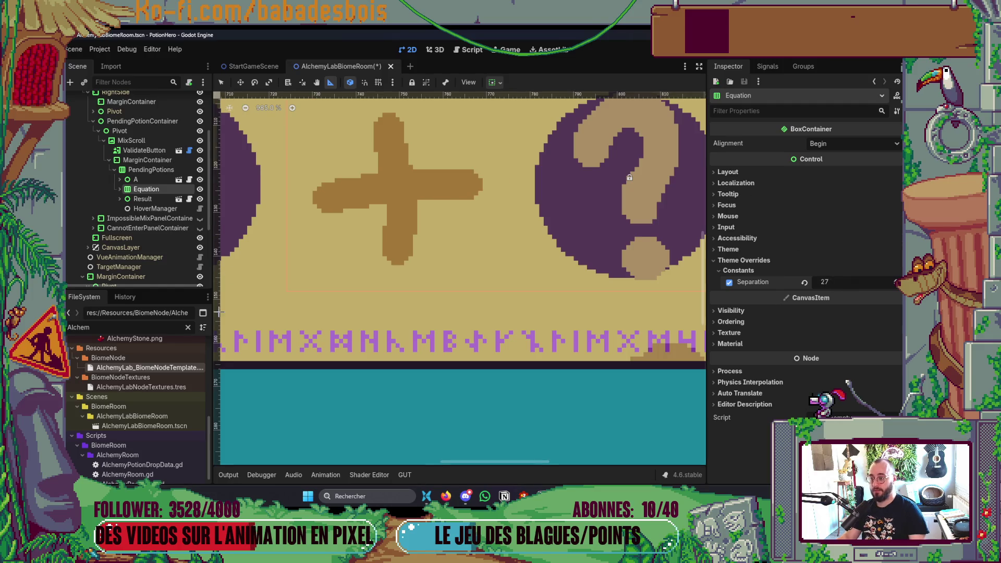
Inspect the theme overrides on the MarginContainer and PendingPotions around the equation
scroll(442, 313, "down", 6)
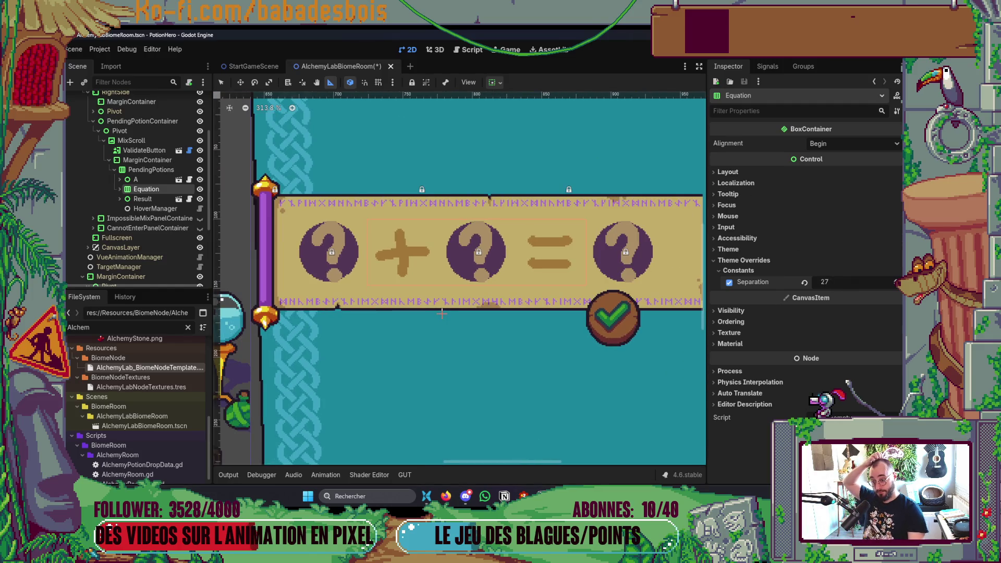
scroll(455, 280, "down", 2)
scroll(455, 280, "right", 2)
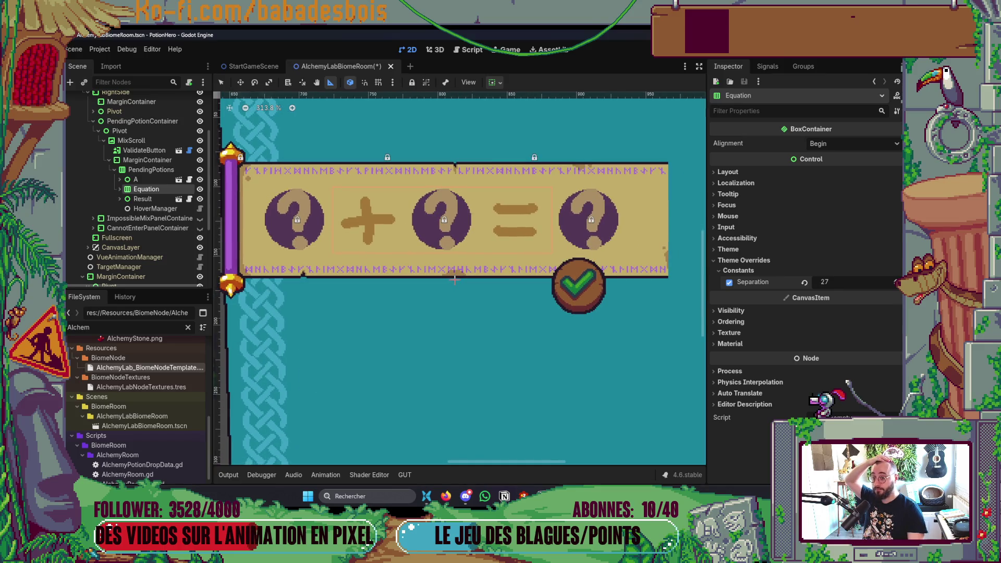
left_click(147, 160)
left_click(147, 170)
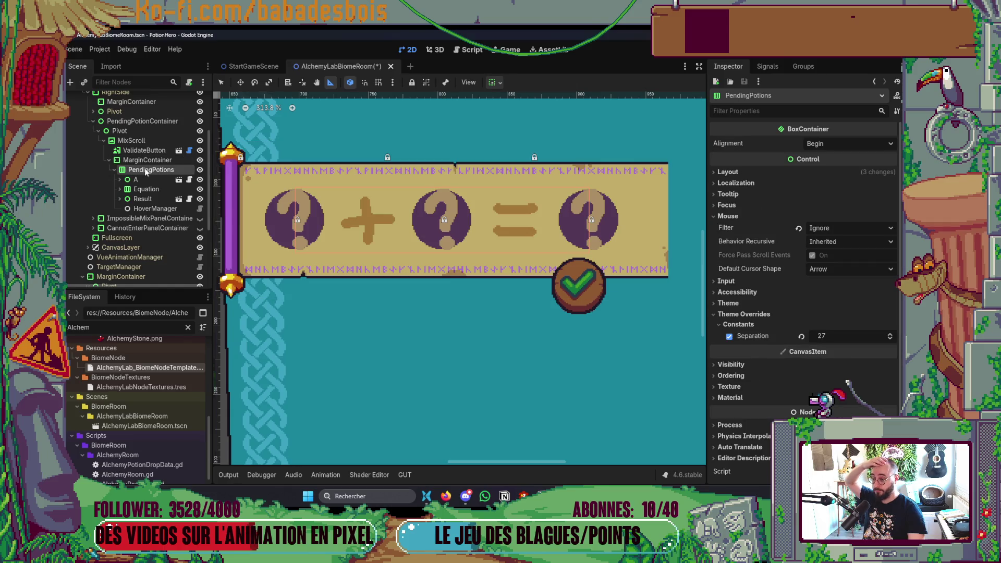
scroll(324, 204, "down", 3)
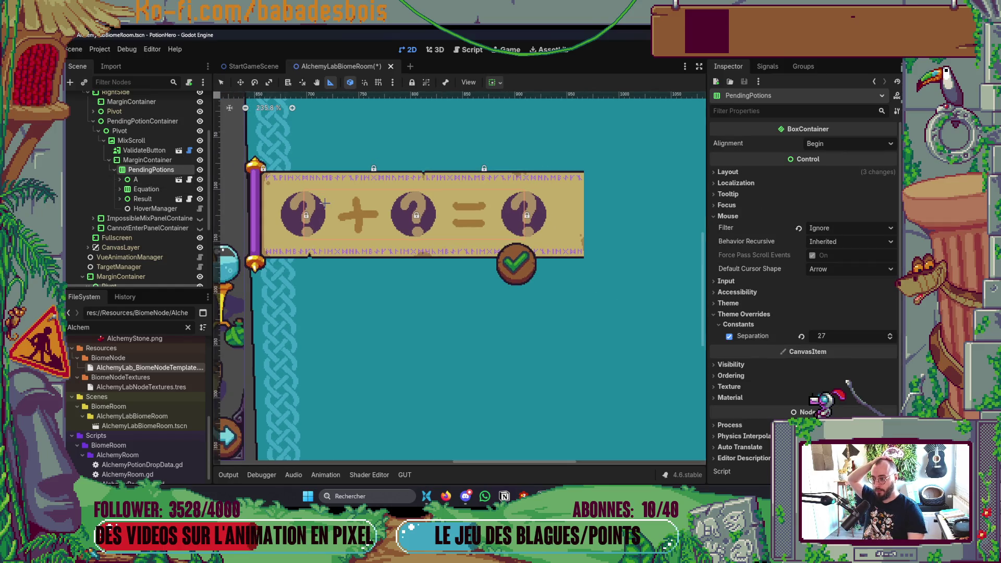
left_click(146, 160)
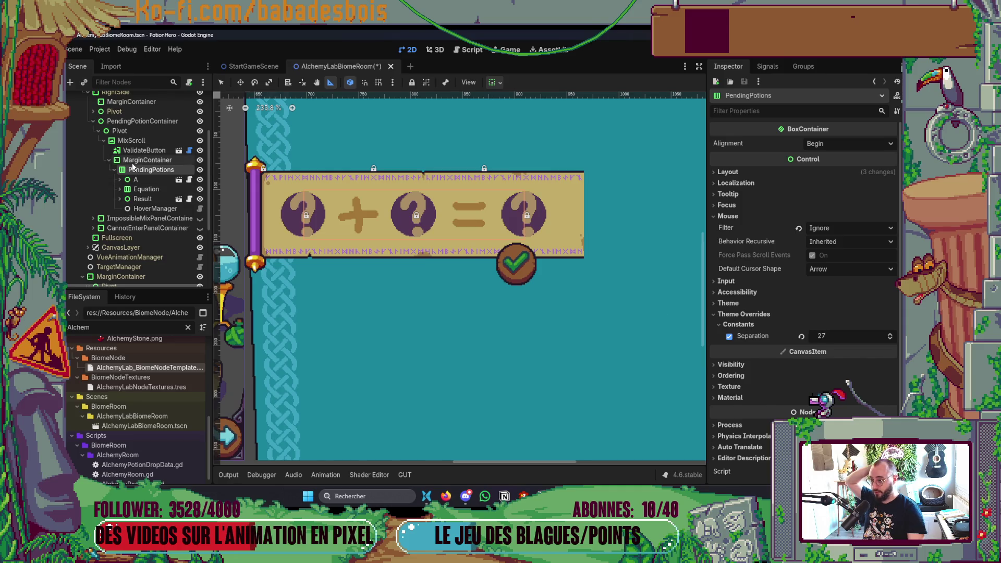
Give the MarginContainer a Margin Left theme override of 10 and save the scene
left_click(774, 283)
left_click(758, 294)
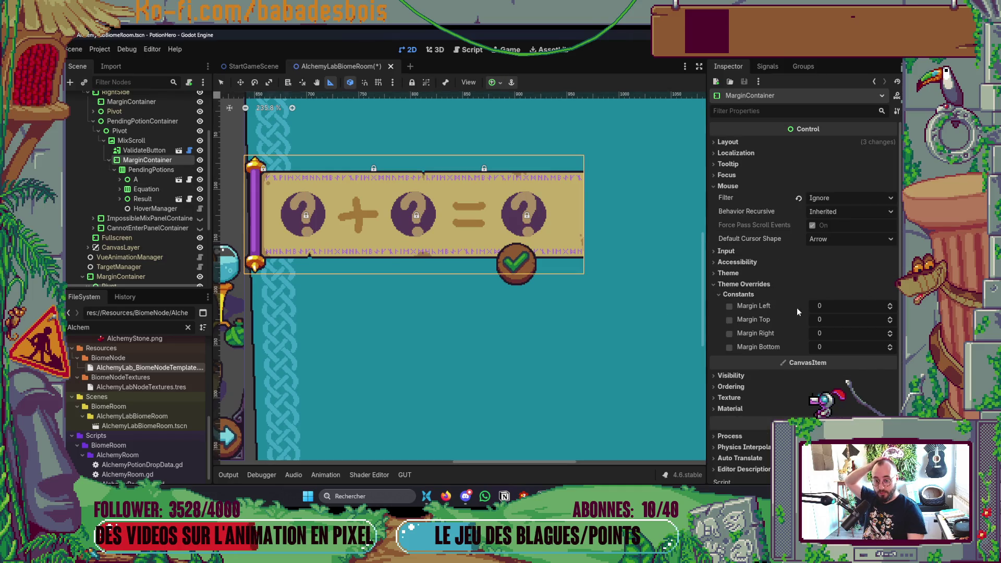
left_click(729, 306)
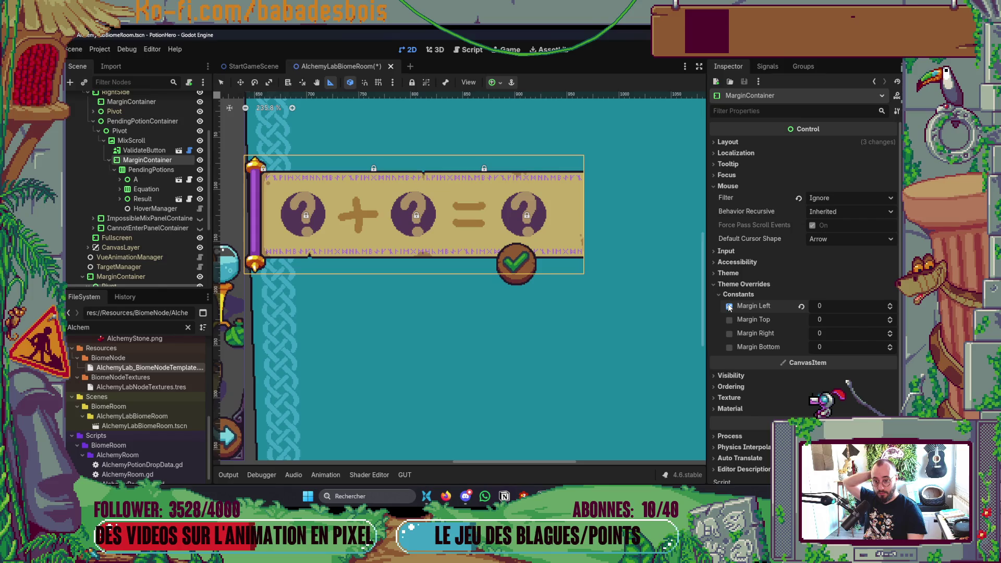
left_click(838, 306)
type("10")
key("Return")
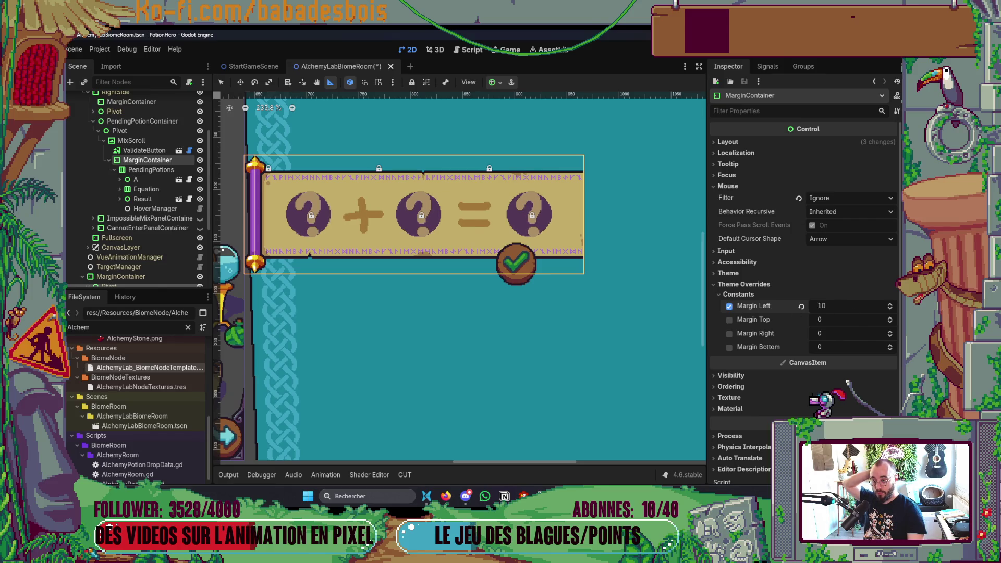
key("ctrl+s")
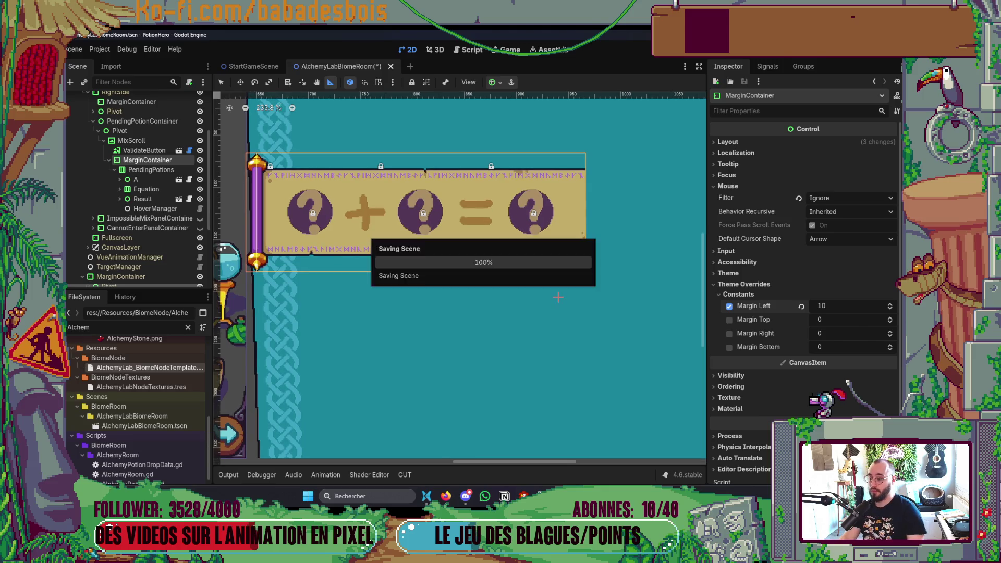
Compare the scroll-edge-to-first-potion gap in the CaldronUI mockup against the Godot scene
key("alt+Tab")
scroll(263, 258, "up", 4)
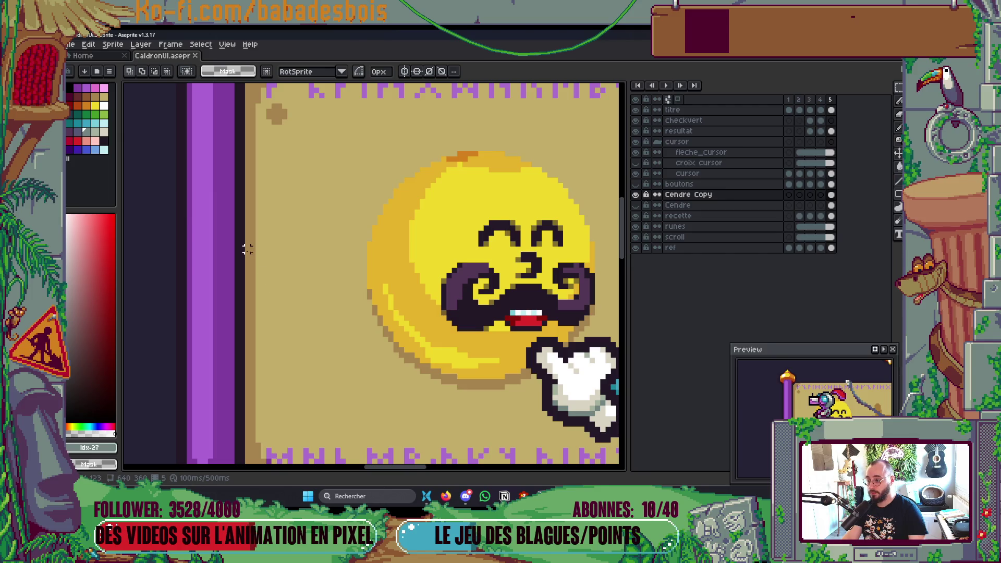
left_click_drag(246, 257, 363, 258)
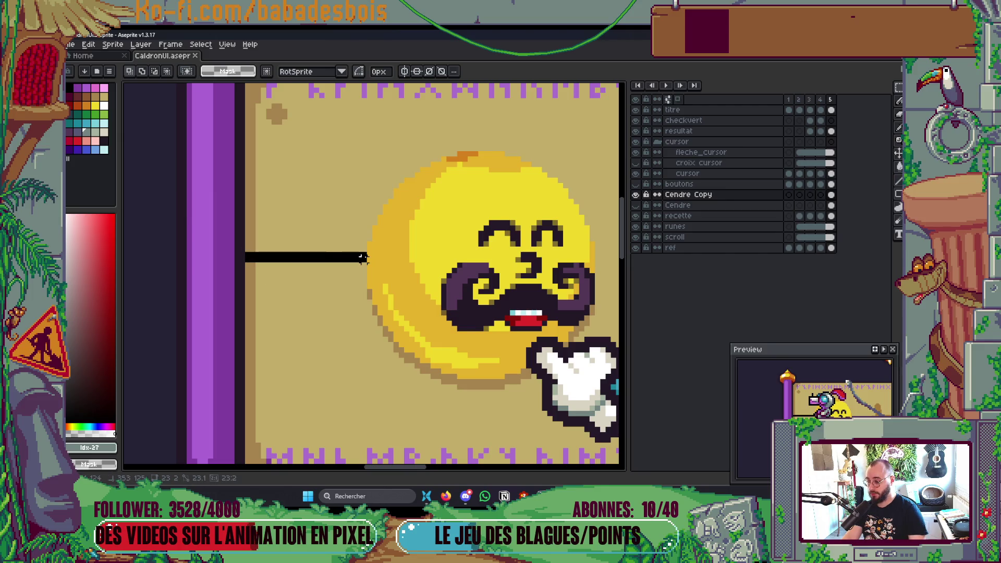
key("alt+Tab")
scroll(265, 206, "up", 5)
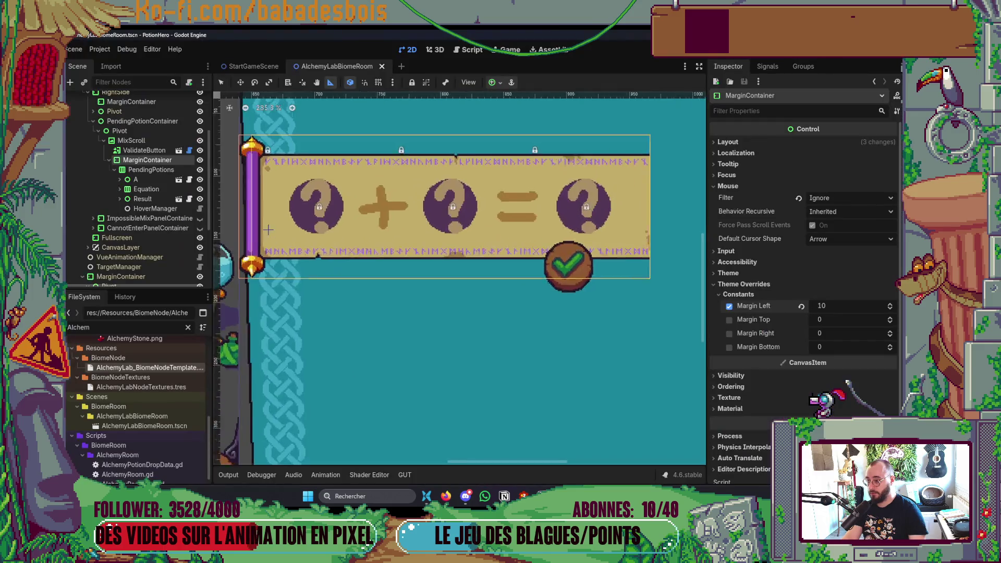
scroll(265, 207, "up", 6)
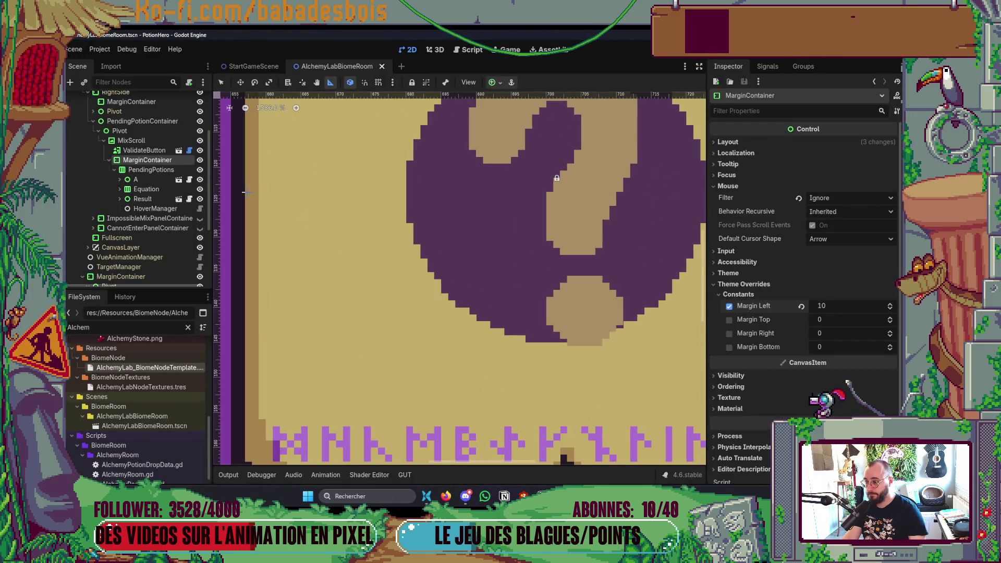
left_click_drag(245, 193, 369, 191)
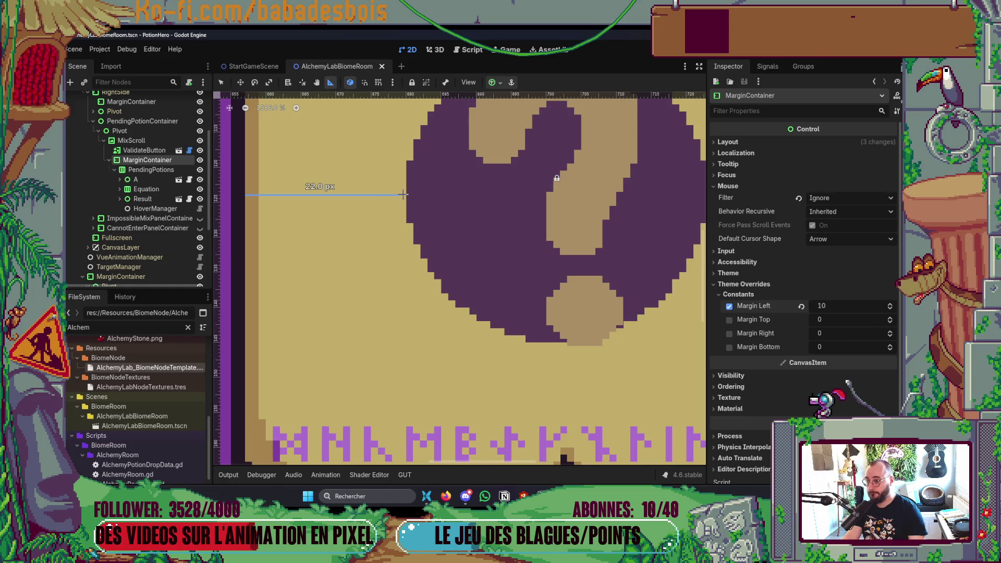
scroll(409, 242, "down", 9)
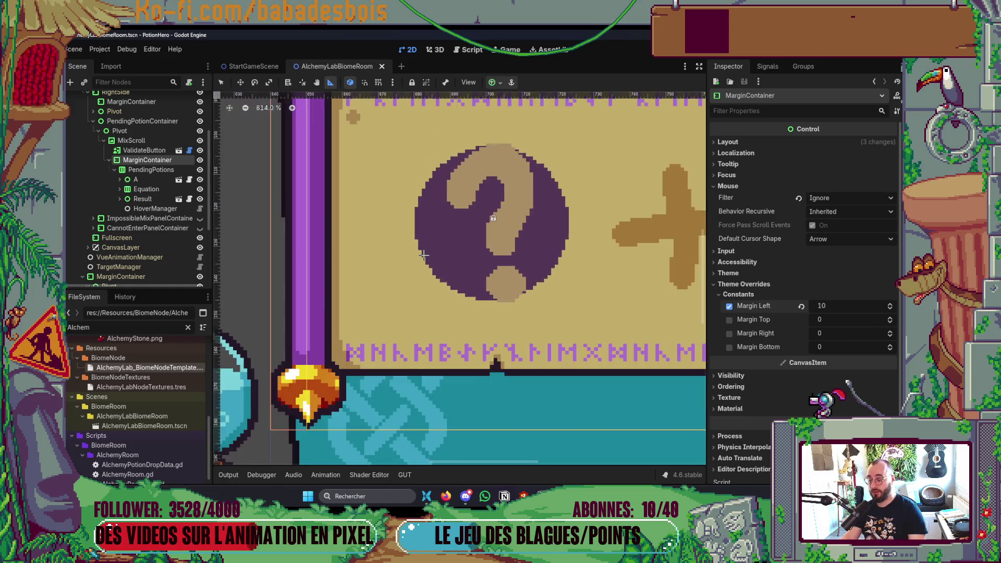
scroll(544, 245, "right", 5)
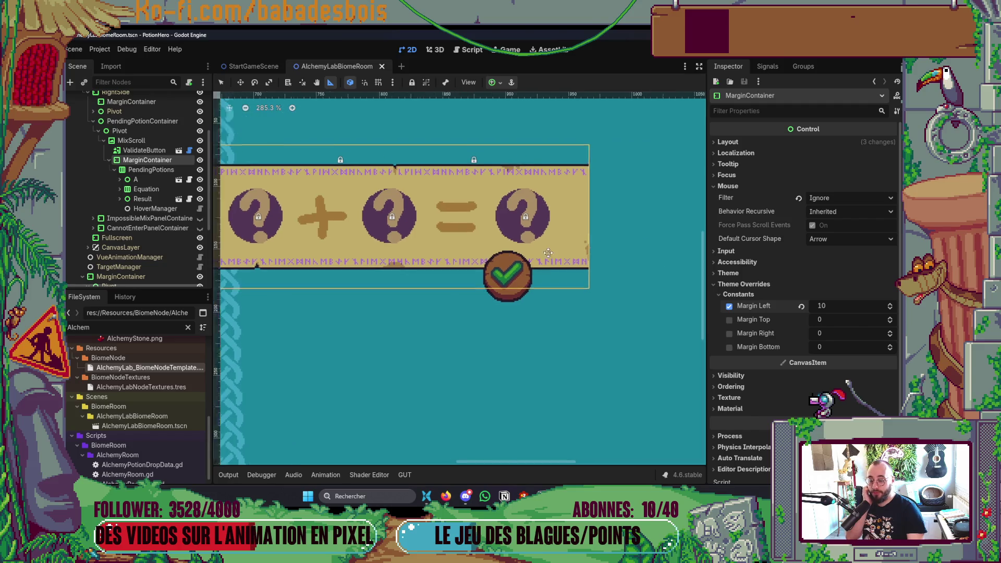
scroll(429, 236, "up", 2)
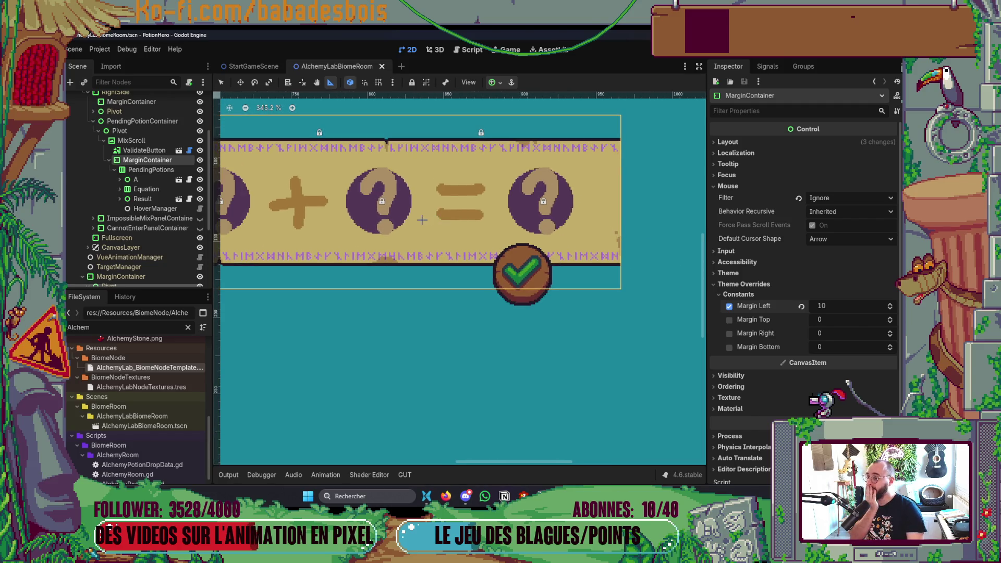
scroll(417, 222, "up", 15)
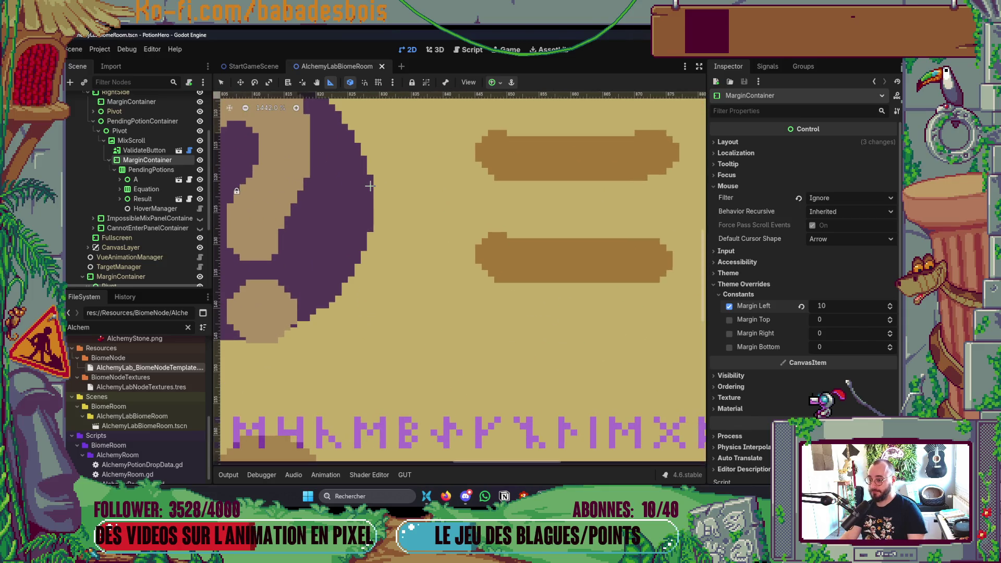
key("alt+Tab")
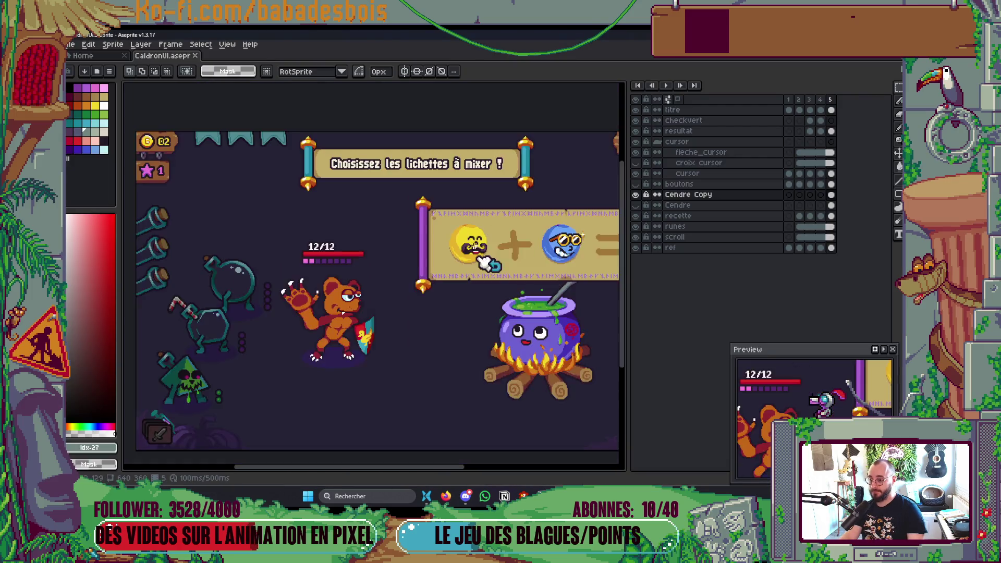
Draw a test line in the CaldronUI mockup measuring the equals-sign-to-ash gap
scroll(363, 245, "up", 5)
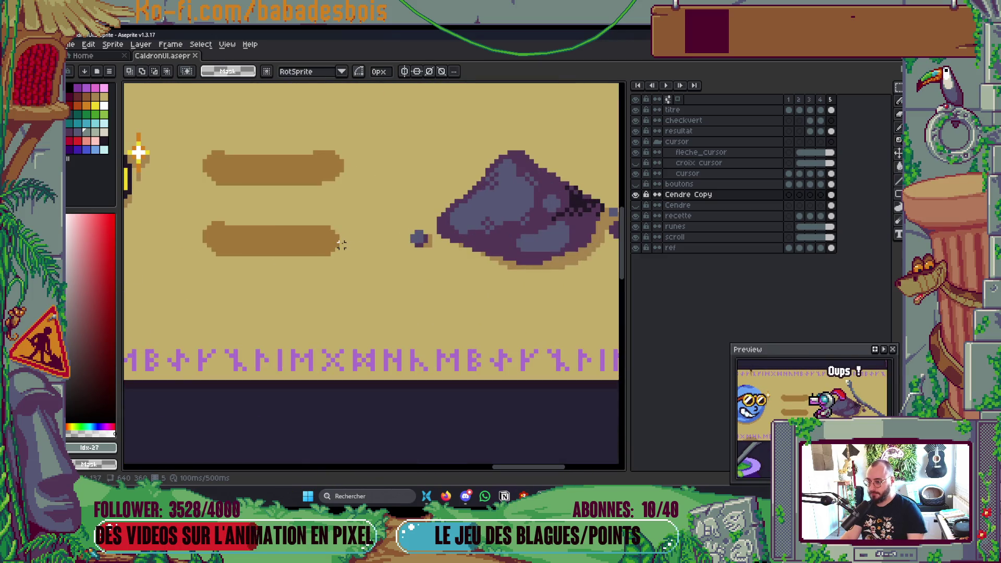
left_click_drag(341, 241, 412, 240)
key("alt+Tab")
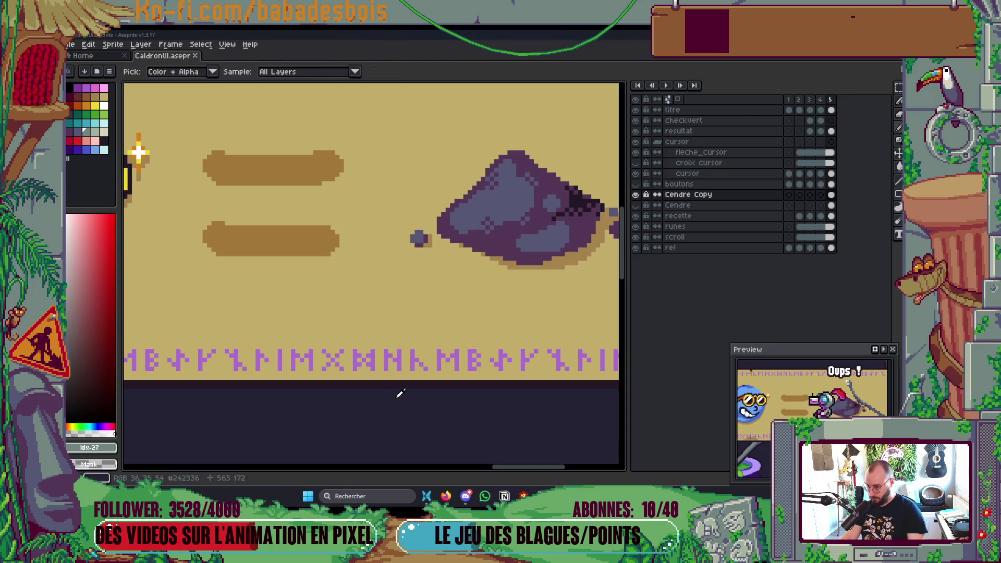
scroll(314, 321, "down", 8)
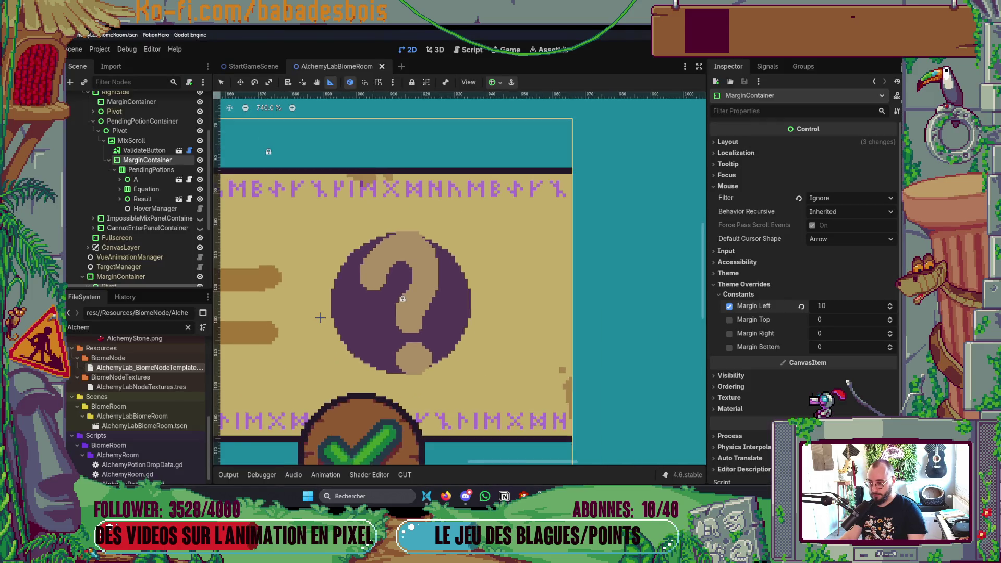
On the mockup's ?? result frame, draw a line from the ?? circle to the scroll's right end
scroll(471, 272, "up", 2)
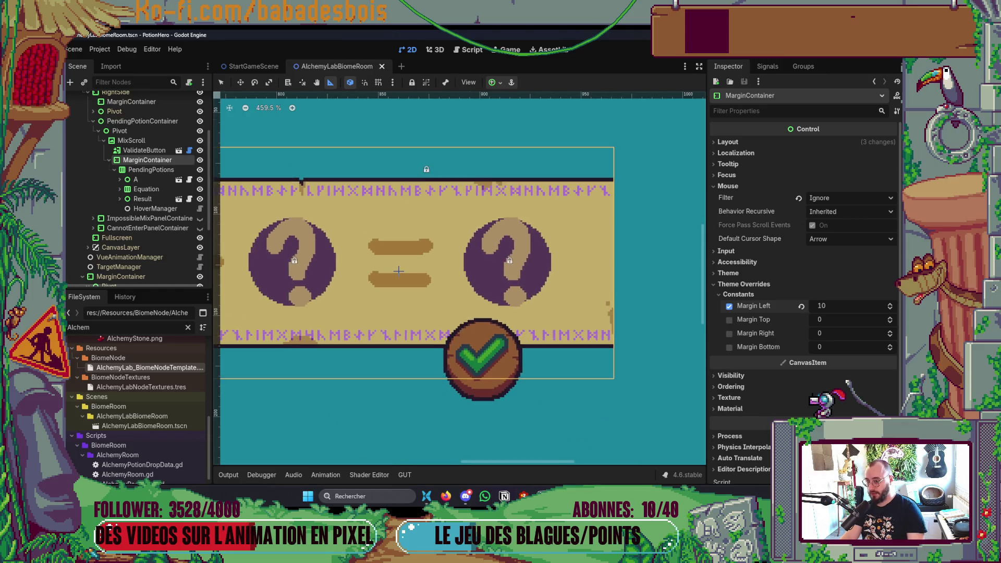
scroll(400, 280, "down", 2)
key("alt+Tab")
left_click_drag(558, 267, 321, 303)
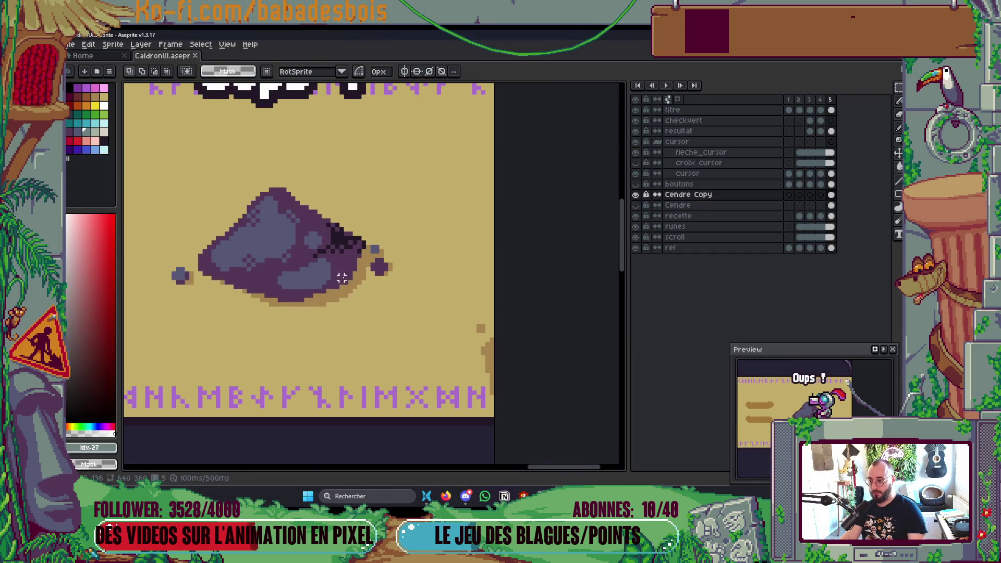
key("Left")
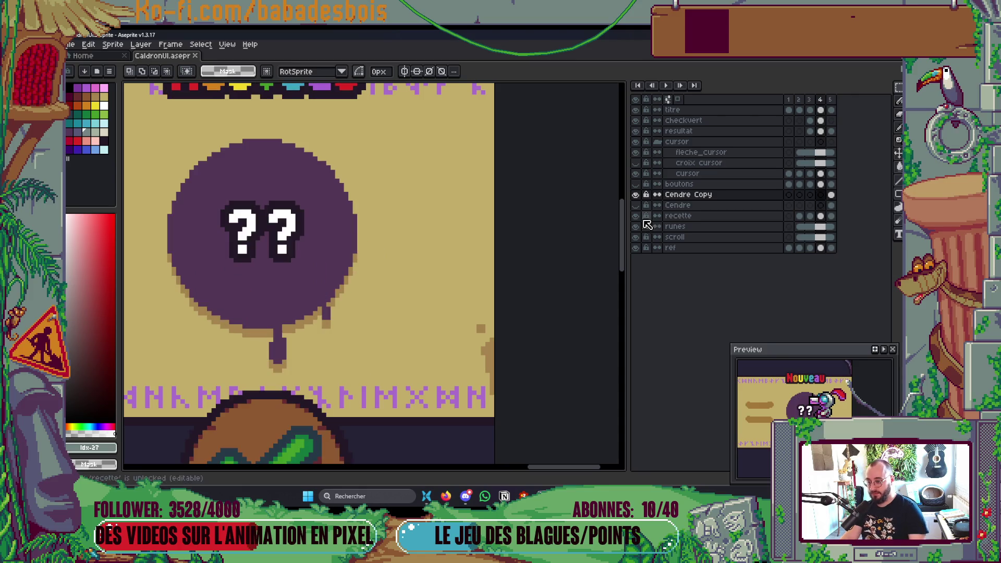
left_click_drag(360, 233, 486, 234)
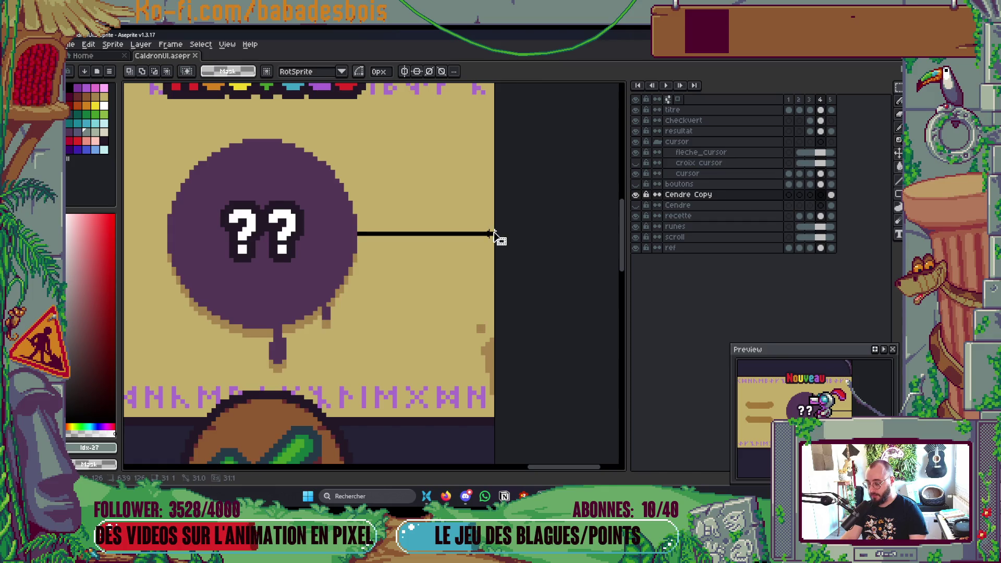
scroll(494, 235, "down", 5)
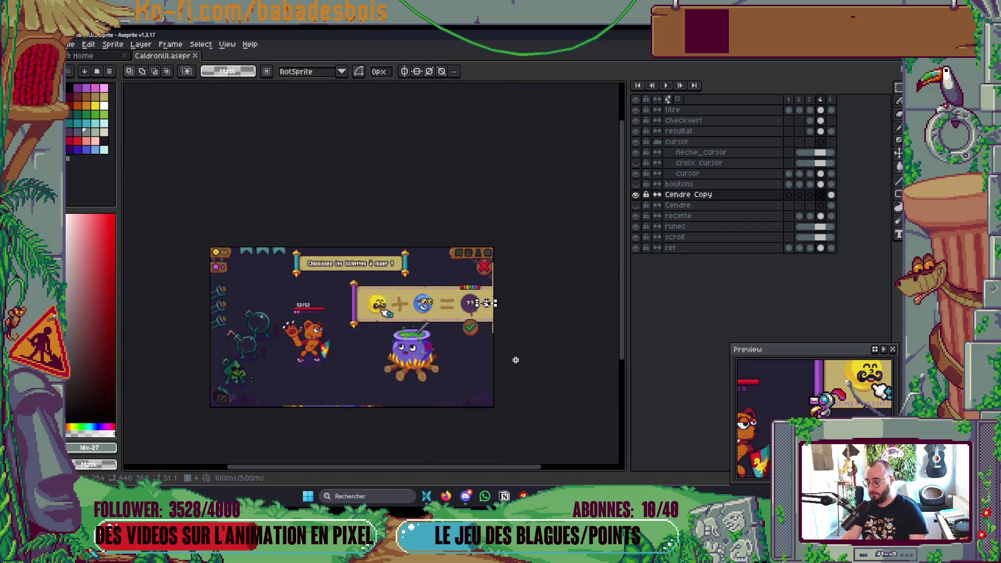
key("alt+Tab")
left_click_drag(449, 307, 571, 282)
scroll(669, 236, "up", 6)
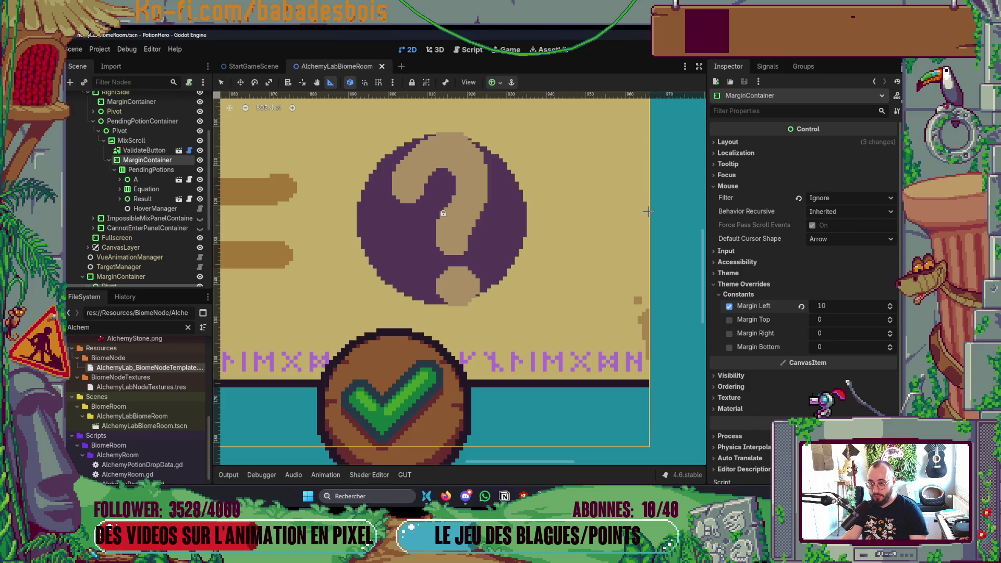
Measure the gap at the equation container's right end and inspect the Result slot and MarginContainer
left_click_drag(650, 211, 527, 218)
scroll(527, 218, "down", 5)
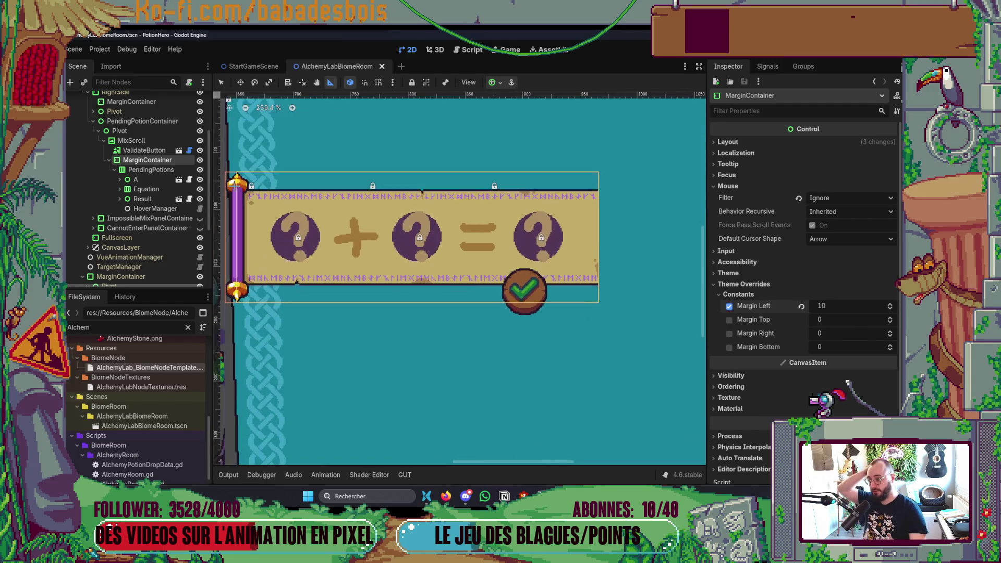
left_click(156, 198)
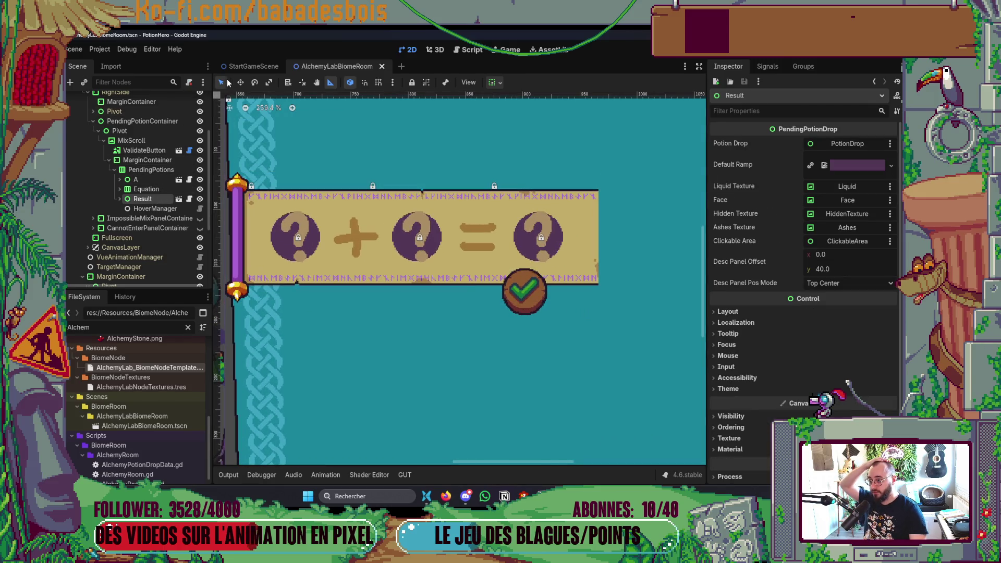
left_click(534, 295)
left_click(561, 349)
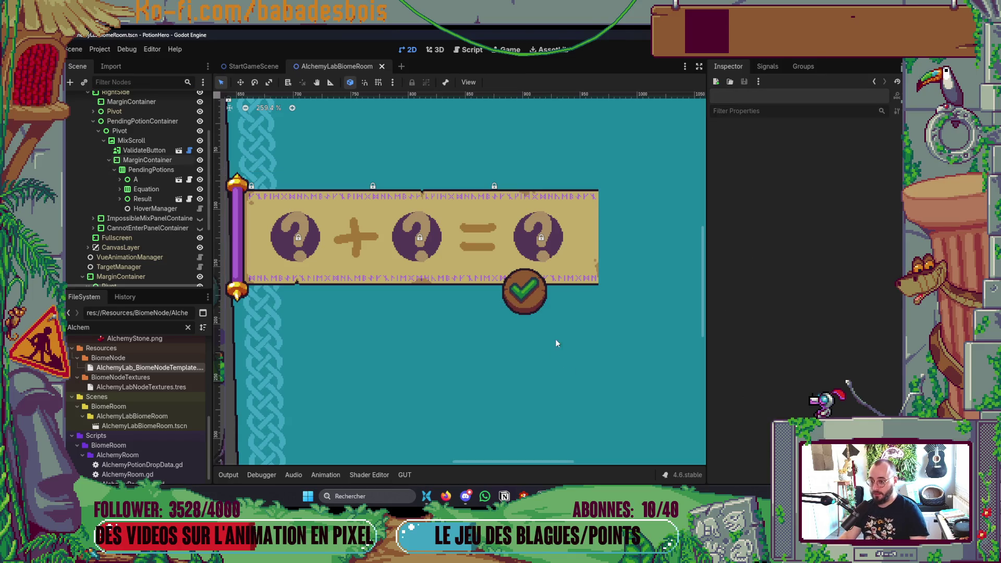
left_click(561, 308)
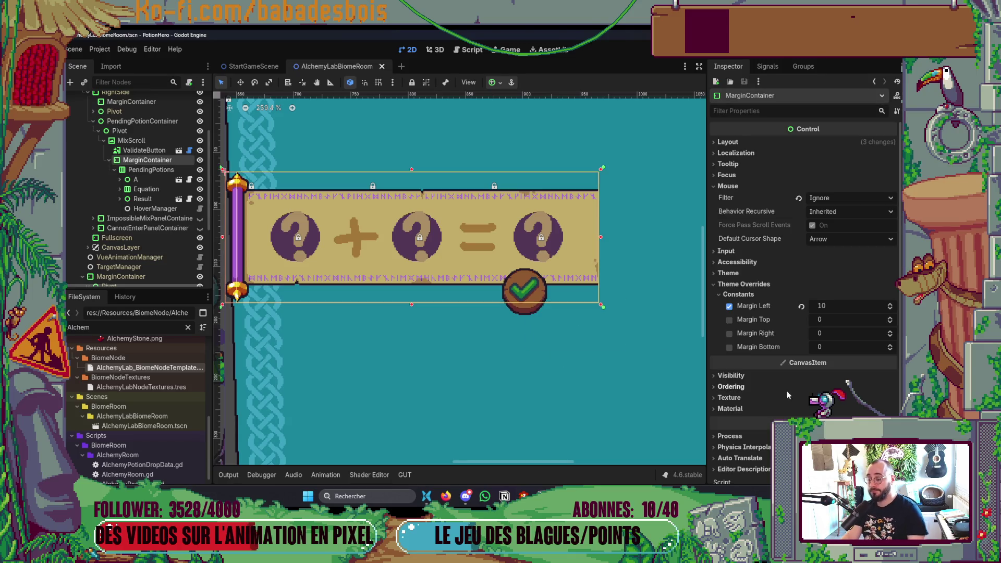
Nudge ValidateButton right so it sits under the result circle, then save the scene
right_click(532, 308, "alt")
left_click(568, 315)
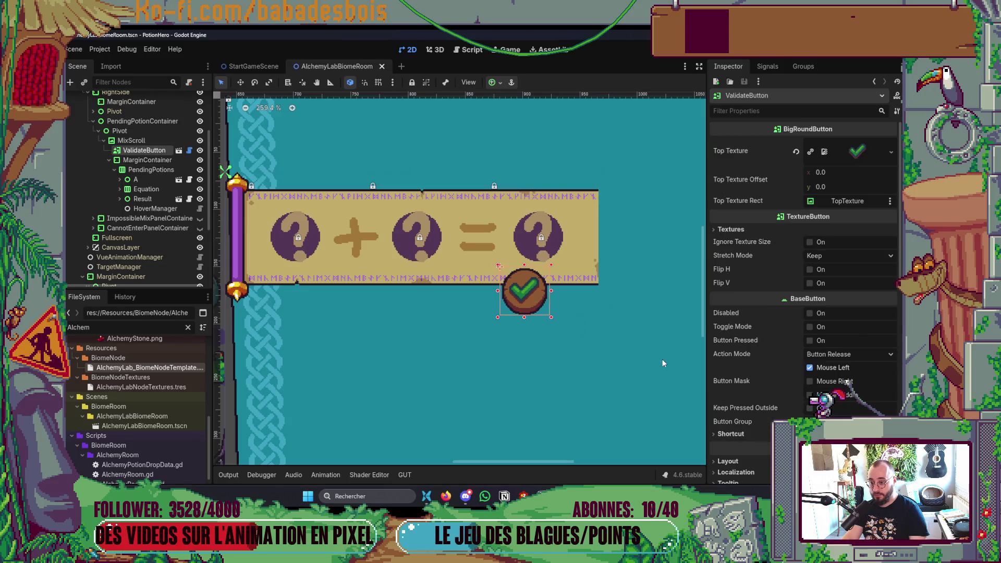
key("Right")
key("Right")
key("Right")
key("Right")
key("Right")
key("Right")
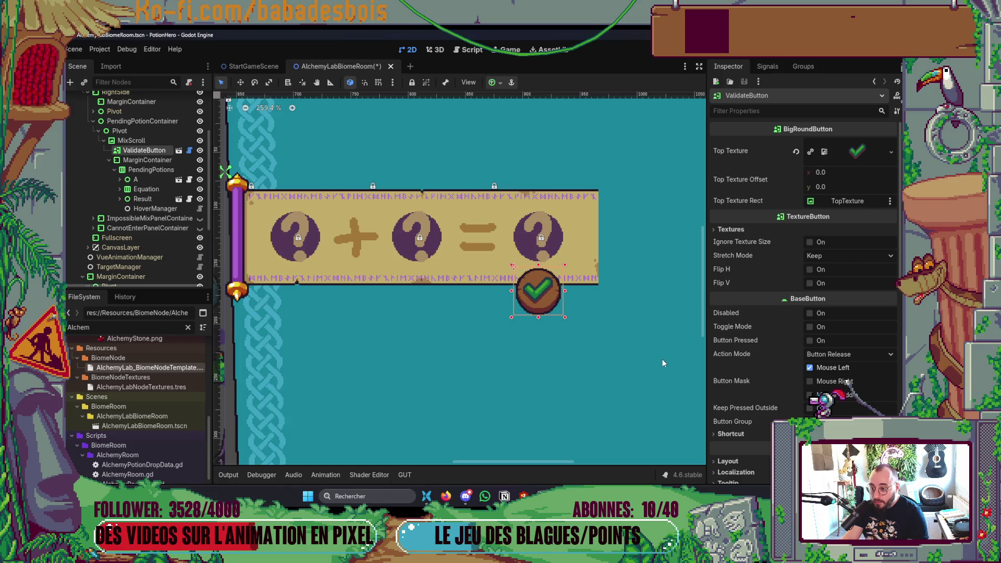
key("ctrl+s")
left_click(550, 339)
scroll(596, 326, "down", 3)
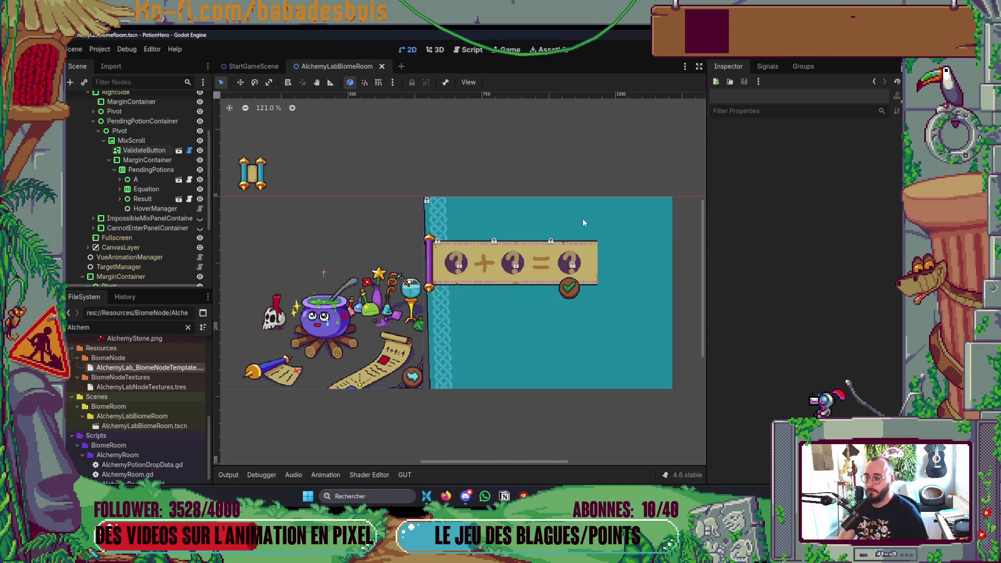
key("alt+Tab")
scroll(392, 220, "up", 3)
scroll(360, 276, "up", 2)
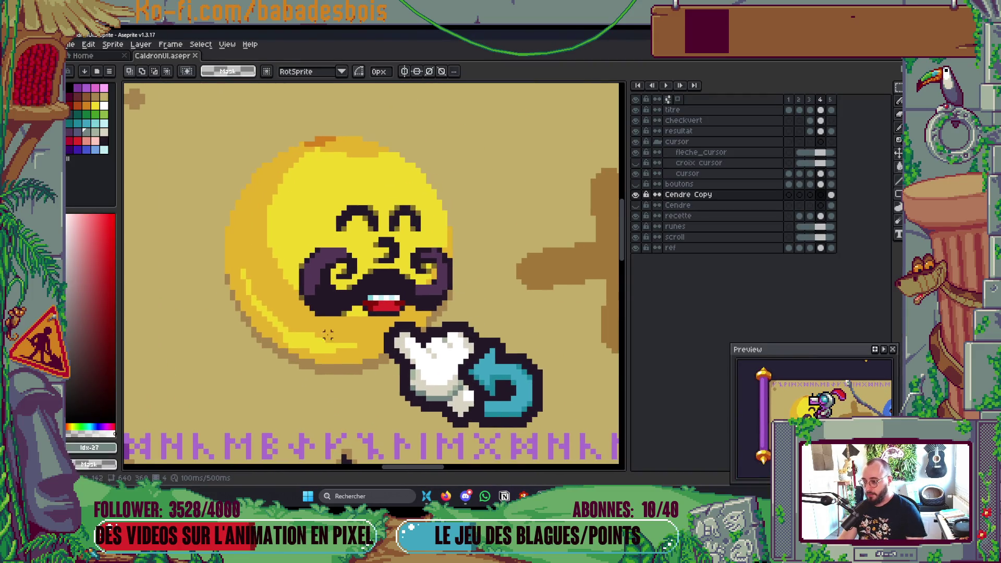
mouse_move(333, 367)
left_mouse_down()
mouse_move(385, 290)
mouse_move(375, 360)
left_mouse_up()
key("ctrl+z")
scroll(414, 248, "up", 4)
left_click_drag(383, 179, 383, 117)
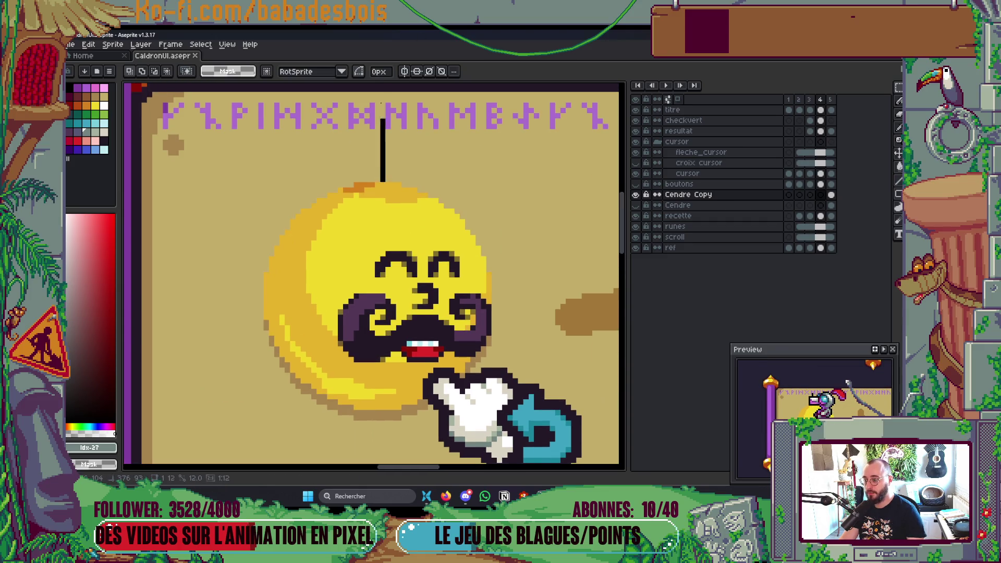
scroll(383, 117, "up", 1)
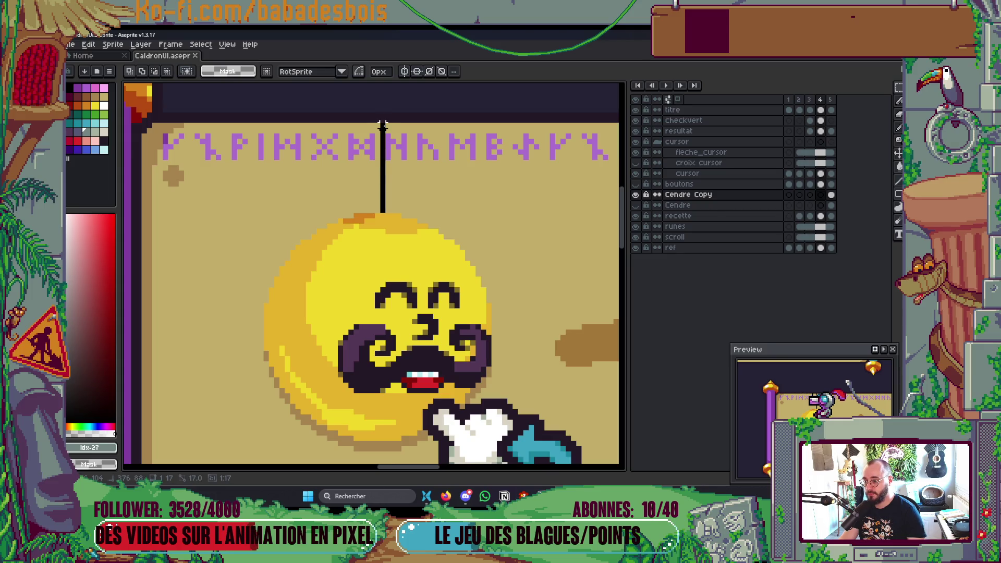
scroll(441, 195, "down", 5)
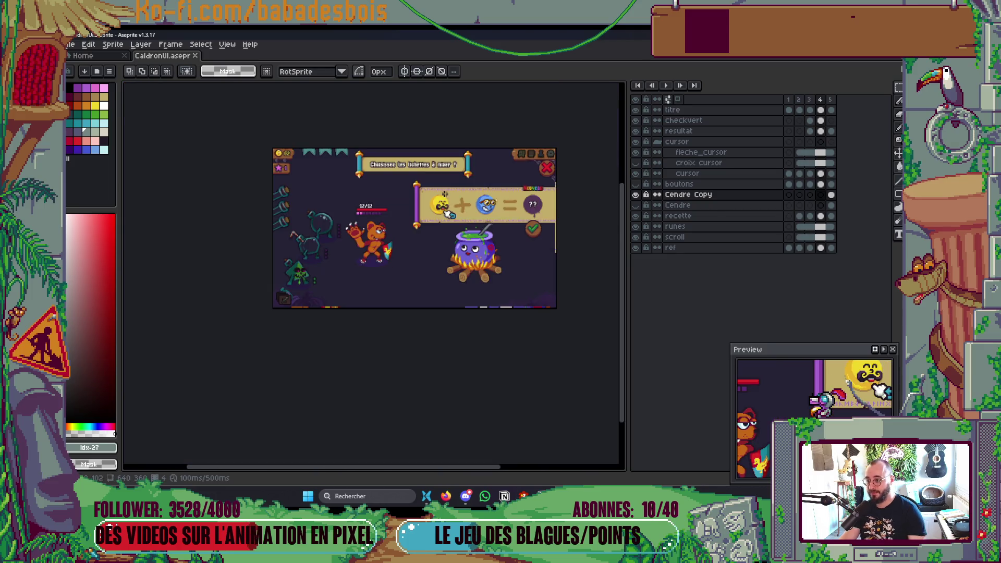
scroll(519, 206, "up", 1)
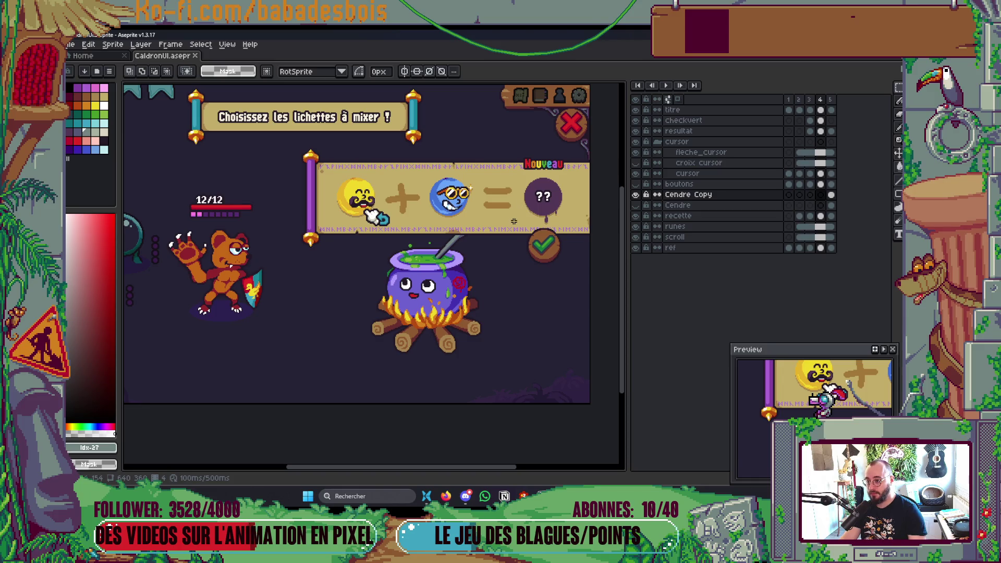
scroll(377, 221, "up", 4)
left_click_drag(235, 198, 235, 288)
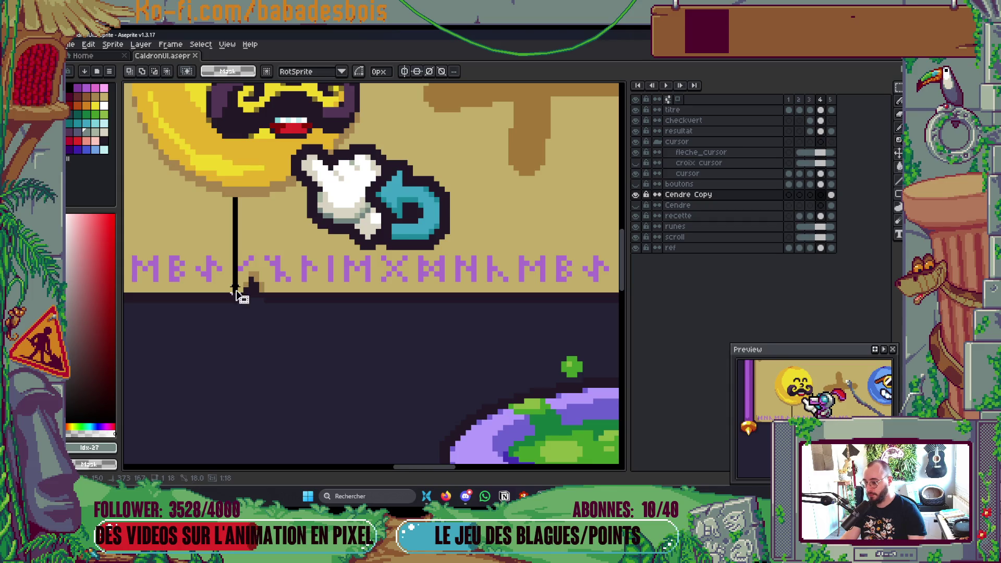
scroll(235, 294, "down", 3)
left_click_drag(273, 236, 274, 150)
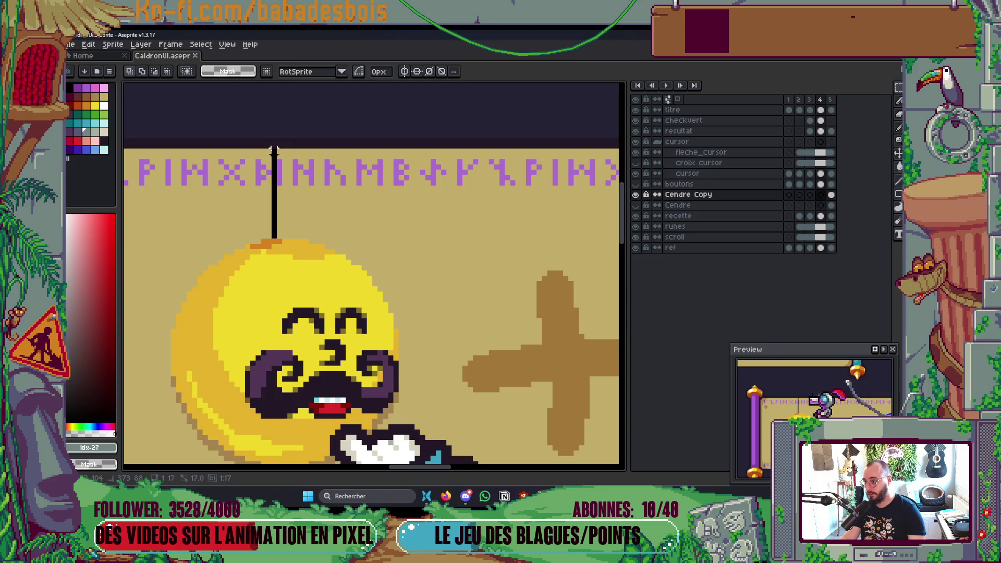
key("ctrl+z")
key("alt+Tab")
key("alt+Tab")
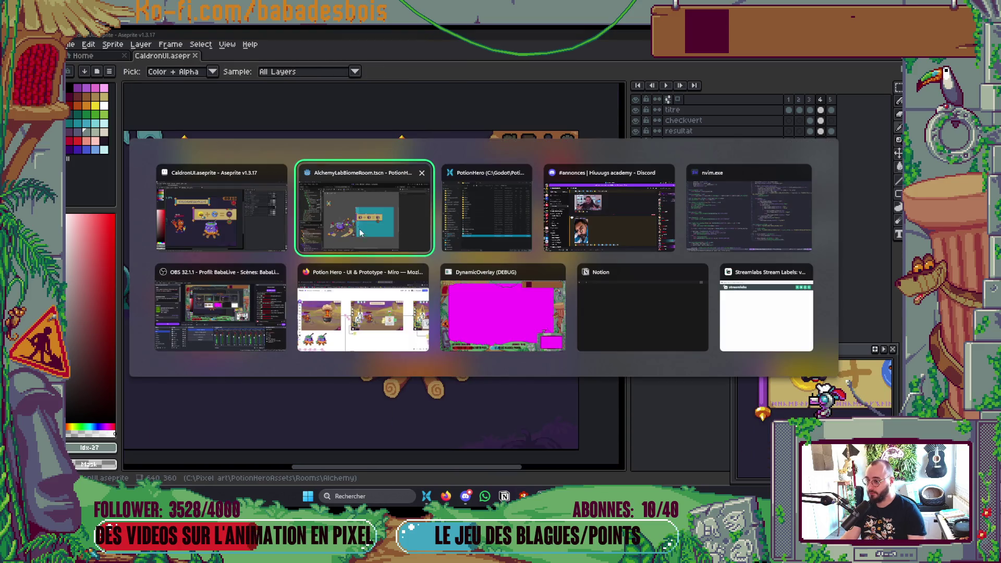
scroll(457, 276, "up", 6)
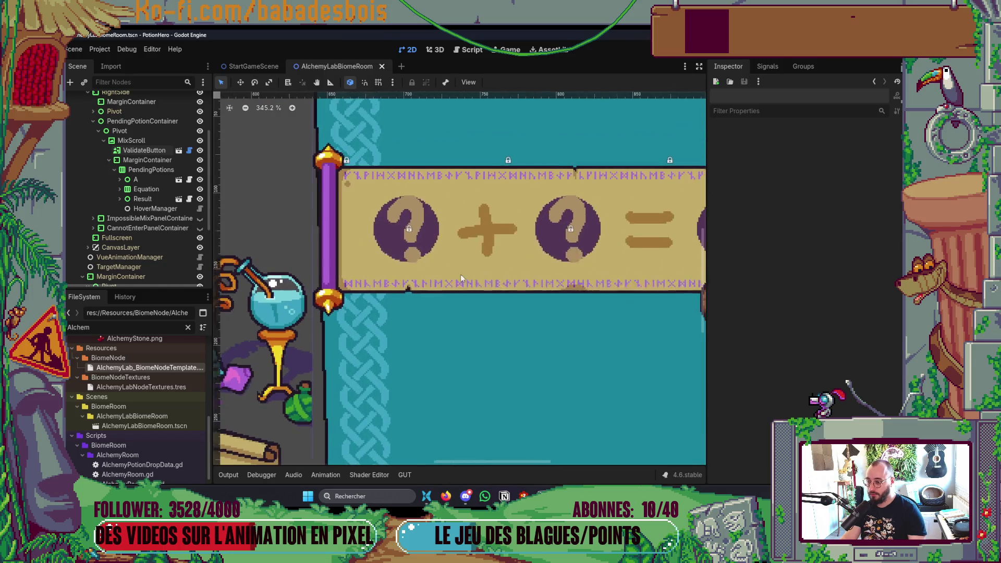
scroll(457, 276, "down", 4)
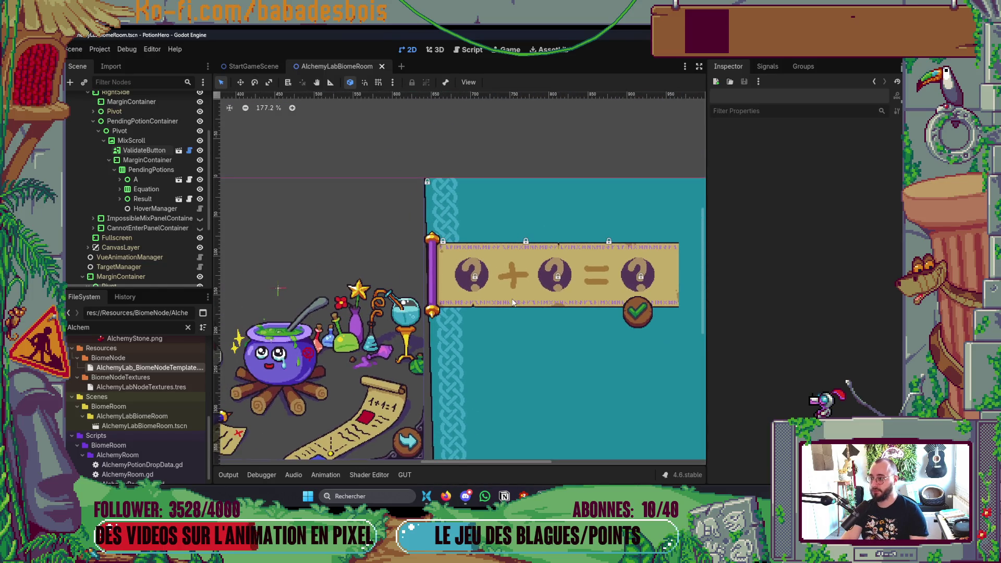
scroll(477, 277, "up", 9)
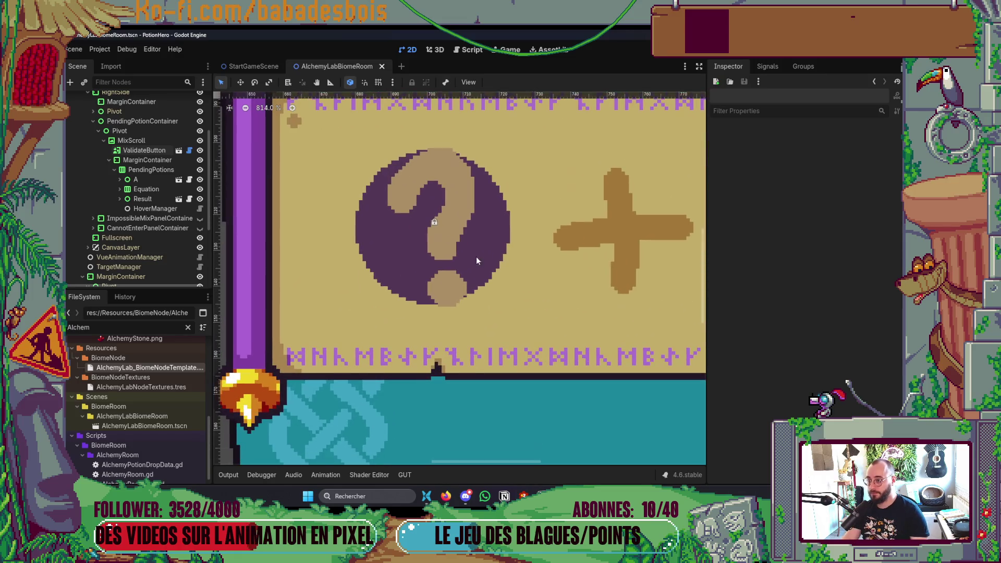
left_click(330, 82)
scroll(404, 295, "up", 3)
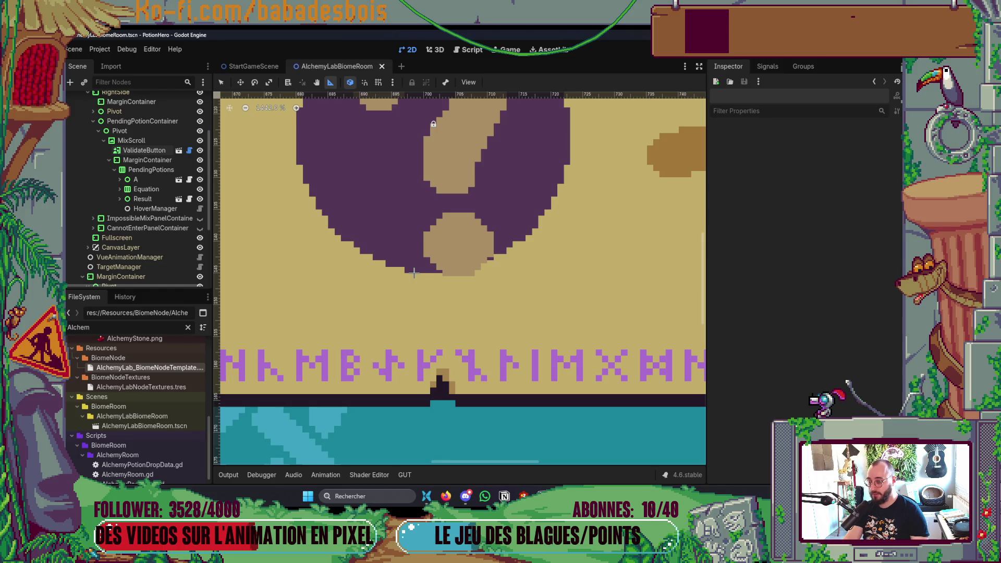
left_click_drag(415, 291, 417, 384)
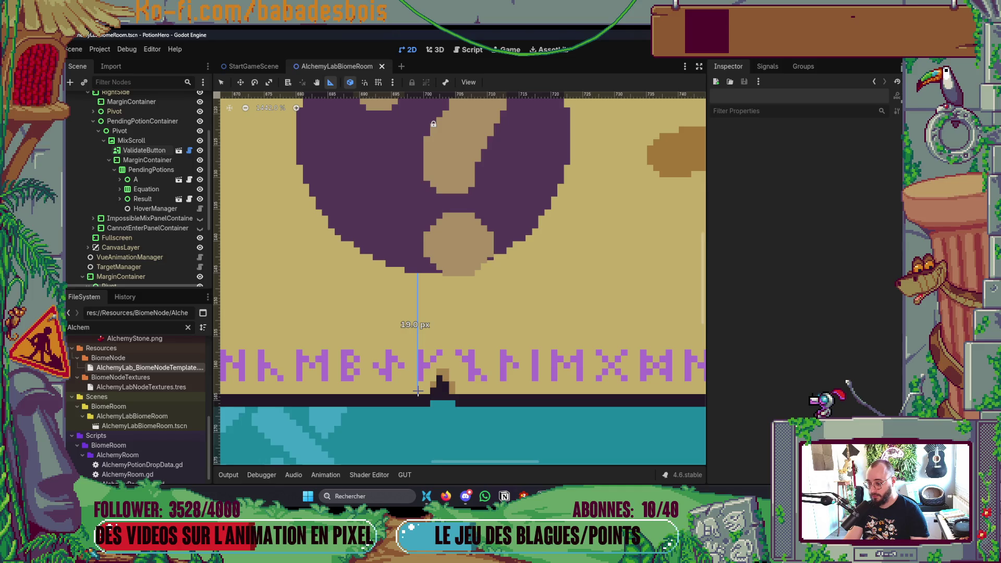
scroll(421, 257, "up", 5)
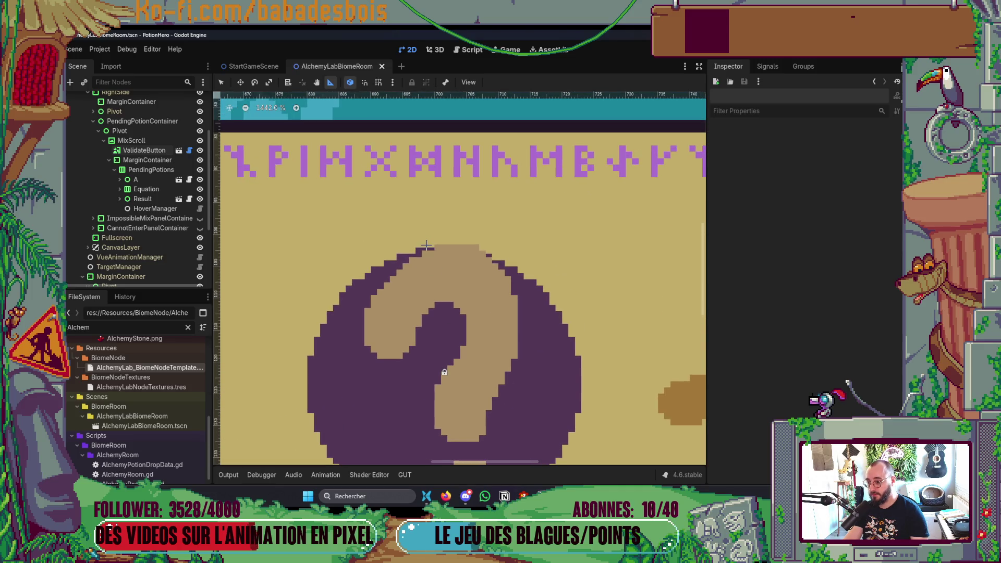
left_click_drag(427, 192, 428, 135)
scroll(428, 134, "down", 10)
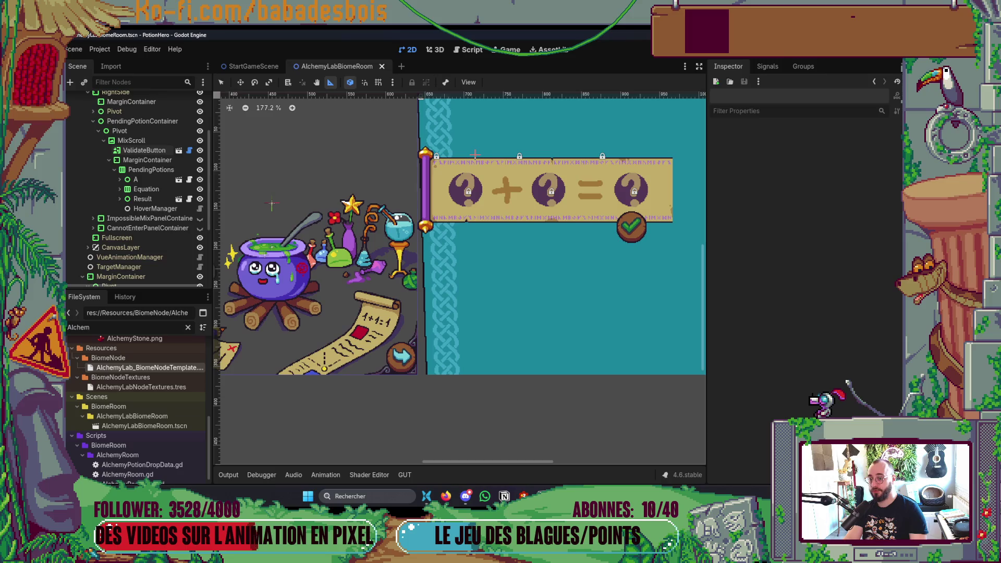
scroll(498, 244, "down", 1)
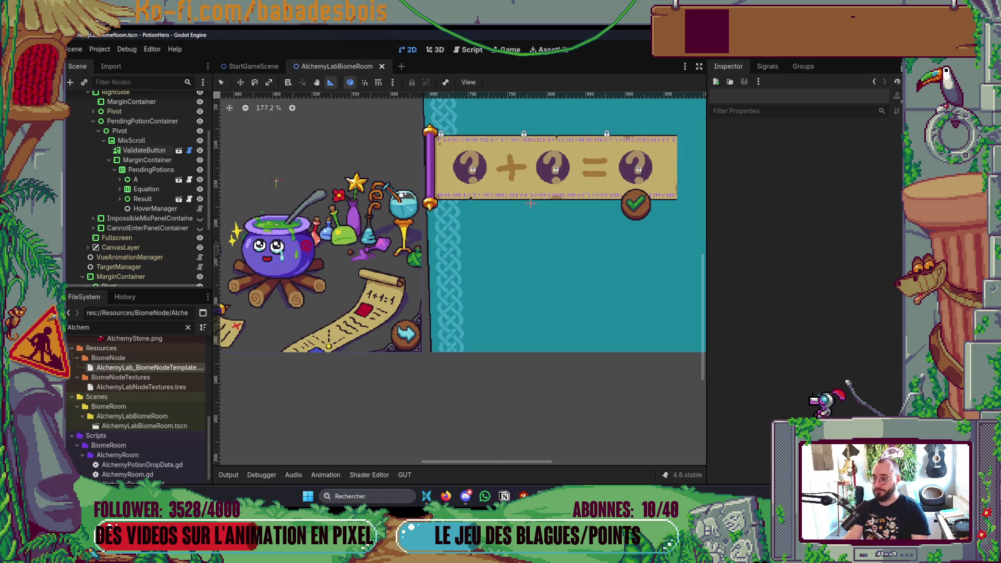
scroll(464, 276, "down", 4)
key("F6")
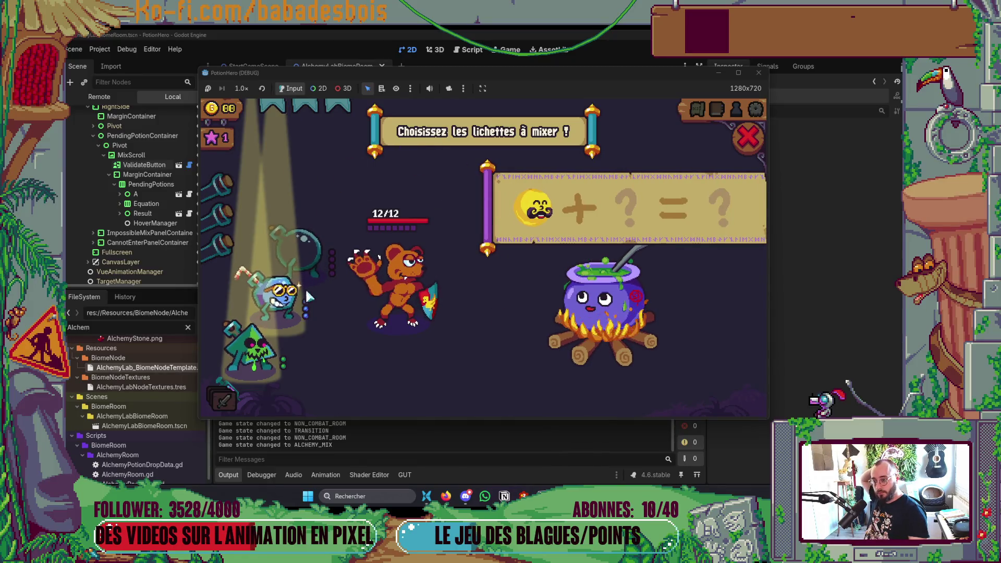
Add the blue potion to the in-game mix and compare it with the CaldronUI mockup
left_click(284, 293)
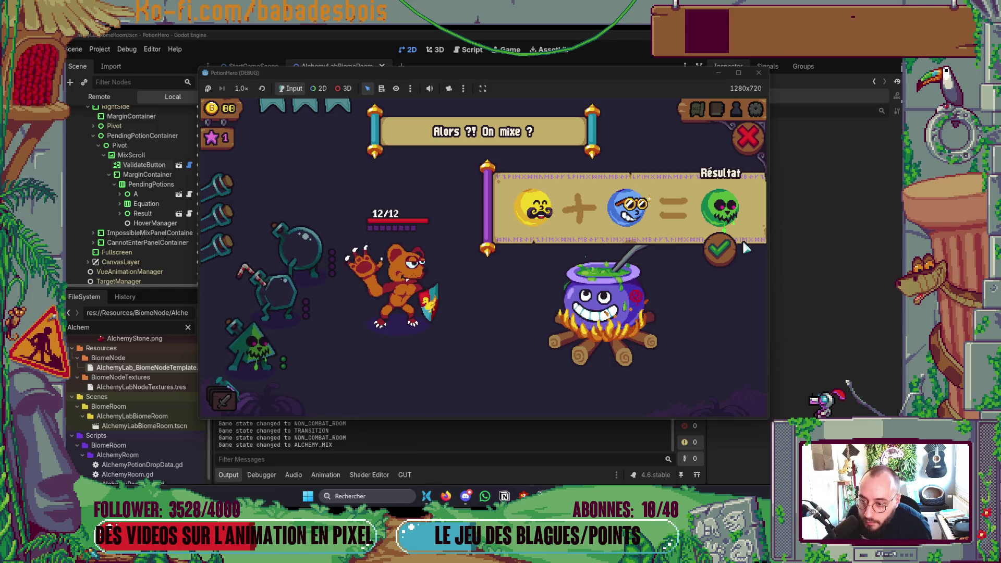
key("alt+Tab")
key("Tab")
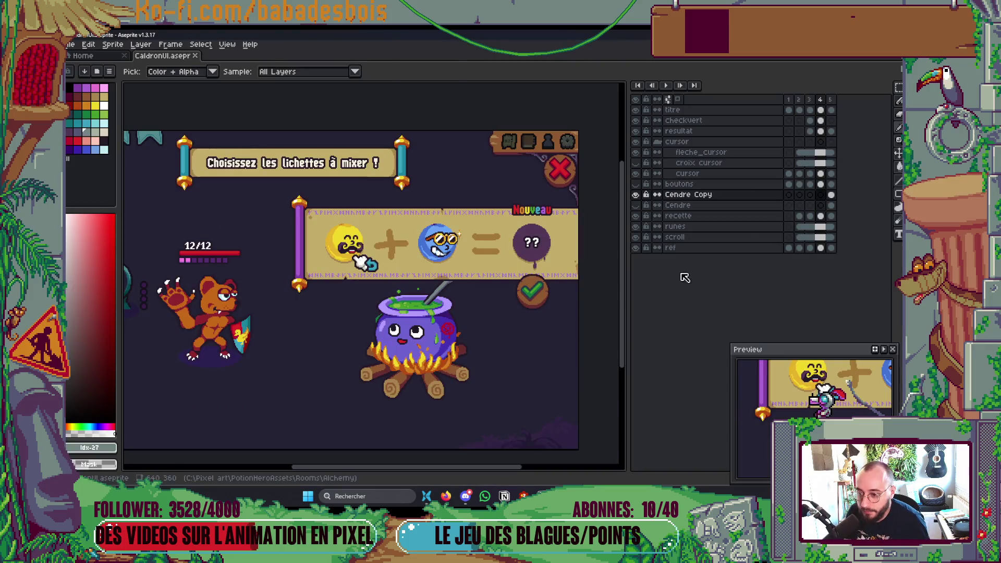
key("alt+Tab")
key("Tab")
Select ValidateButton among the overlapping nodes and save the AlchemyLabBiomeRoom scene
scroll(588, 271, "up", 7)
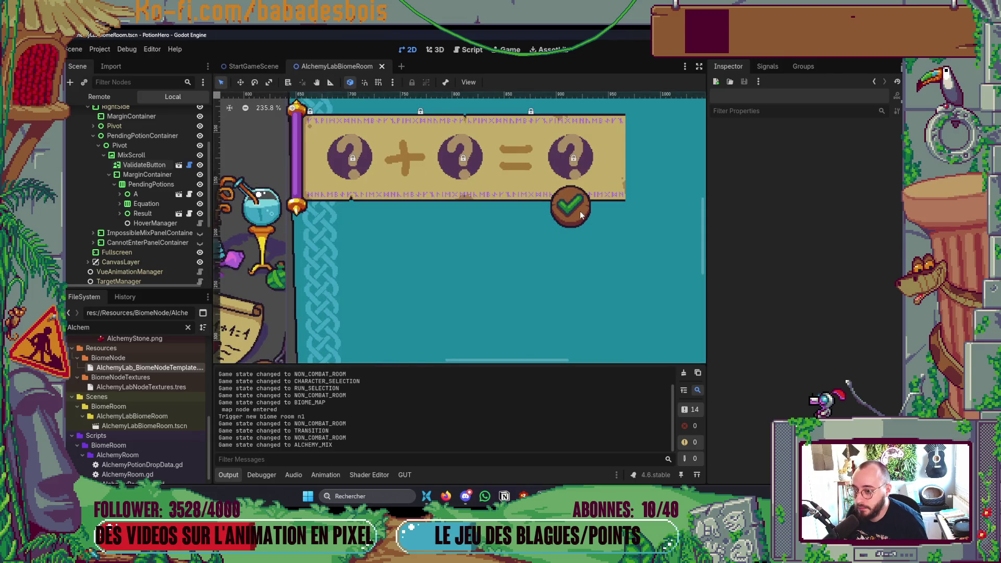
left_click(580, 215)
right_click(568, 223)
left_click(600, 232)
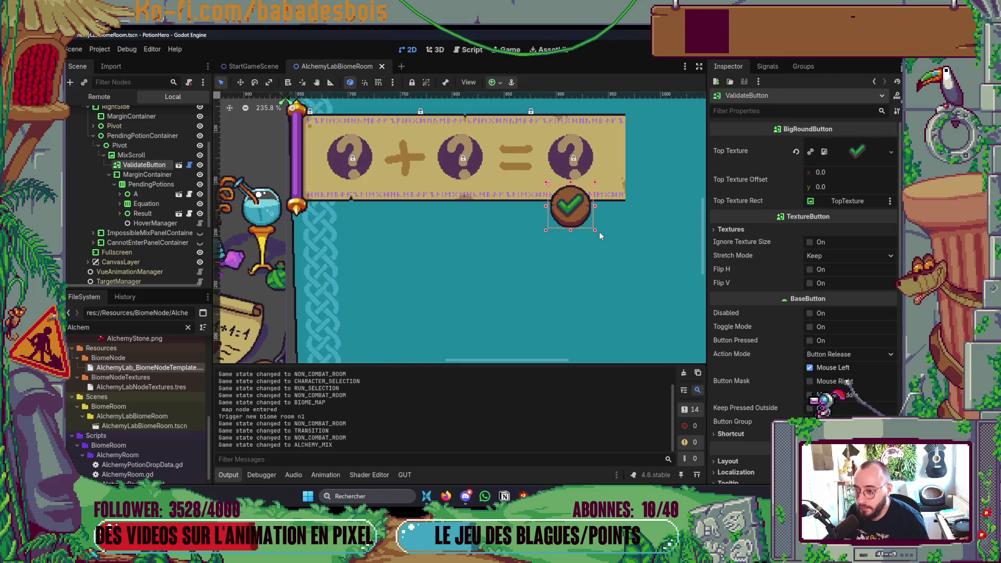
key("ctrl+s")
key("alt+Tab")
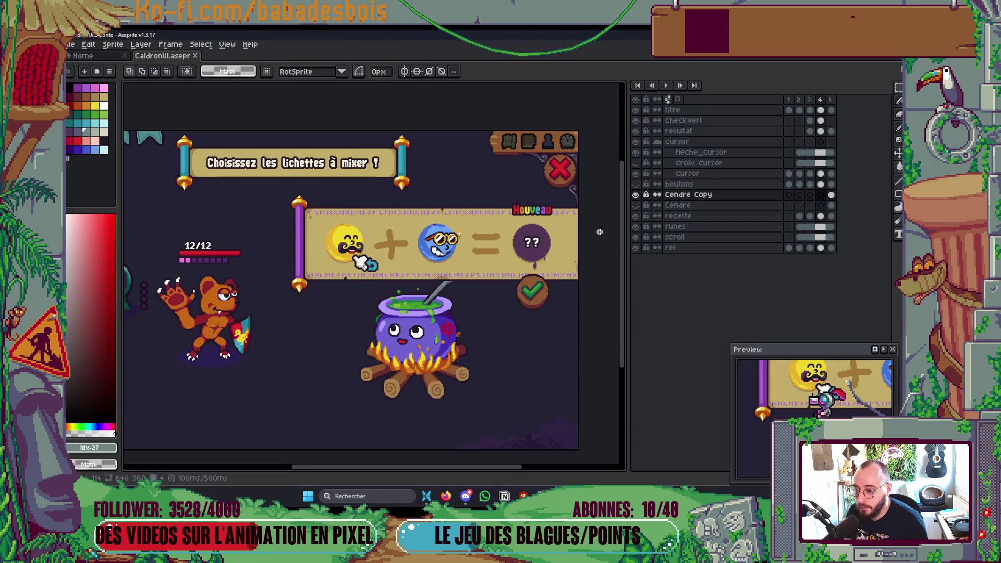
key("alt+Tab")
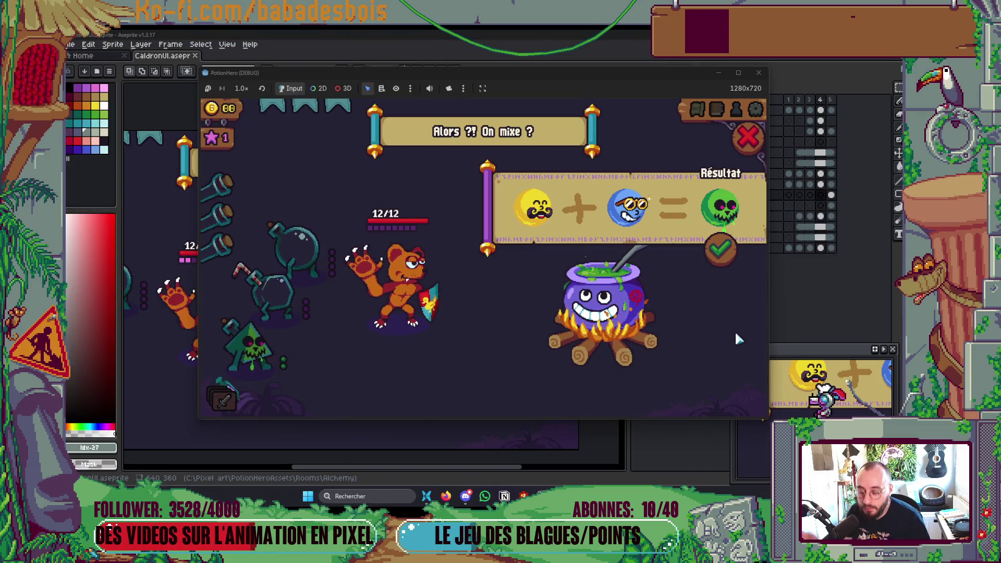
Empty the mix, then re-add the yellow and blue potions in the cauldron overlay
left_click(649, 206)
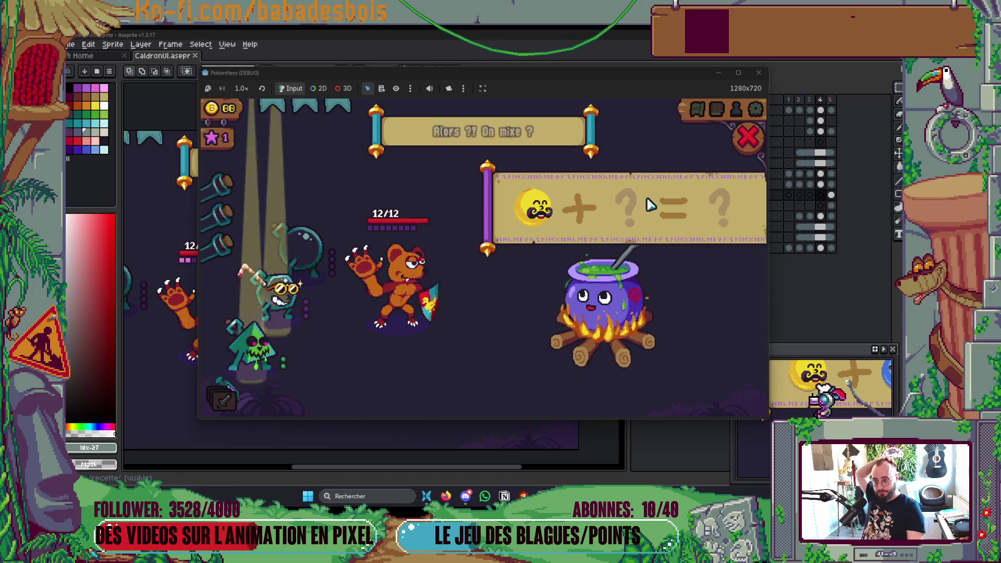
left_click(535, 209)
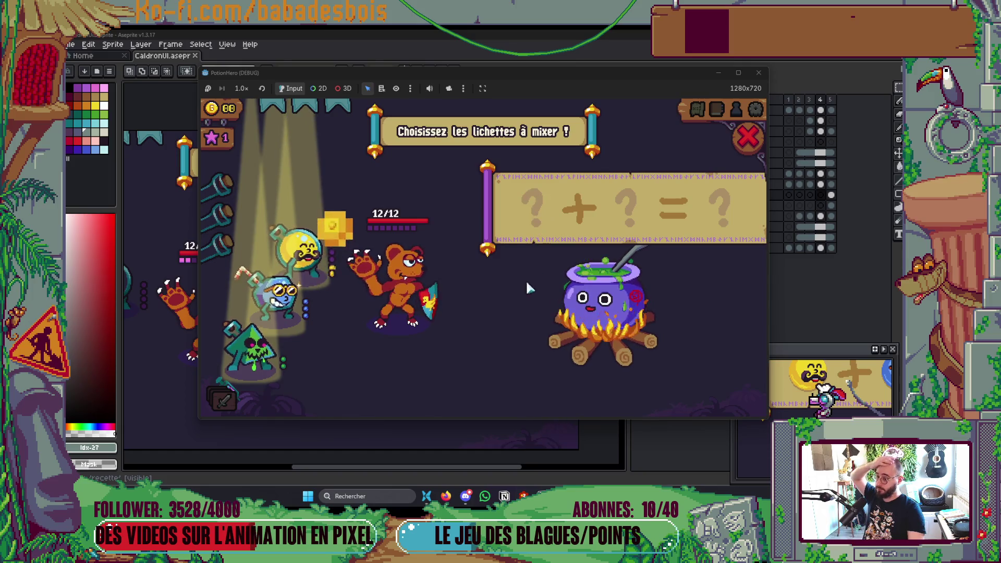
left_click(745, 136)
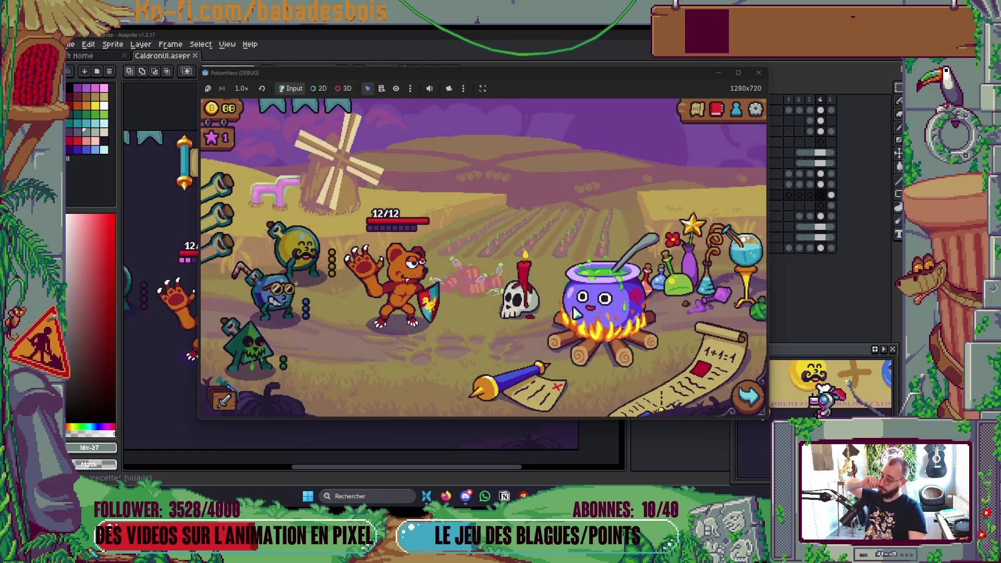
left_click(576, 313)
left_click(295, 243)
left_click(281, 292)
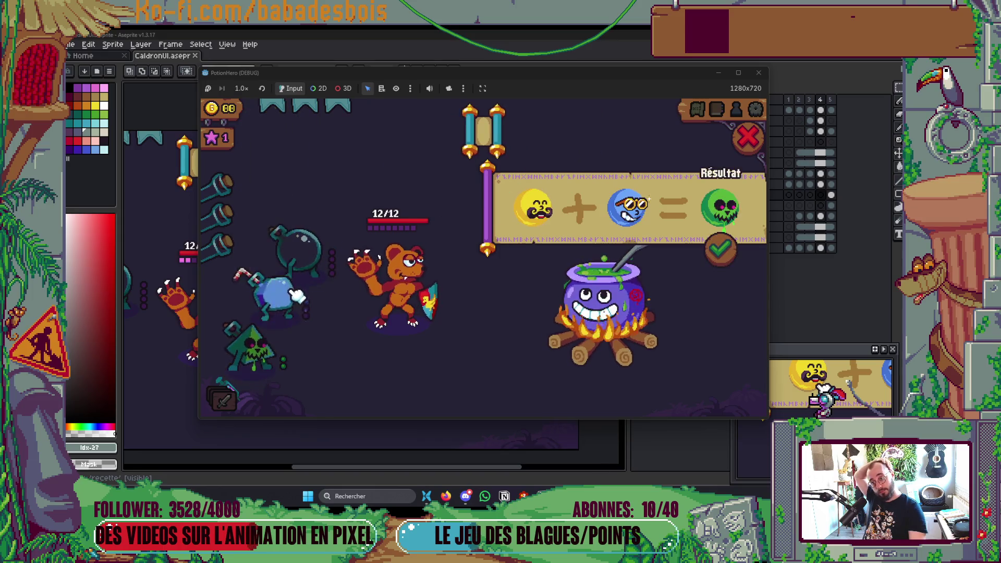
left_click(748, 137)
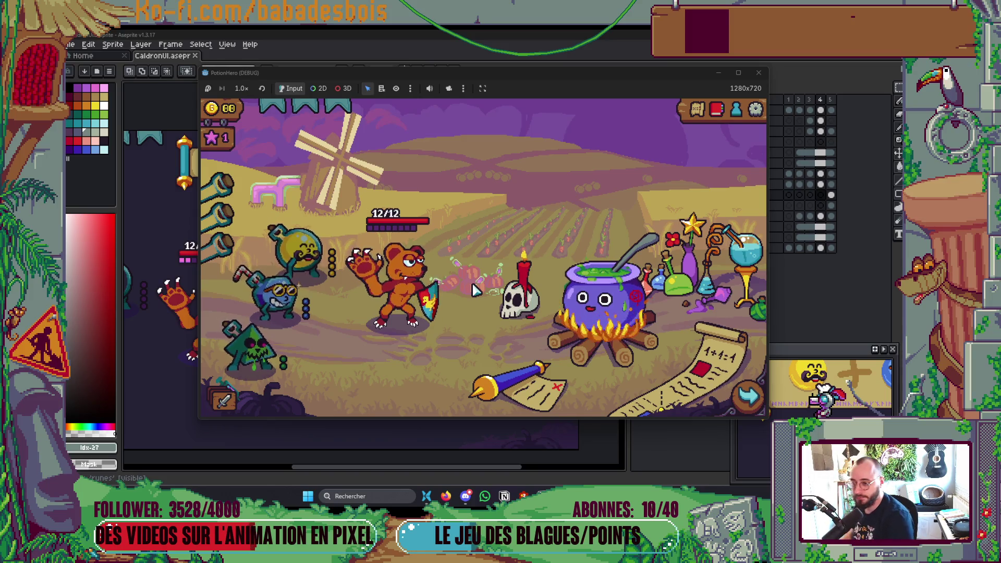
Mix yellow and blue again, validate to get the green result, and close the game
left_click(474, 290)
left_click(323, 251)
left_click(279, 292)
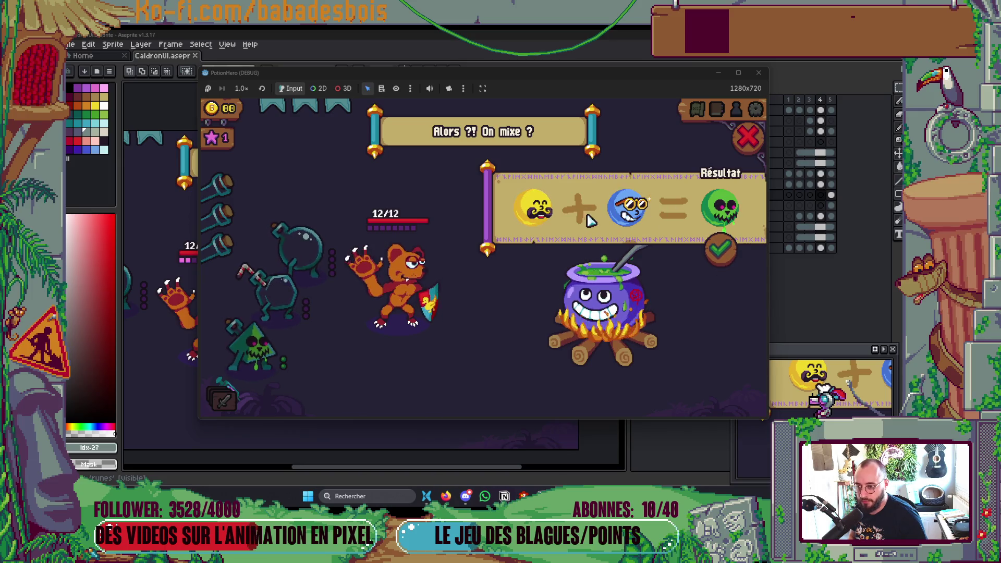
left_click(720, 249)
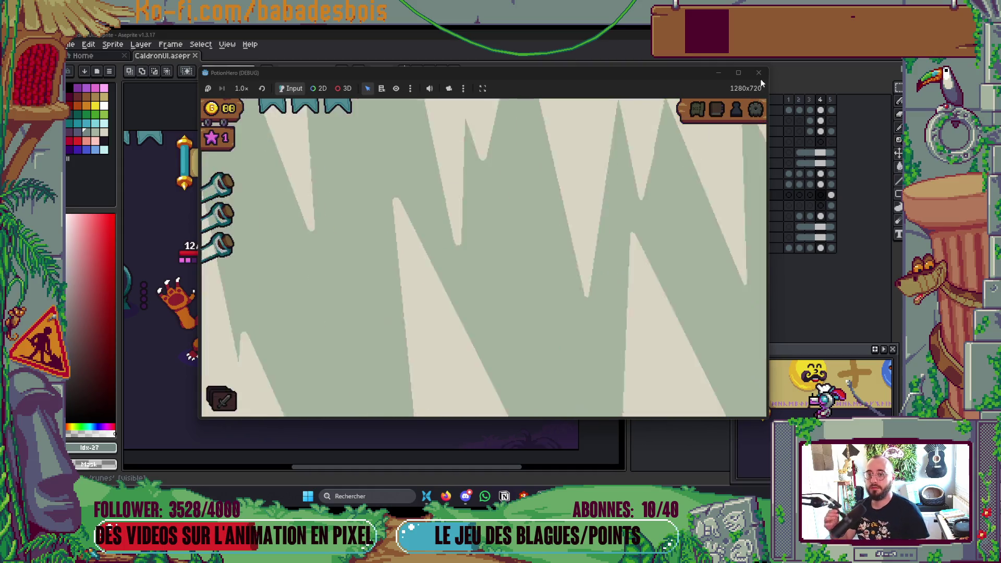
left_click(759, 74)
scroll(387, 360, "down", 3)
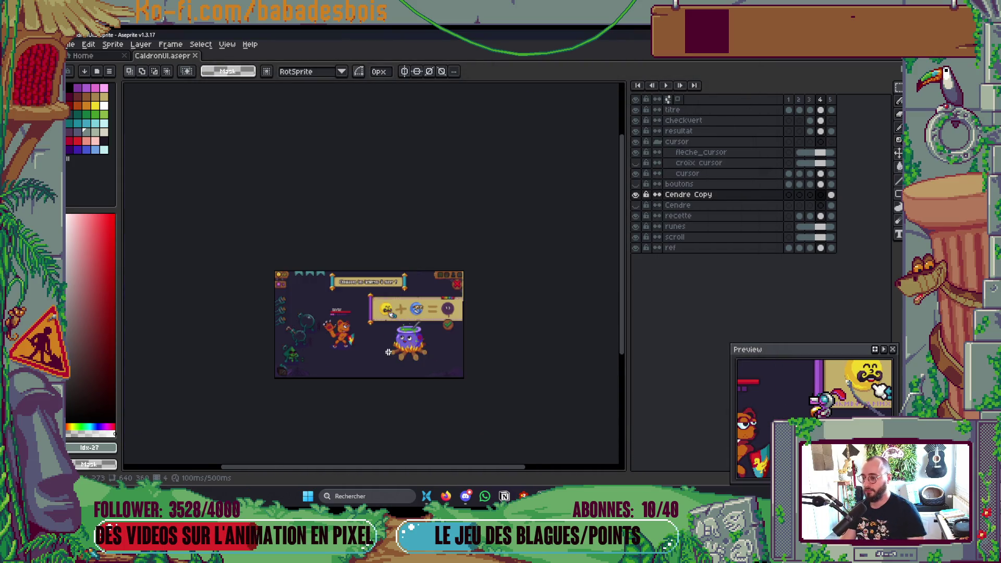
key("alt+Tab")
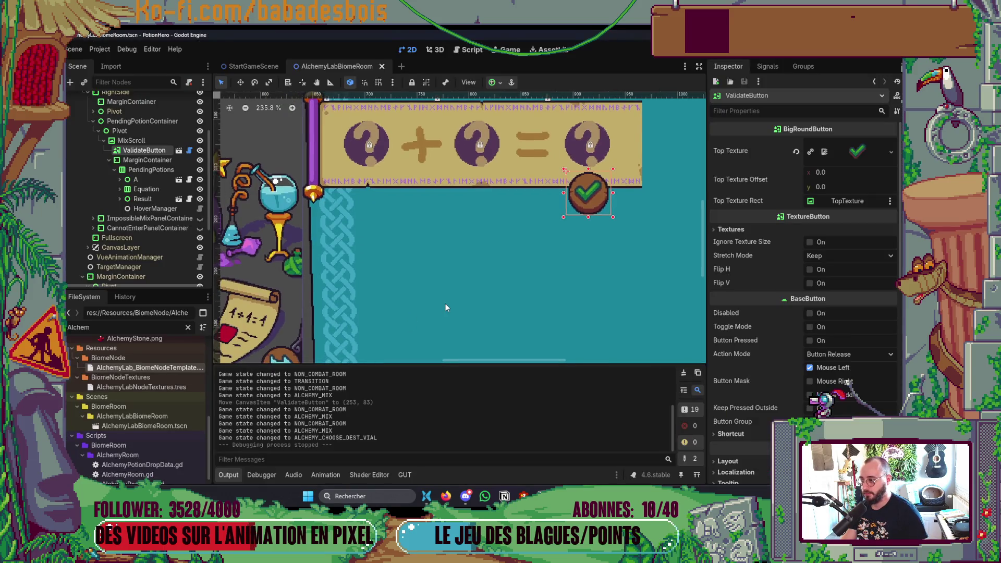
Select ImpossibleMixPanelContainer, frame it, and toggle its eye icon off to hide it
scroll(446, 303, "down", 3)
scroll(133, 251, "down", 5)
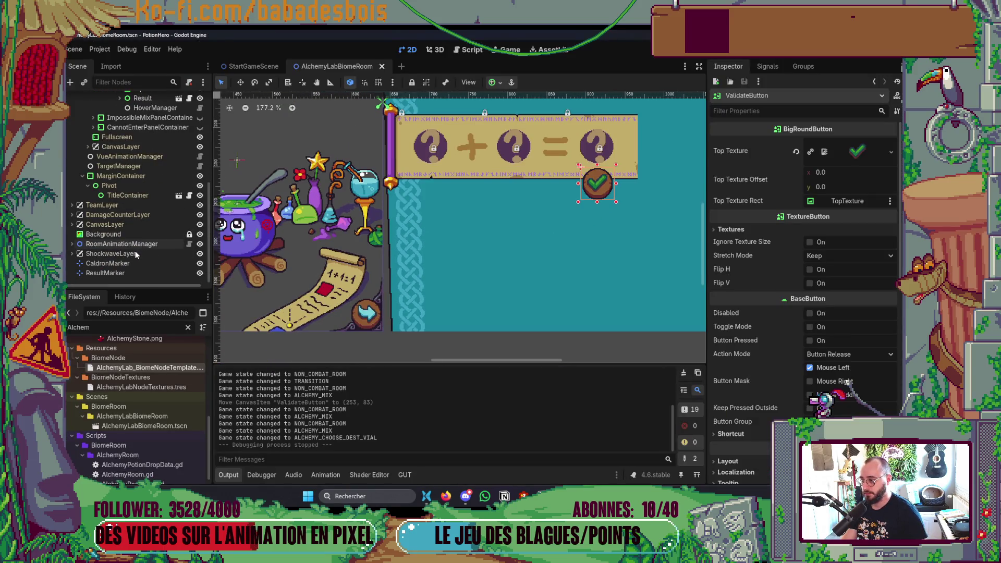
left_click(179, 118)
key("f")
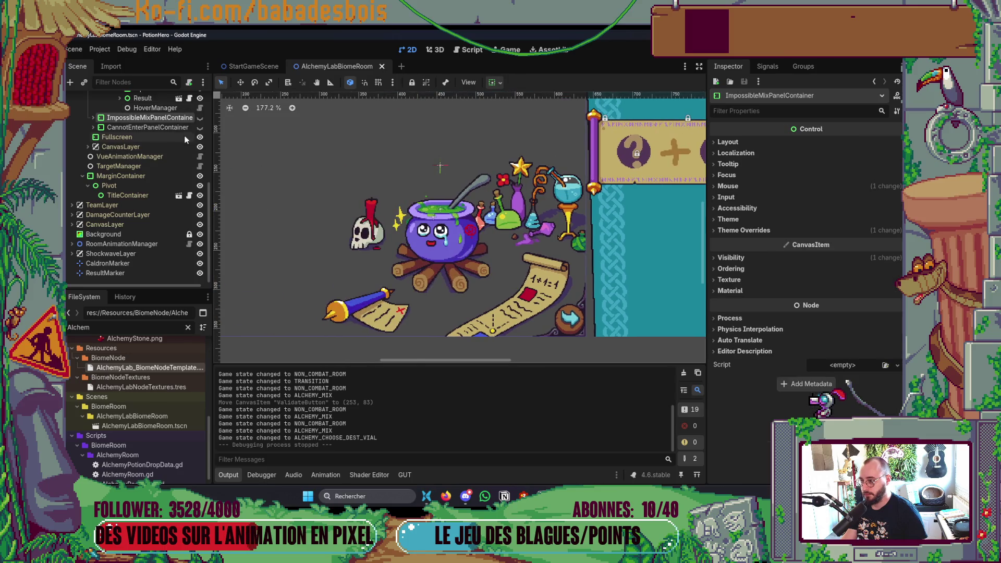
left_click(200, 117)
left_click(198, 120)
left_click(199, 120)
left_click(198, 120)
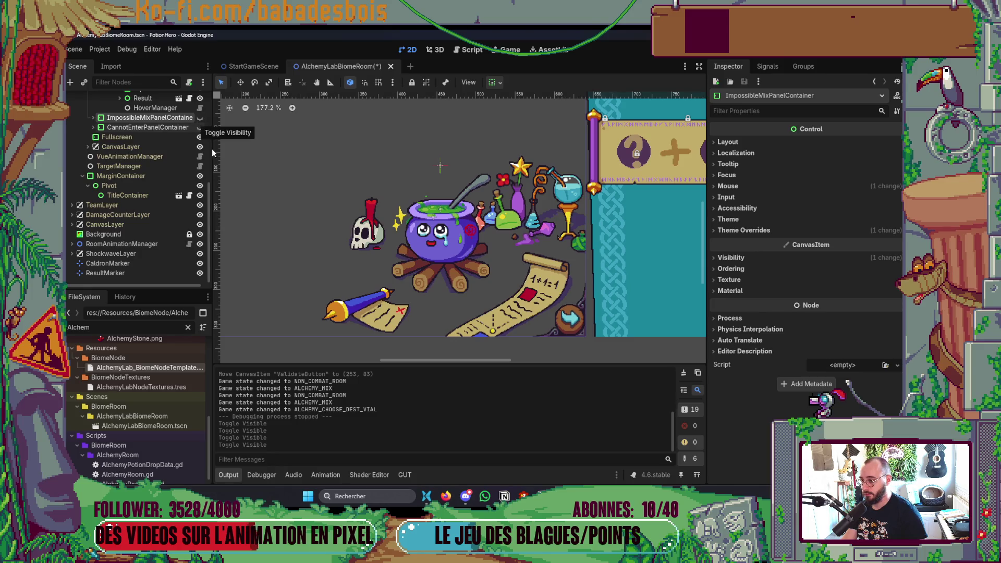
key("alt+Tab")
key("alt+Tab")
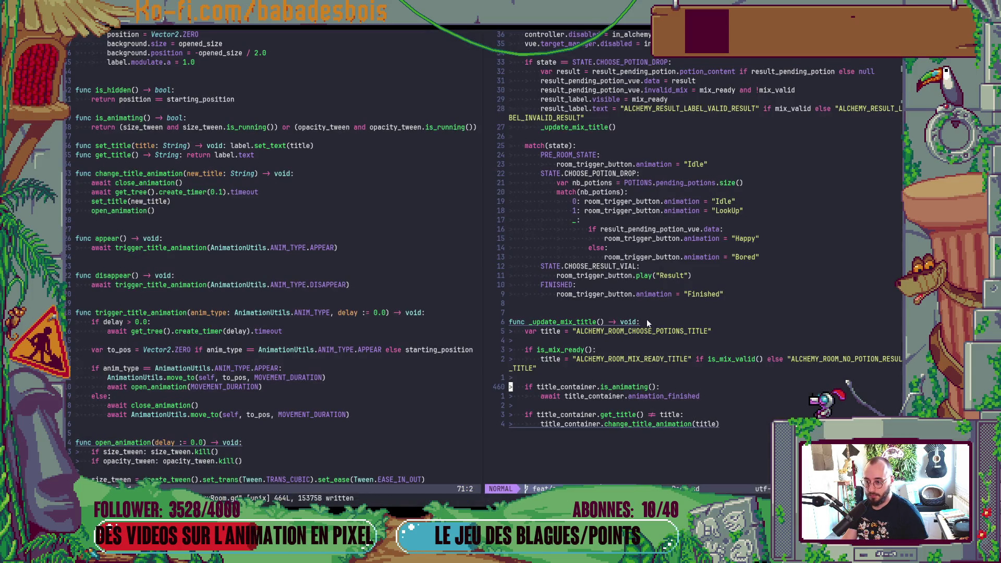
Delete the impossible-mix panel visibility line from update() in AlchemyRoom.gd and run the project with F5
scroll(644, 323, "up", 5)
left_click(564, 137)
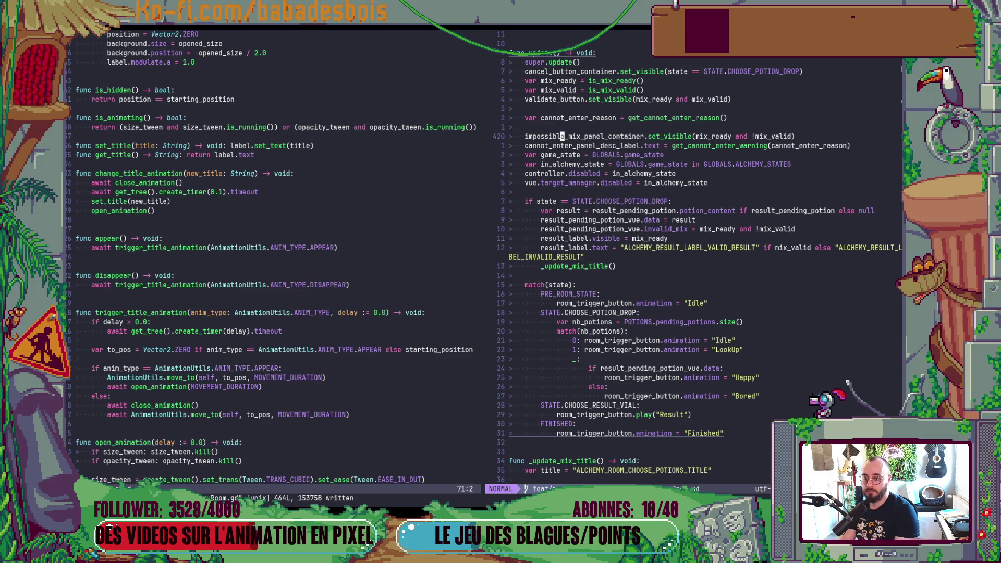
key("shift+v")
key("j")
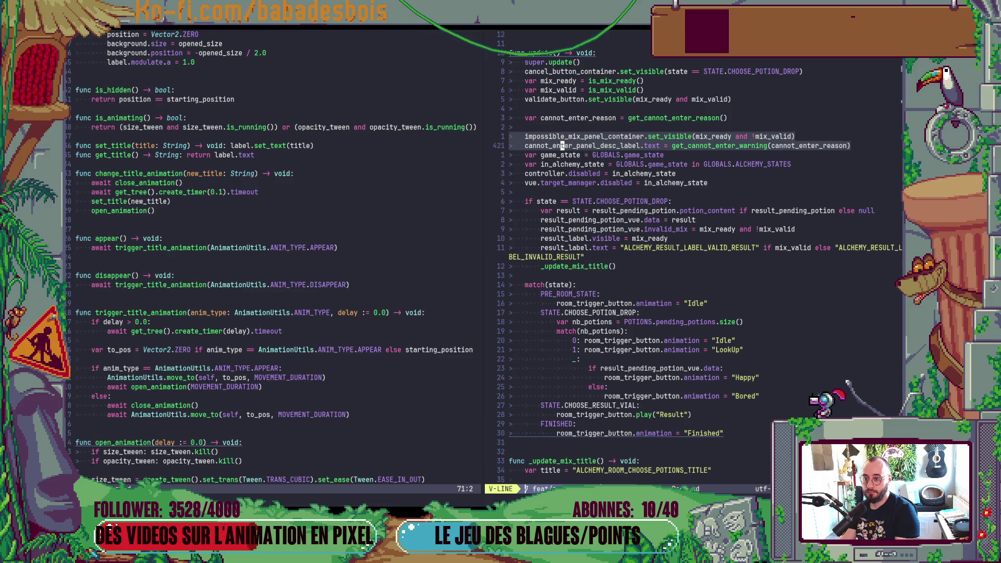
key("y")
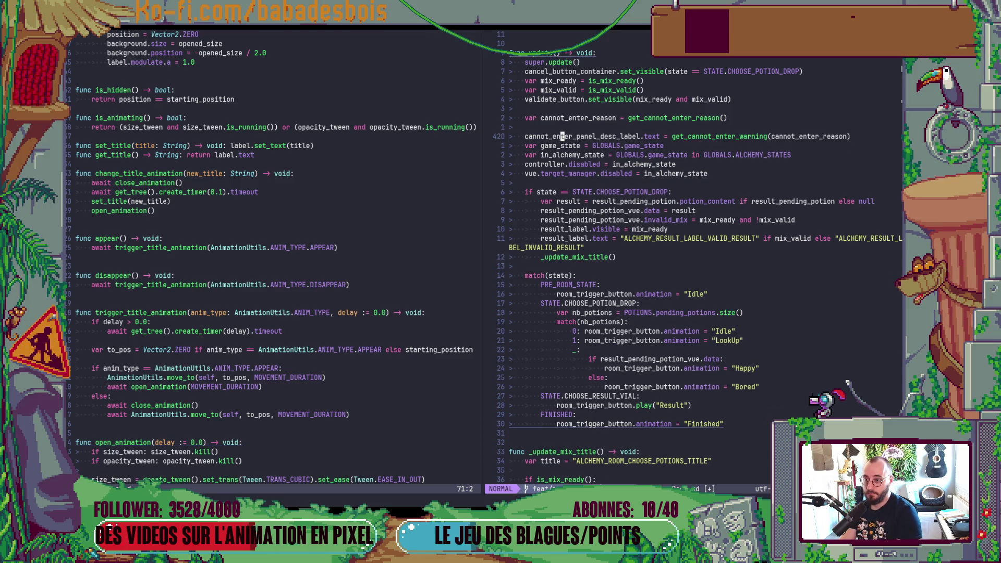
key("alt+Tab")
key("F5")
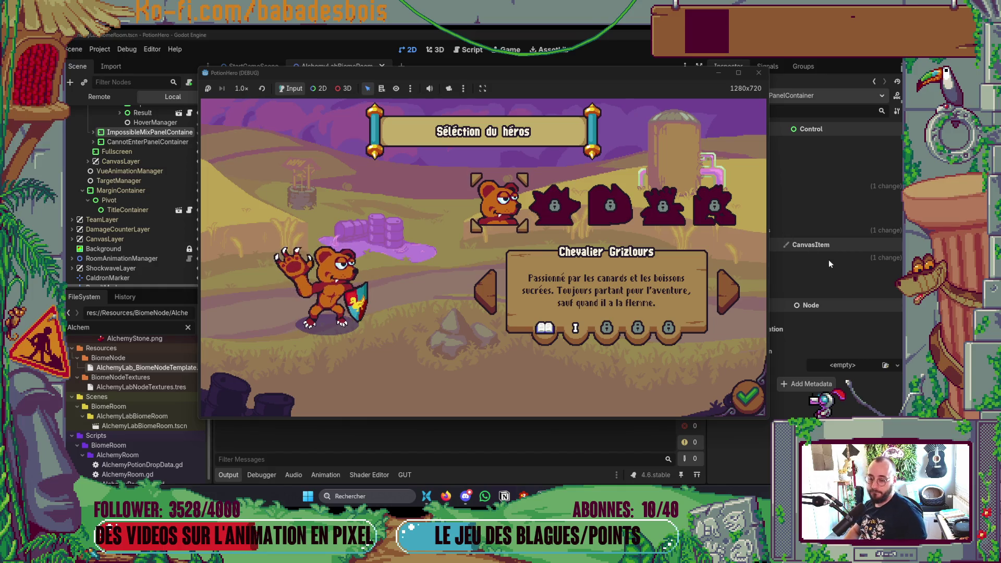
Pick the bear hero, start the second adventure, skip the tutorial, and enter the next room
left_click(747, 398)
left_click(580, 216)
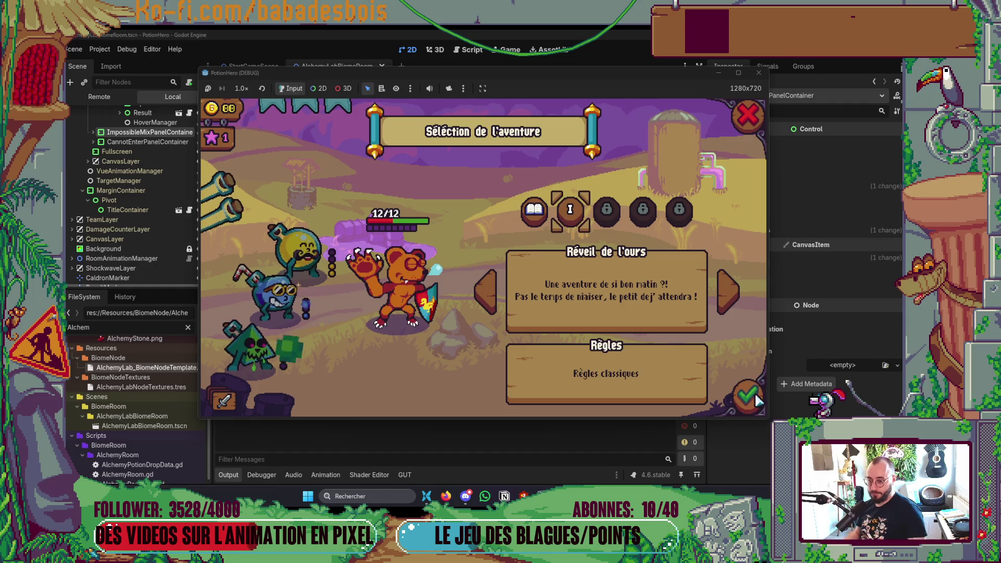
left_click(746, 398)
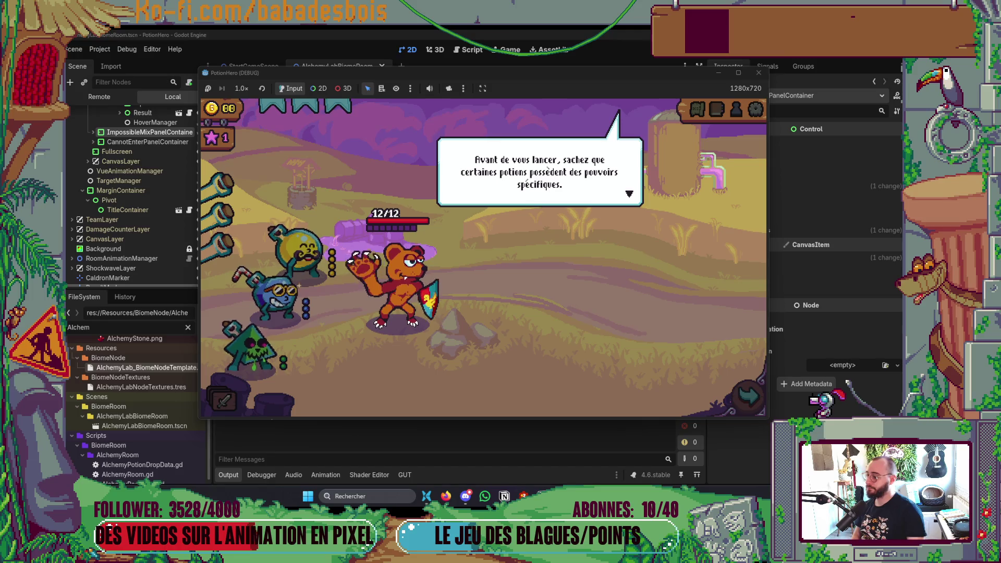
left_click(585, 310)
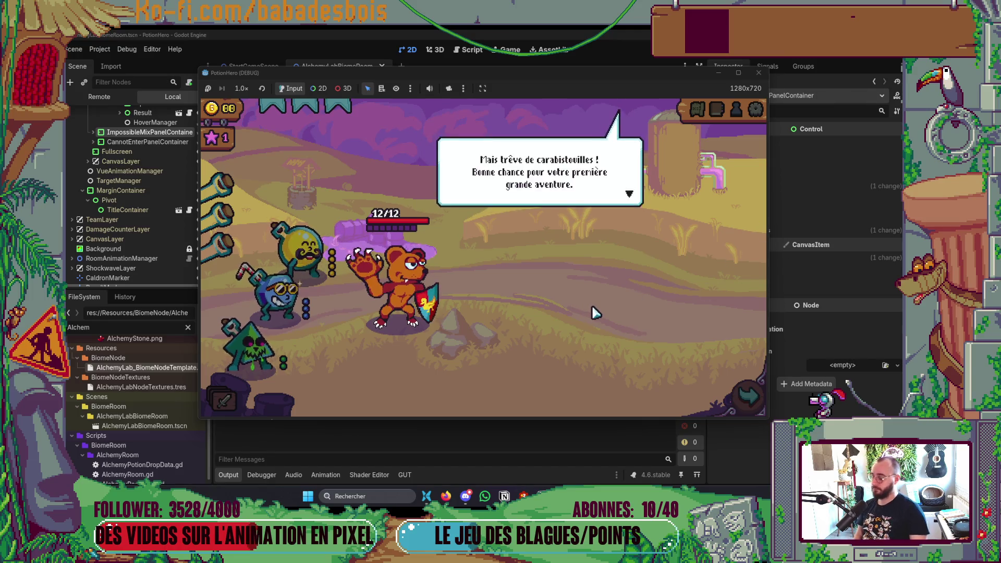
left_click(585, 311)
left_click(755, 408)
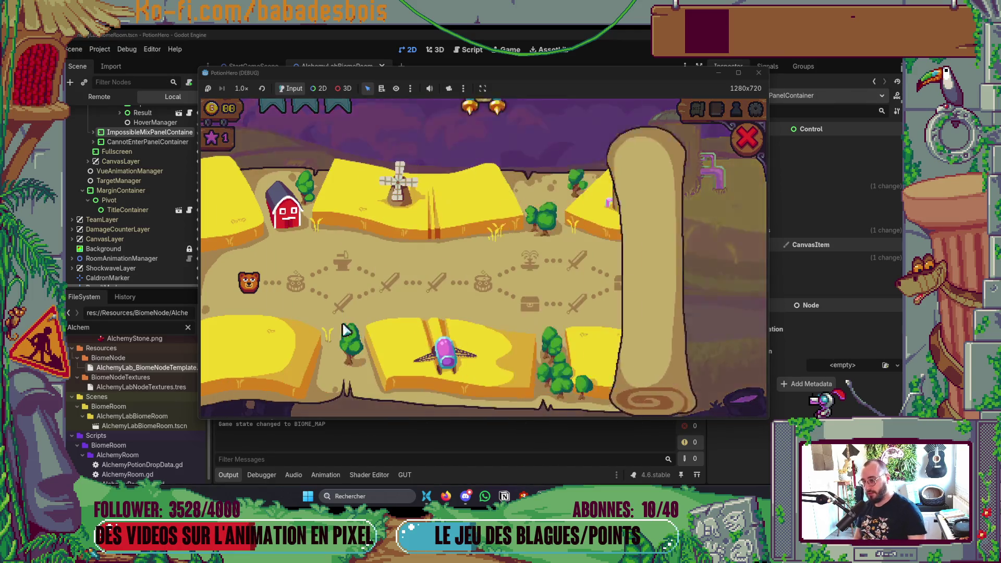
left_click(287, 284)
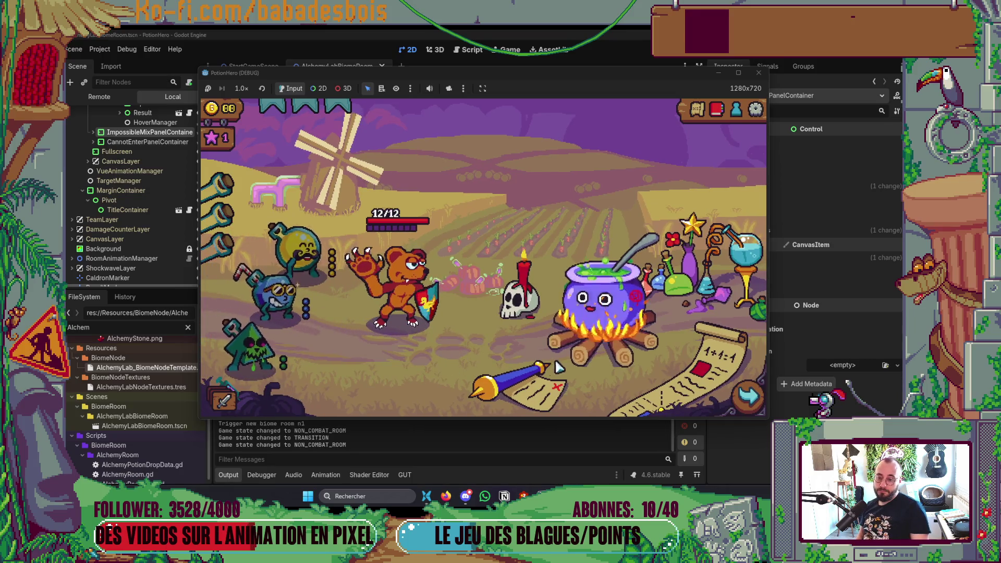
Mix yellow with blue, swap blue for green to get 'Oups !', then empty both slots
left_click(295, 250)
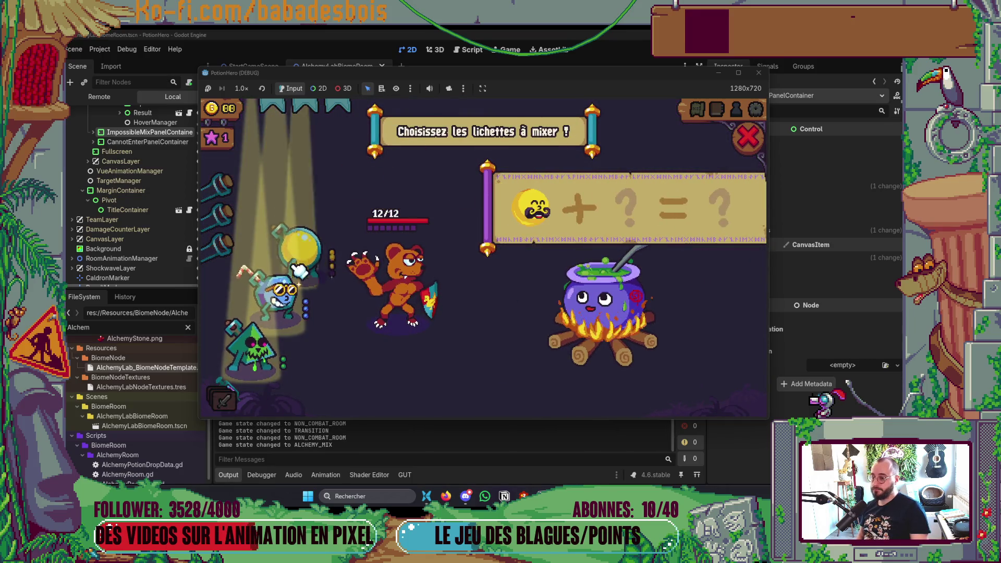
left_click(278, 291)
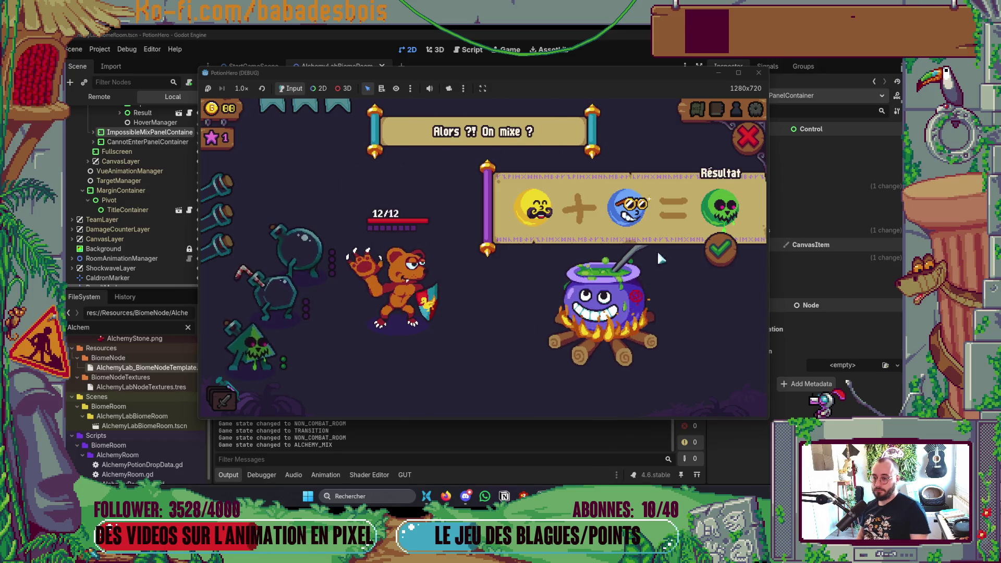
left_click(620, 211)
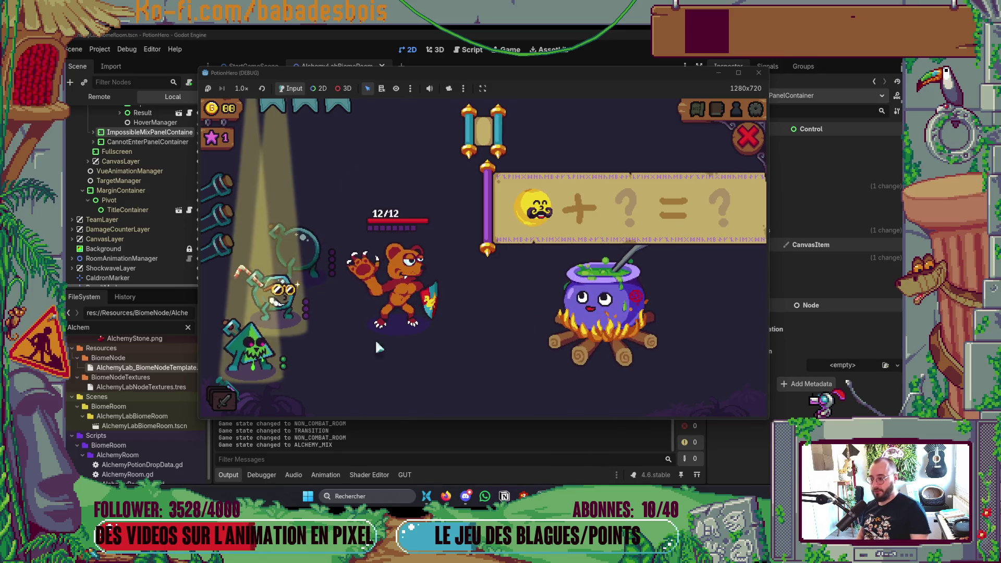
left_click(250, 345)
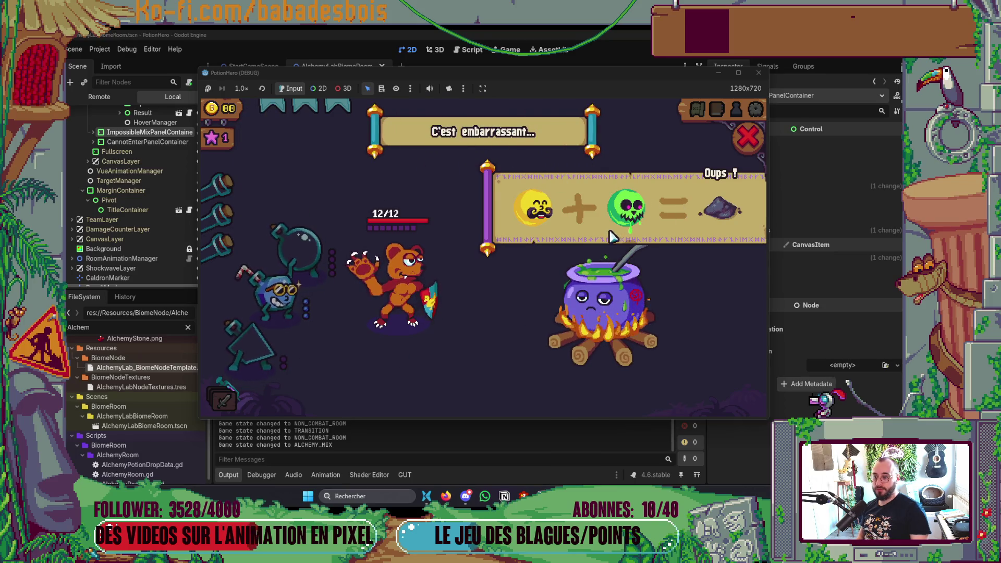
left_click(623, 217)
left_click(536, 216)
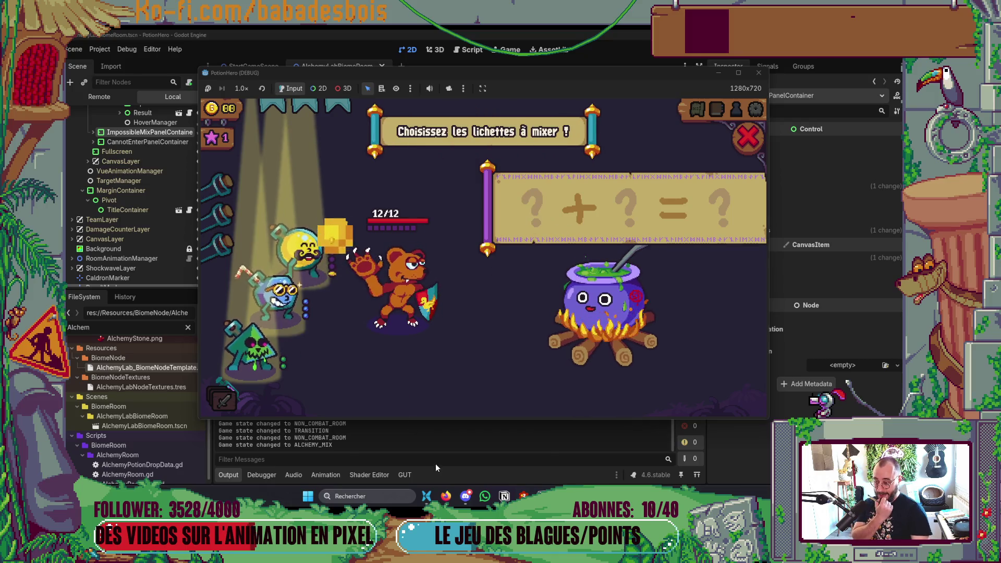
left_click(445, 496)
Zoom the Miro board onto the 'Oups !' impossible-mix mockup frame to review it
scroll(490, 372, "down", 1)
scroll(489, 370, "down", 3)
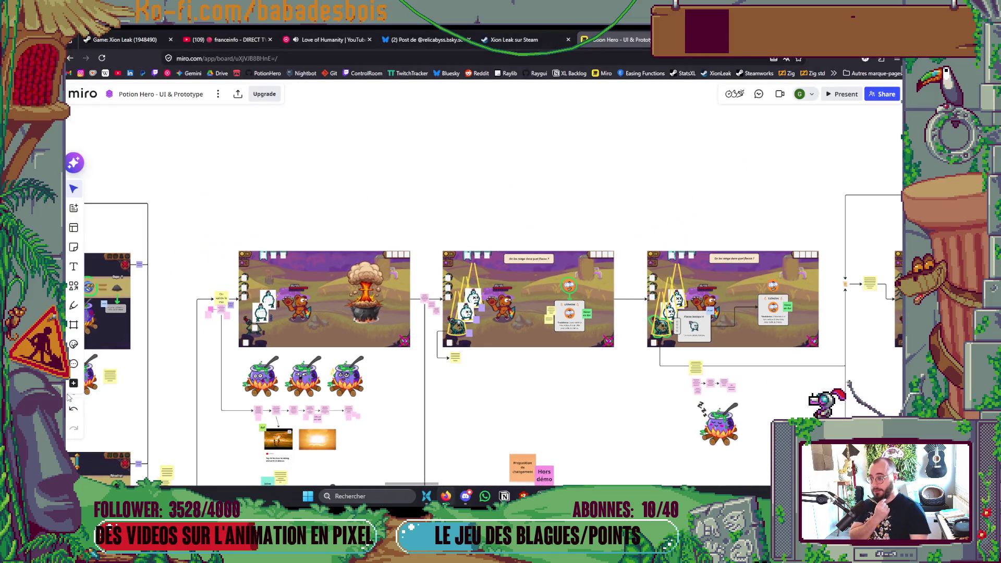
scroll(417, 313, "left", 5)
scroll(273, 286, "up", 6)
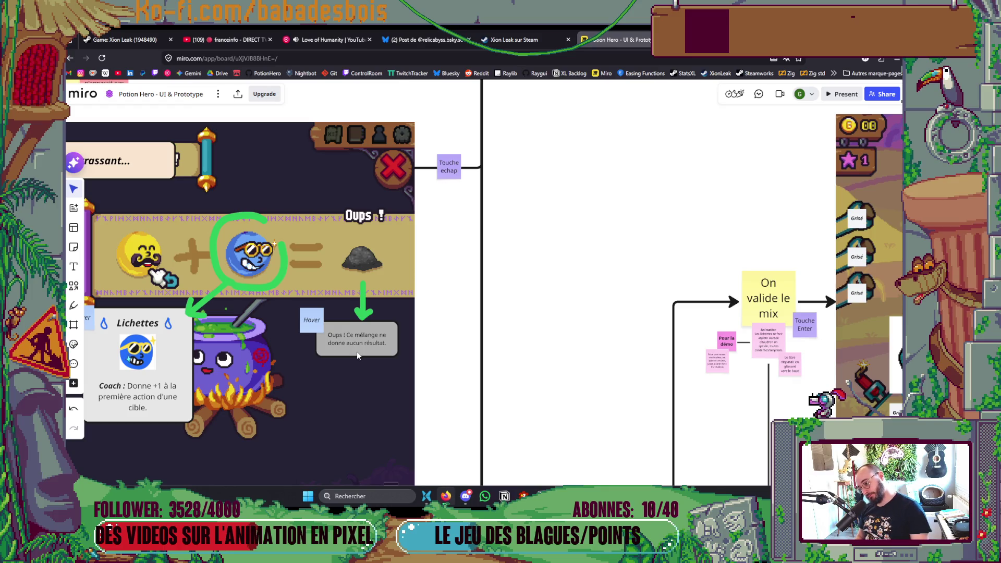
scroll(357, 354, "down", 1)
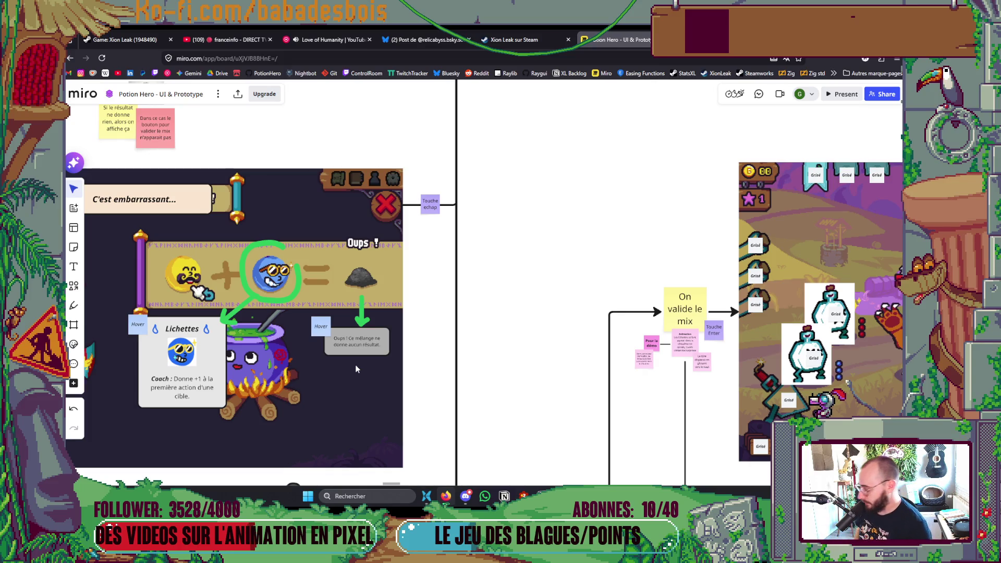
key("alt+Tab")
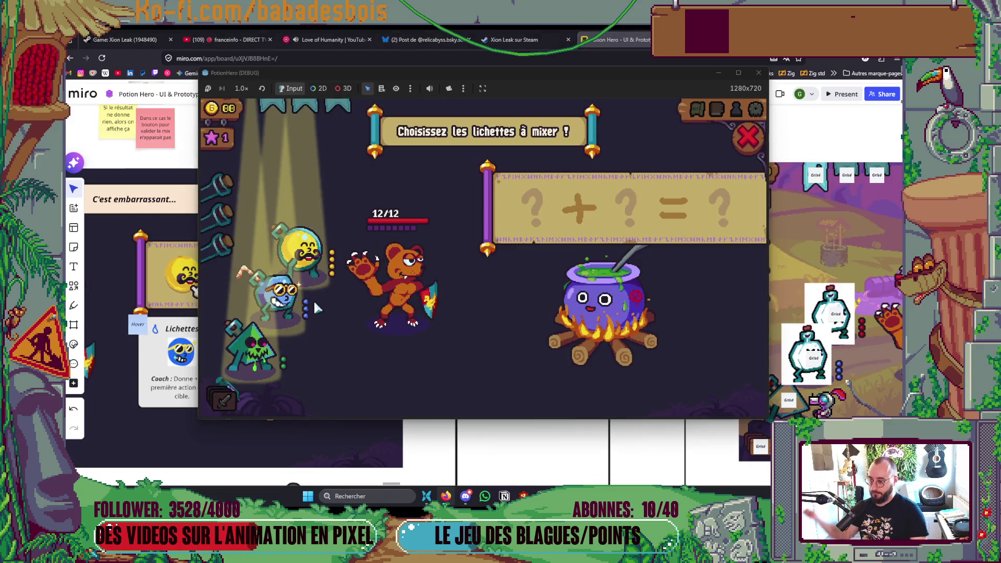
Add the yellow and blue lichettes to the mix, remove both, then close and reopen the panel
left_click(313, 253)
left_click(284, 295)
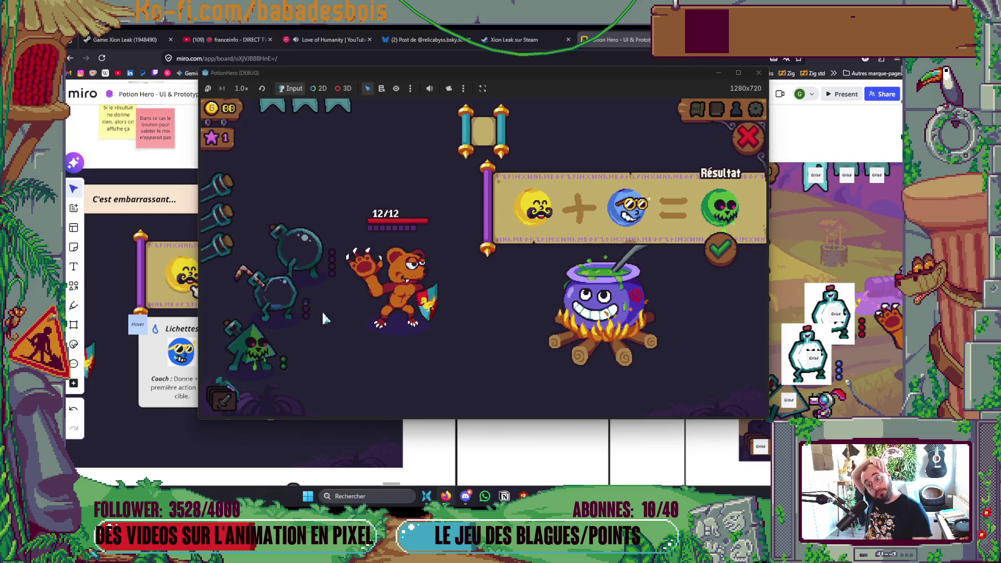
left_click(629, 212)
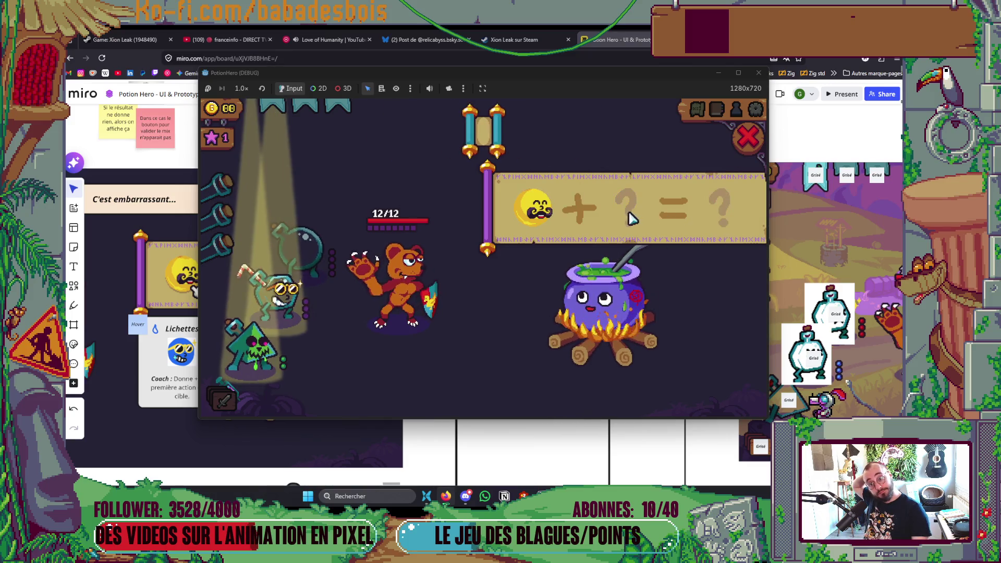
left_click(539, 215)
left_click(632, 306)
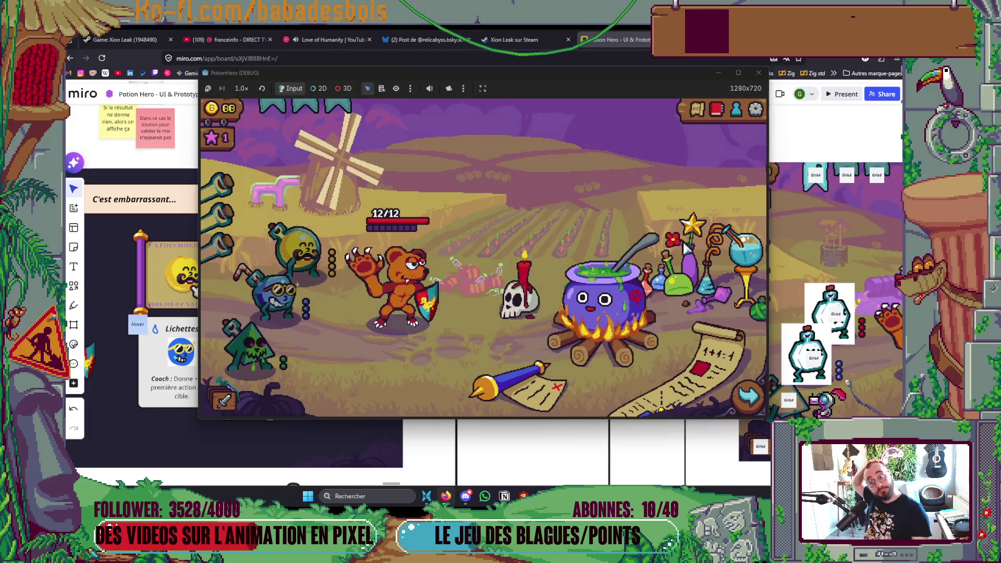
left_click(632, 306)
Mix blue then yellow, cancel, retry with yellow alone, then close the game window
left_click(285, 297)
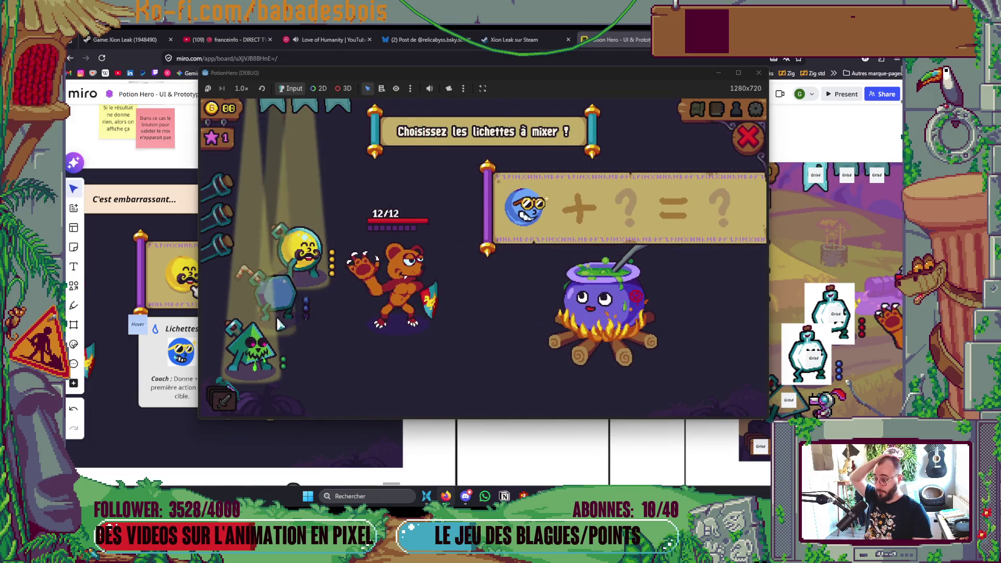
left_click(316, 255)
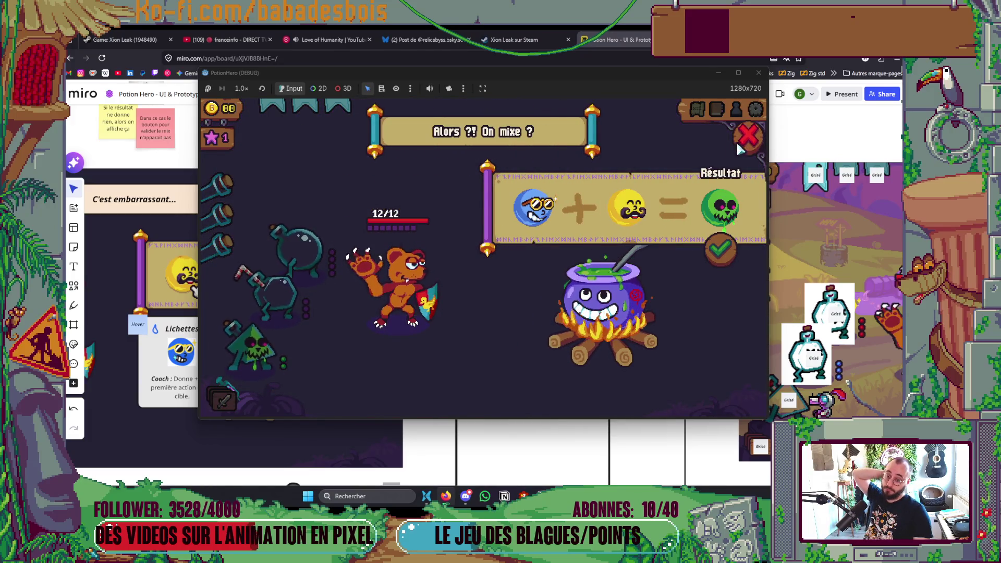
left_click(711, 215)
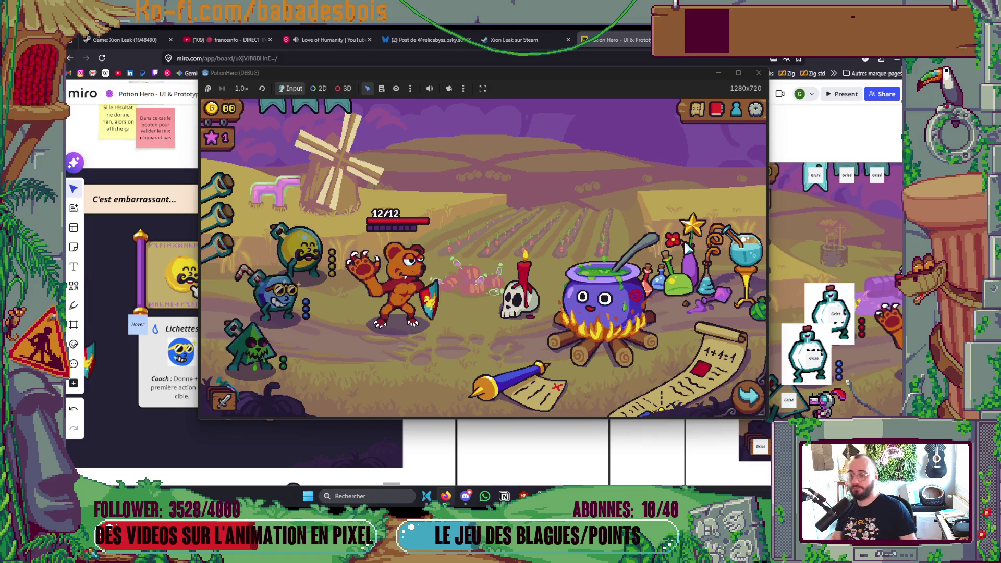
left_click(686, 249)
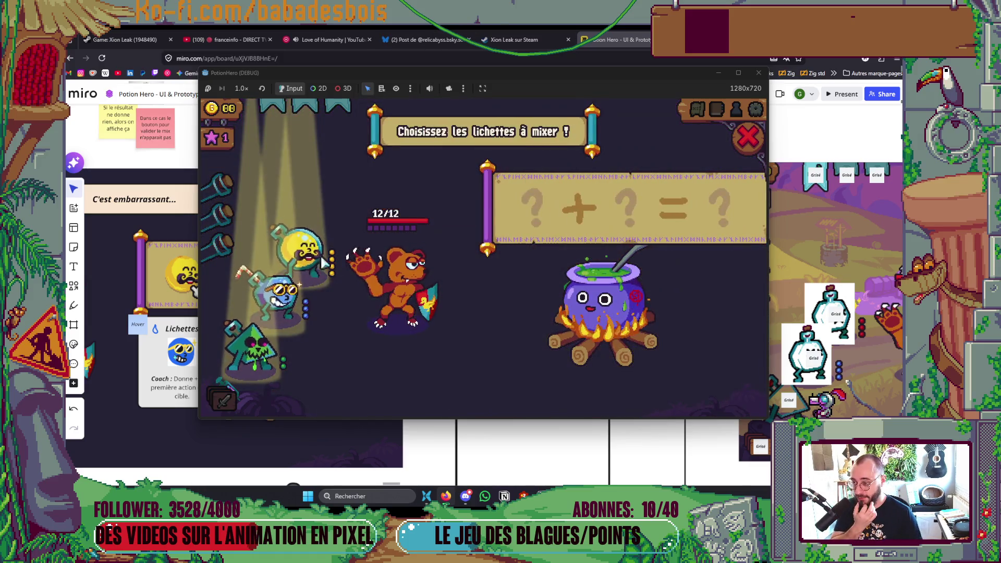
left_click(327, 264)
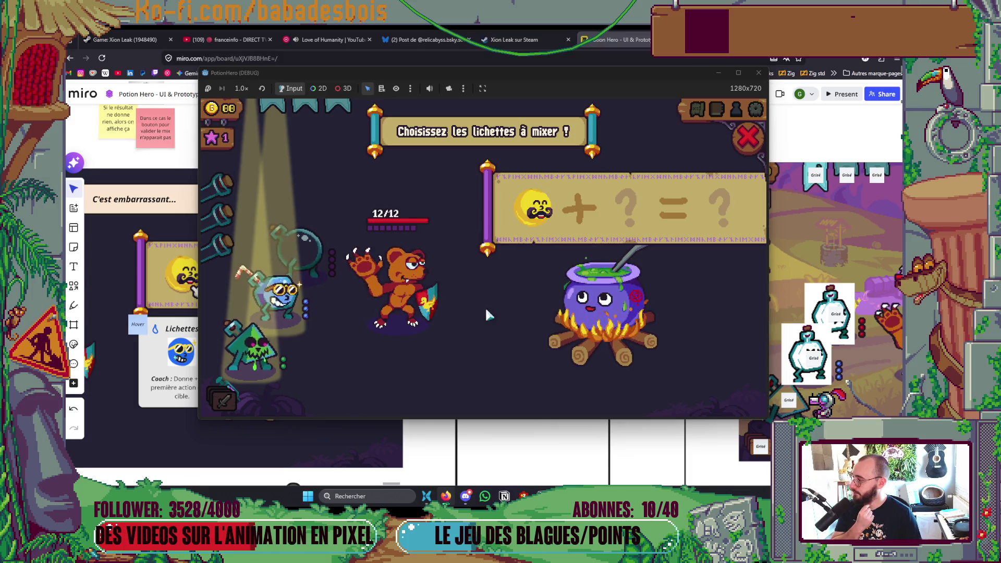
left_click(524, 211)
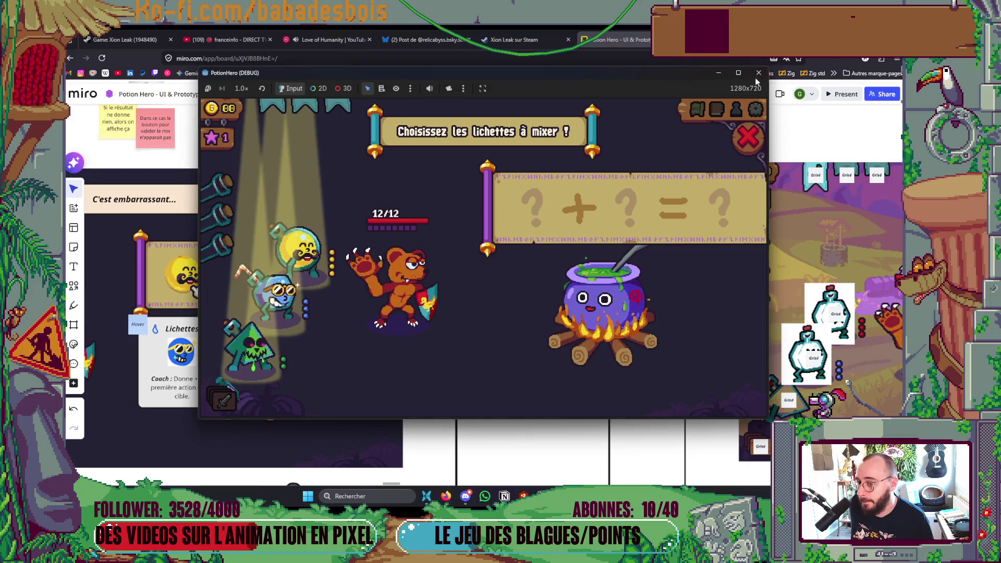
left_click(757, 73)
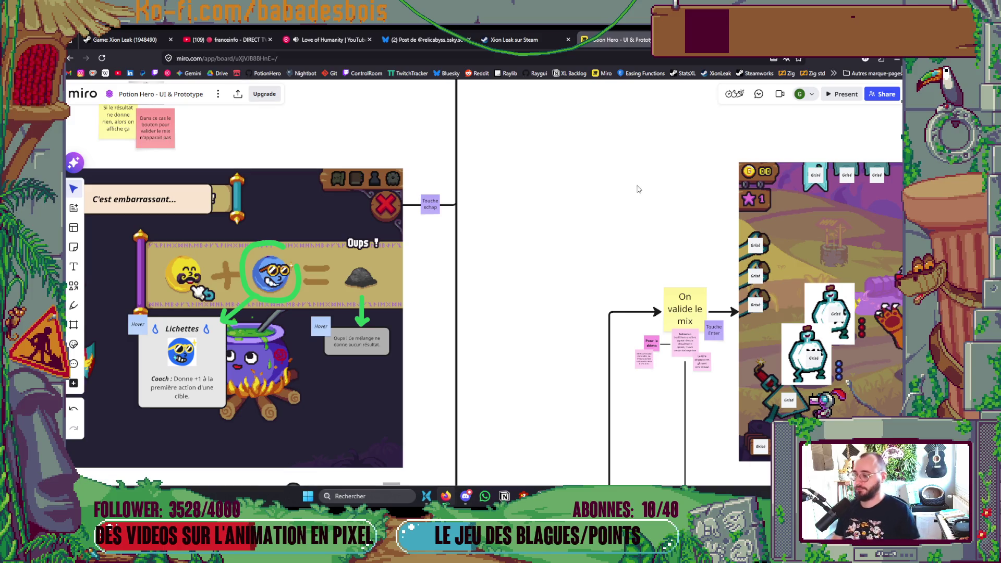
In Neovim, step through AlchemyRoom.gd's _update_mix_title, pending-potion, state_changed and shockwave code, then return to Godot
key("alt+Tab")
key("alt+Tab")
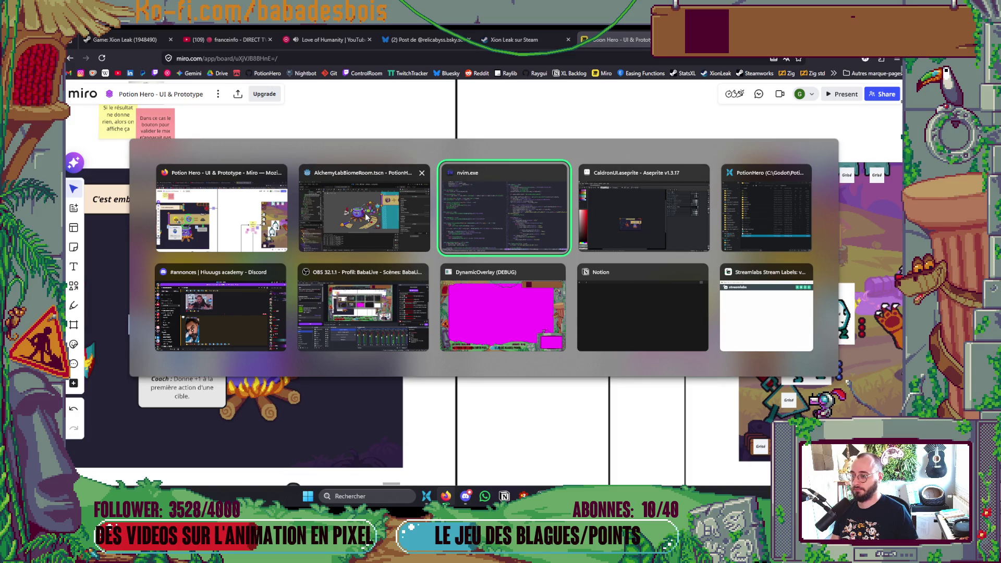
left_click(571, 243)
left_click(604, 257)
key("ctrl+o")
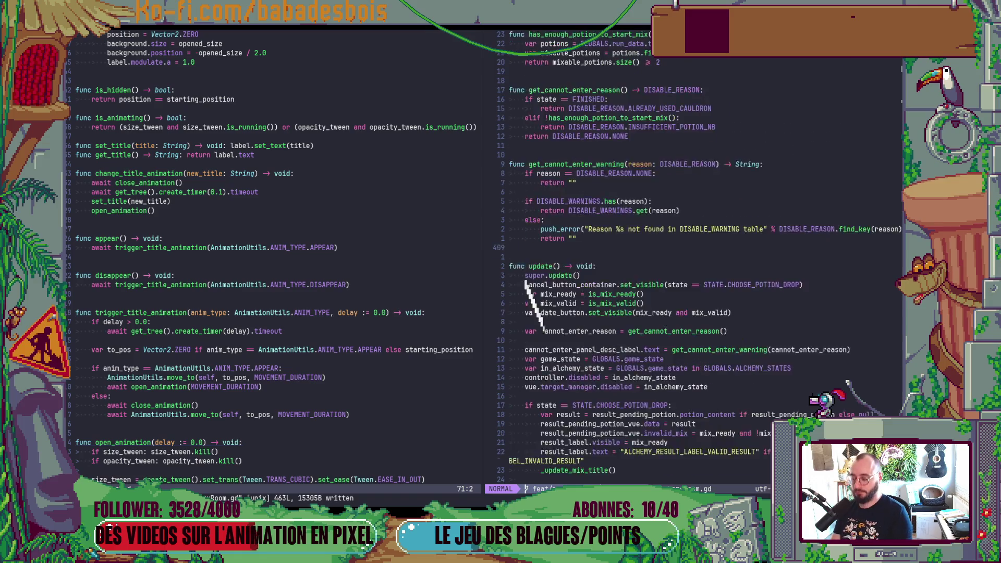
key("ctrl+o")
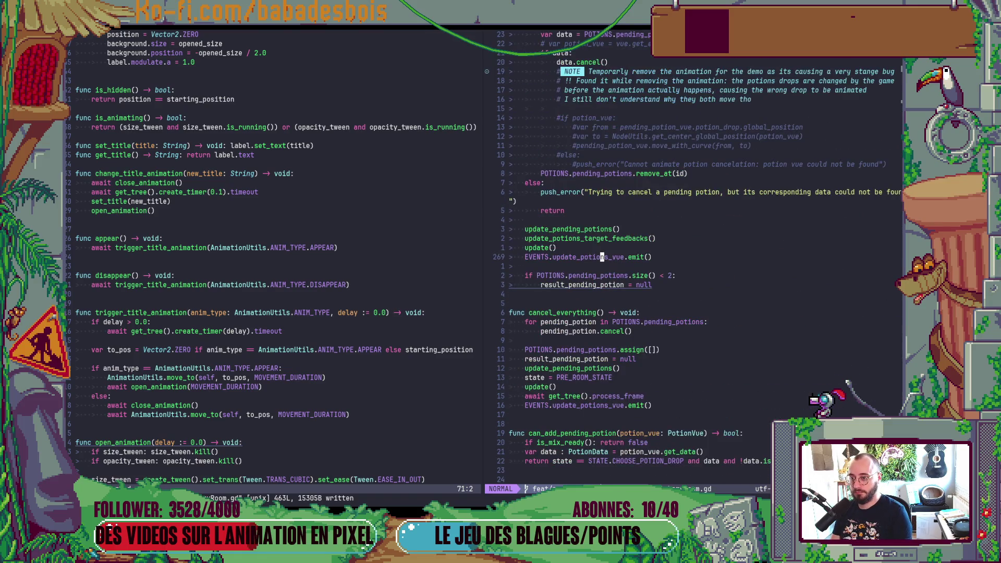
key("ctrl+o")
key("ctrl+o")
key("ctrl+o")
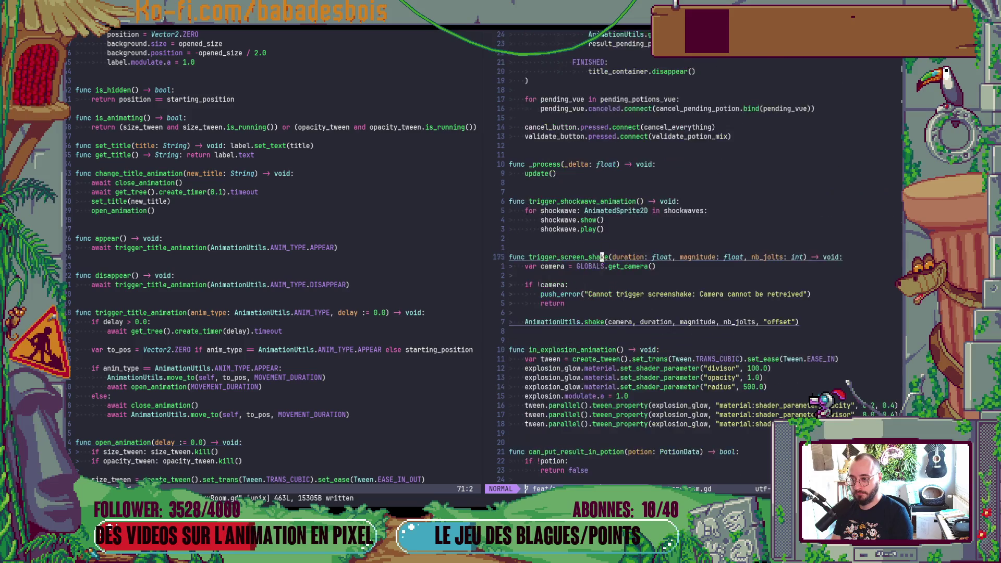
key("ctrl+o")
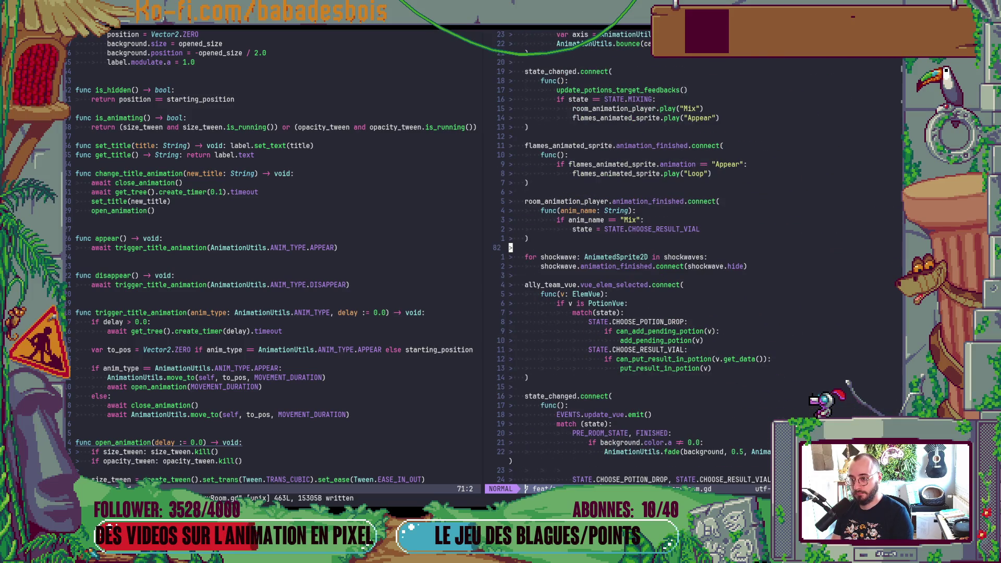
key("ctrl+o")
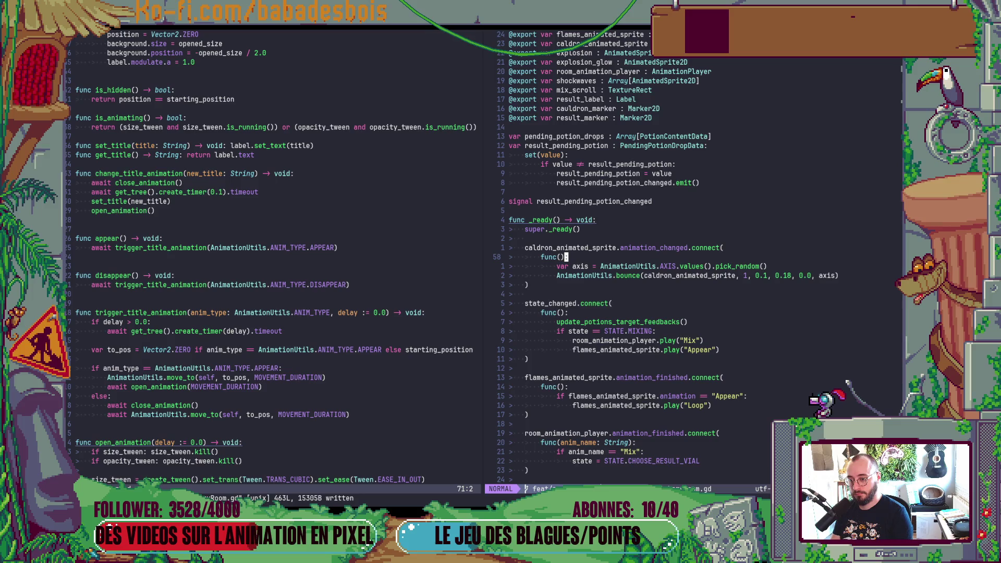
key("ctrl+i")
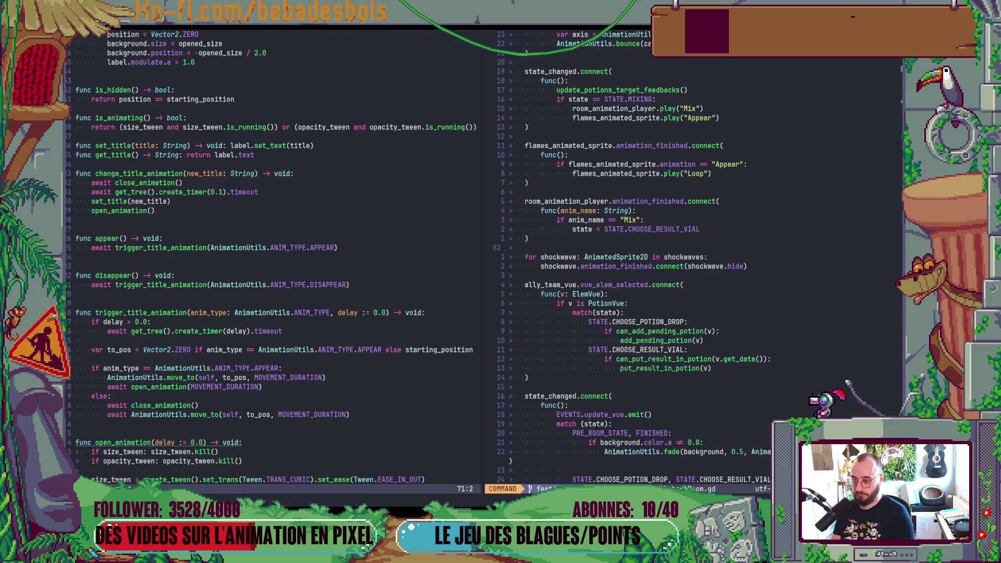
key("alt+Tab")
key("alt+Tab")
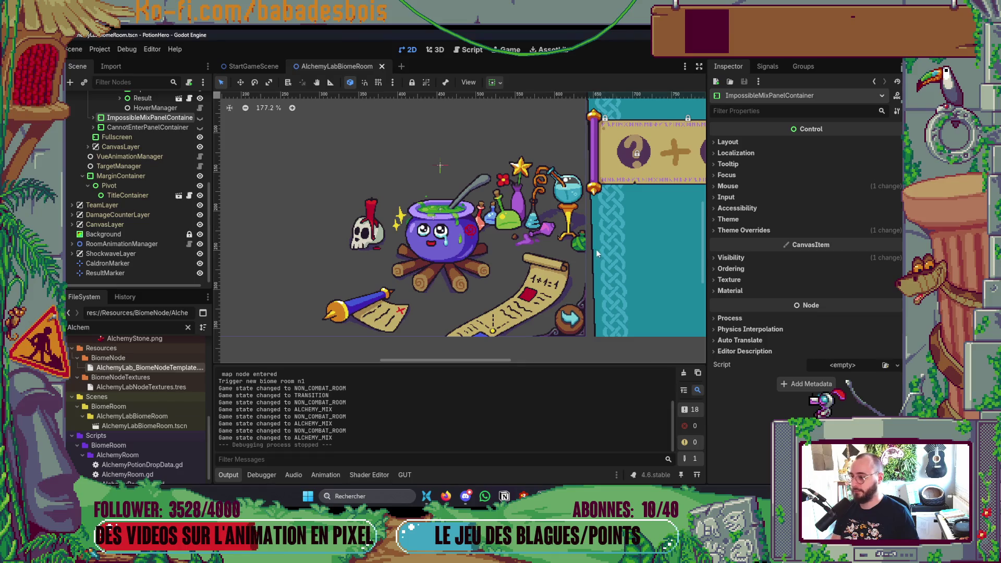
Select the HoverManager node under PendingPotionContainer to inspect its three hoverables
scroll(86, 219, "up", 3)
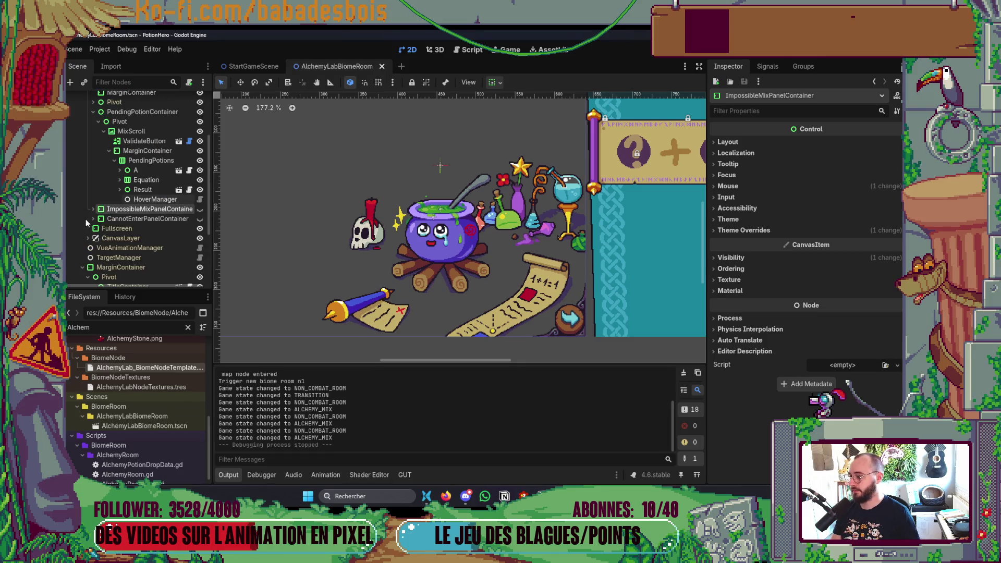
left_click(140, 199)
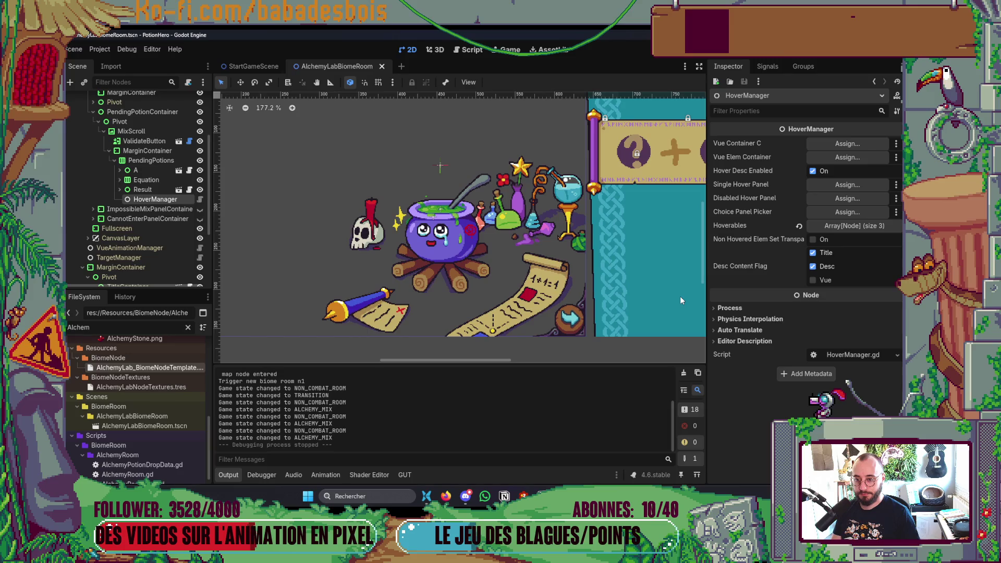
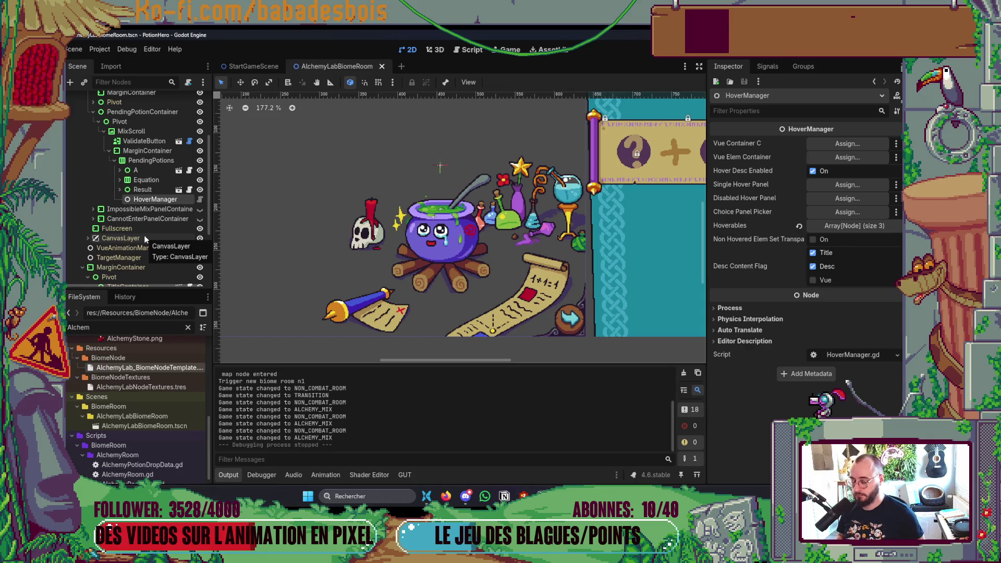
Switch from the Godot editor to the Neovim code window
key("alt+Tab")
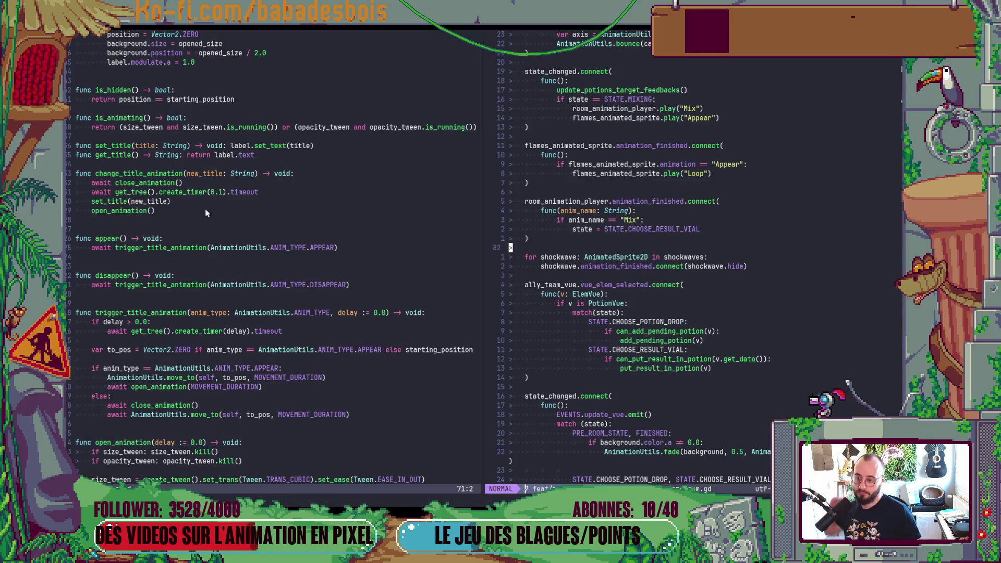
Search the alchemy room script for 'hover', scroll up through the connect blocks, then switch to Miro
left_click(572, 285)
type("/hover")
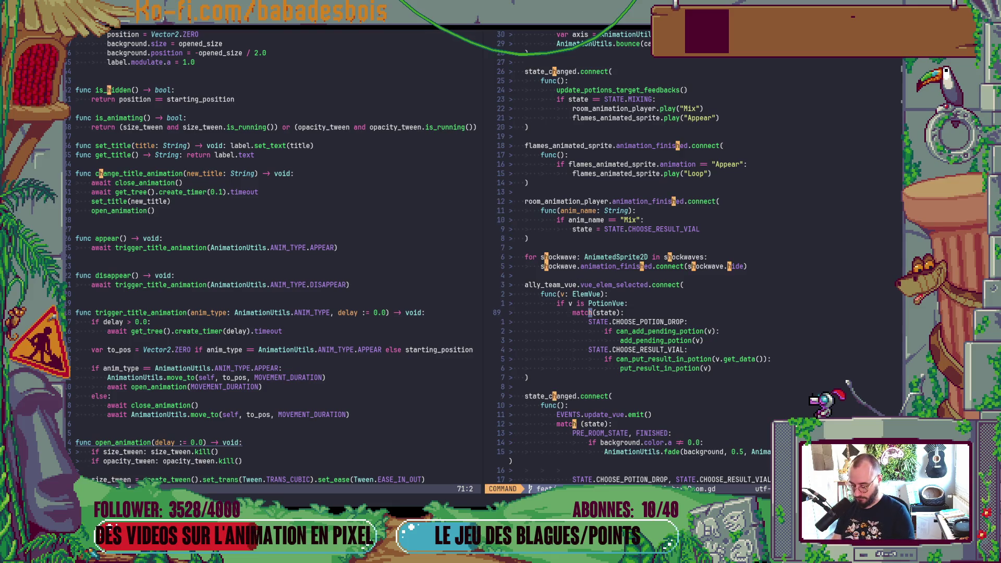
key("Return")
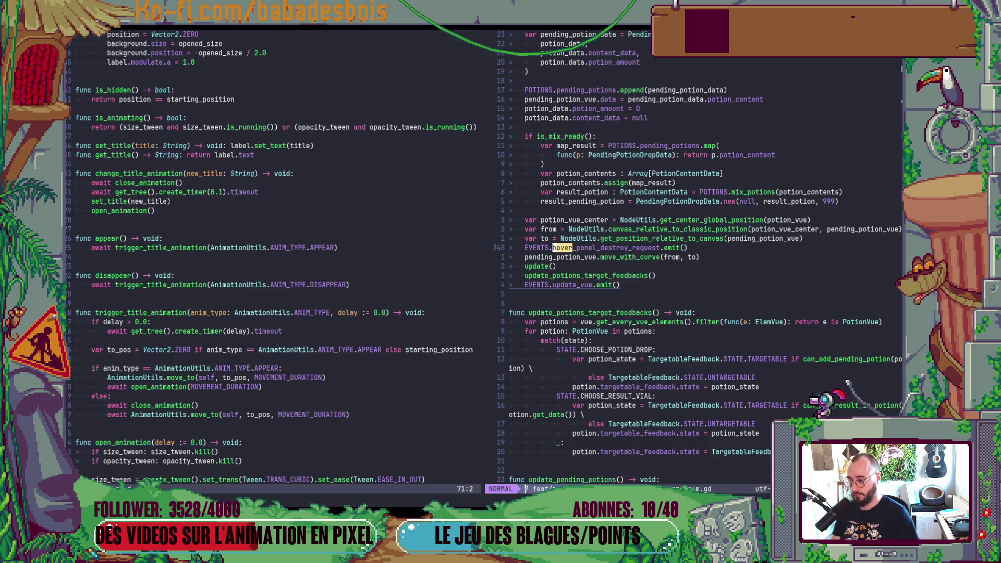
scroll(641, 387, "up", 20)
scroll(634, 390, "up", 20)
scroll(631, 390, "up", 20)
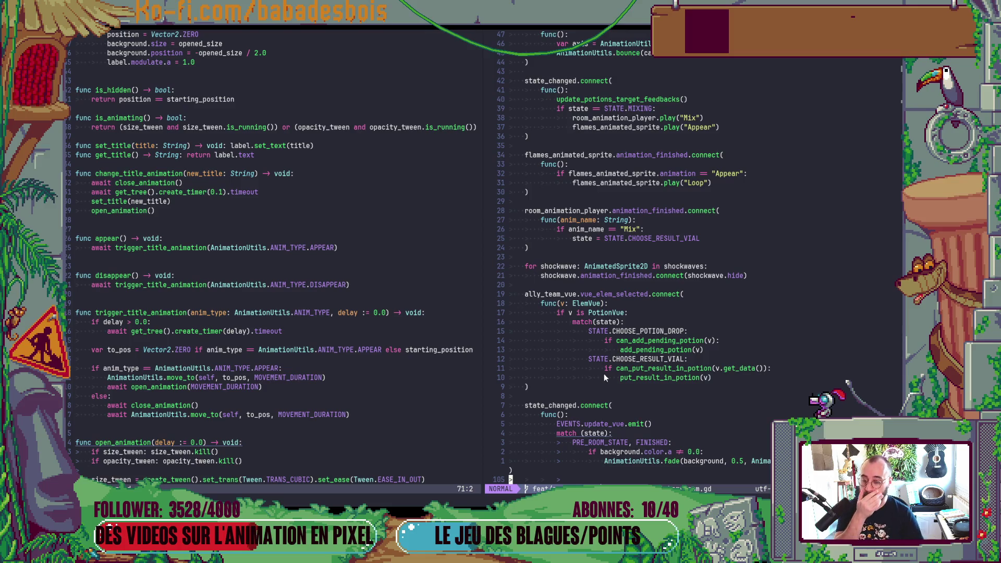
key("alt+Tab")
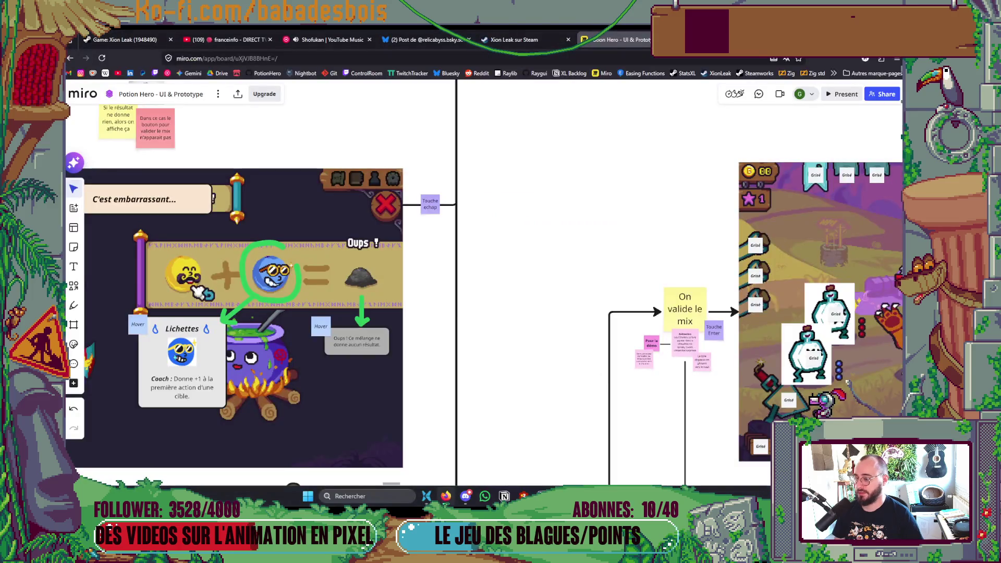
Pan and zoom the Miro board to bring the upper rows of screens into view
scroll(409, 278, "down", 5)
mouse_move(410, 278)
left_mouse_down()
mouse_move(410, 222)
mouse_move(652, 221)
left_mouse_up()
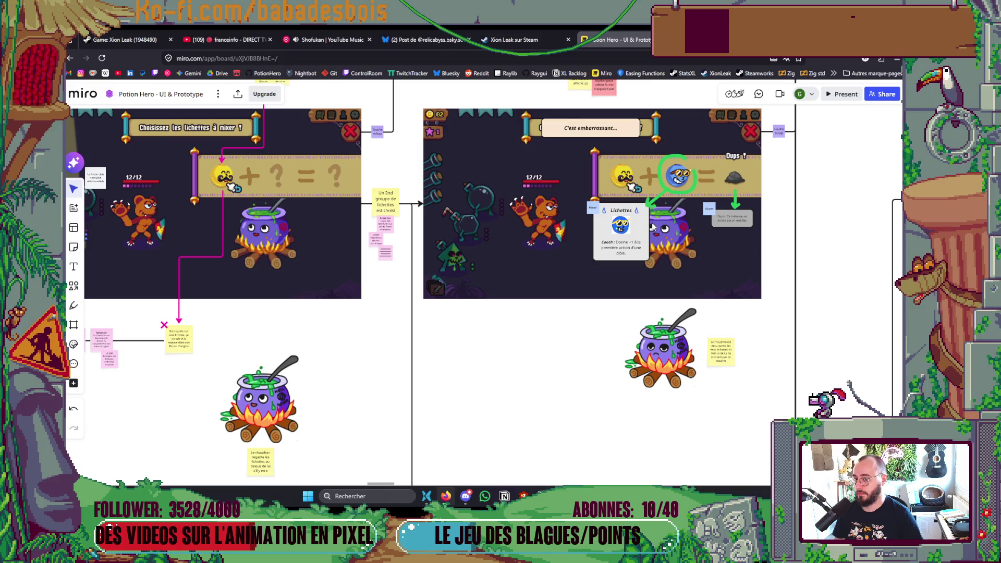
scroll(652, 226, "down", 5)
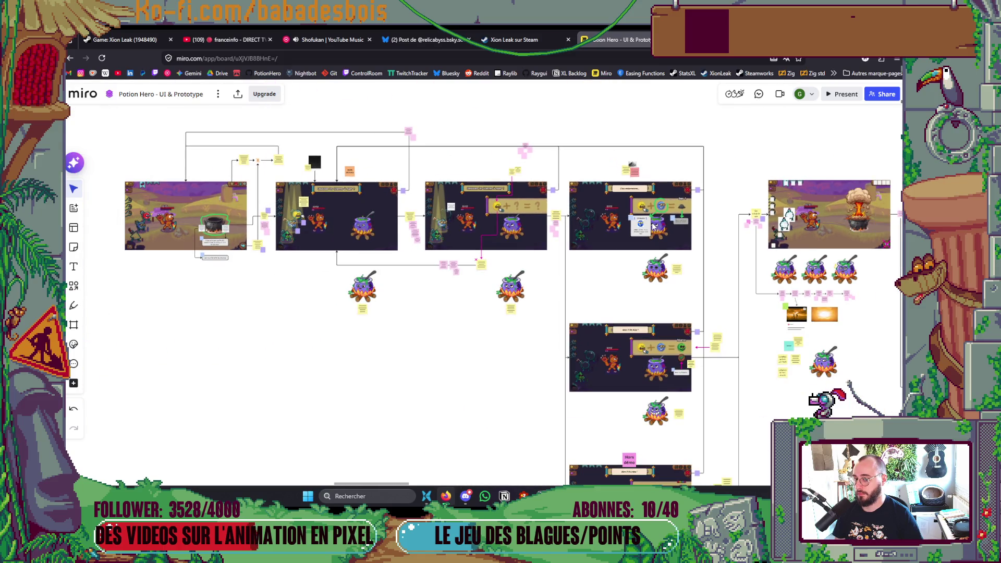
scroll(652, 226, "down", 3)
mouse_move(652, 226)
left_mouse_down()
mouse_move(506, 226)
mouse_move(609, 218)
mouse_move(541, 390)
left_mouse_up()
scroll(542, 390, "down", 2)
scroll(551, 308, "up", 2)
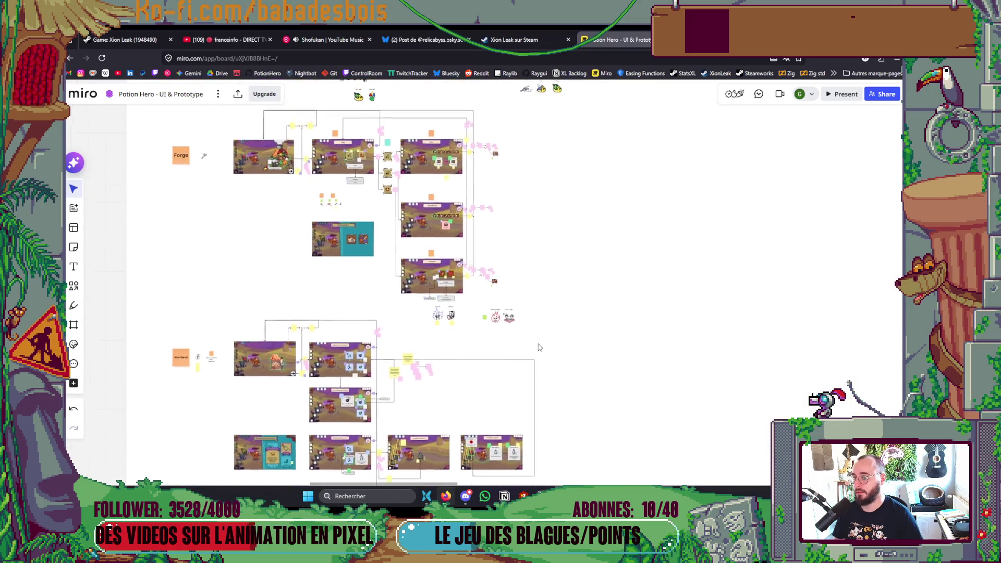
scroll(390, 153, "up", 2)
scroll(390, 153, "up", 3)
scroll(418, 219, "down", 1)
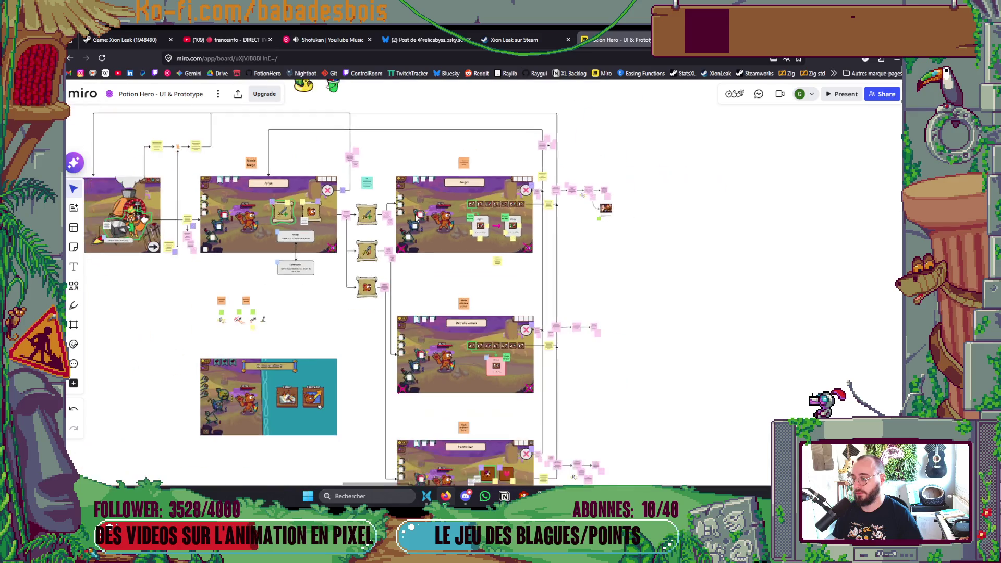
left_click_drag(425, 228, 400, 403)
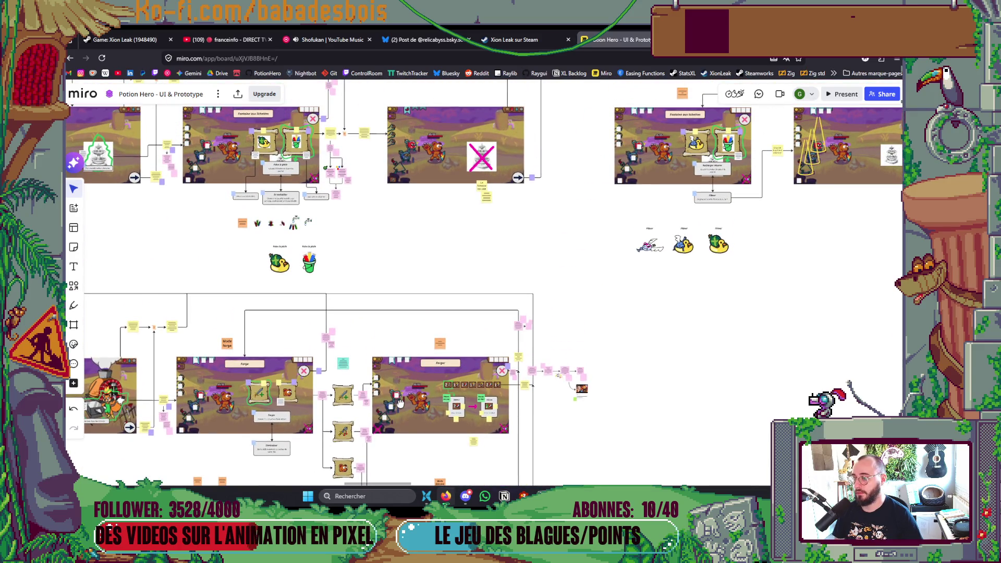
scroll(399, 404, "down", 4)
Pan across to the cauldron screens showing the 'C'est embarrassant' mockup
scroll(339, 121, "up", 5)
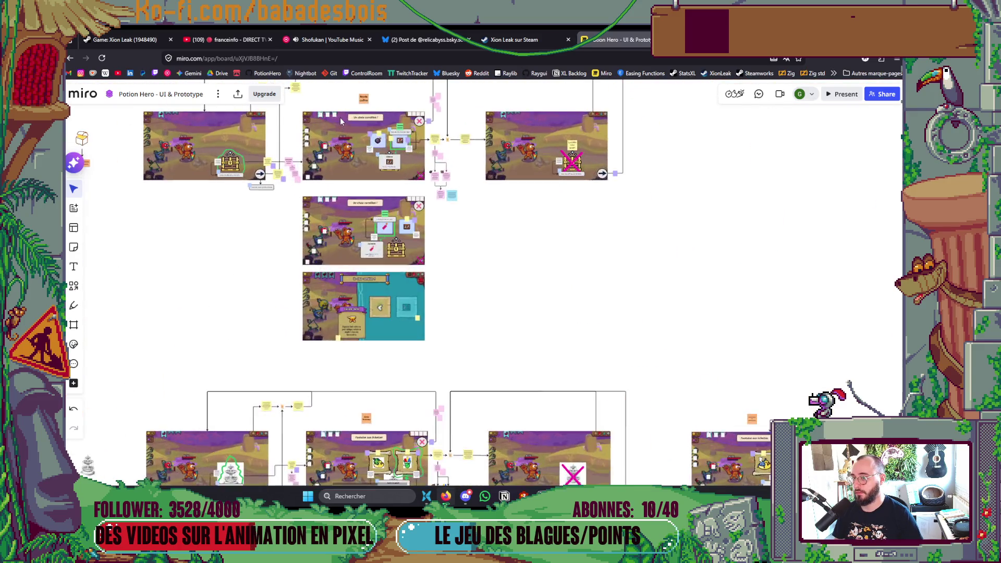
left_click_drag(359, 131, 383, 365)
scroll(385, 370, "down", 2)
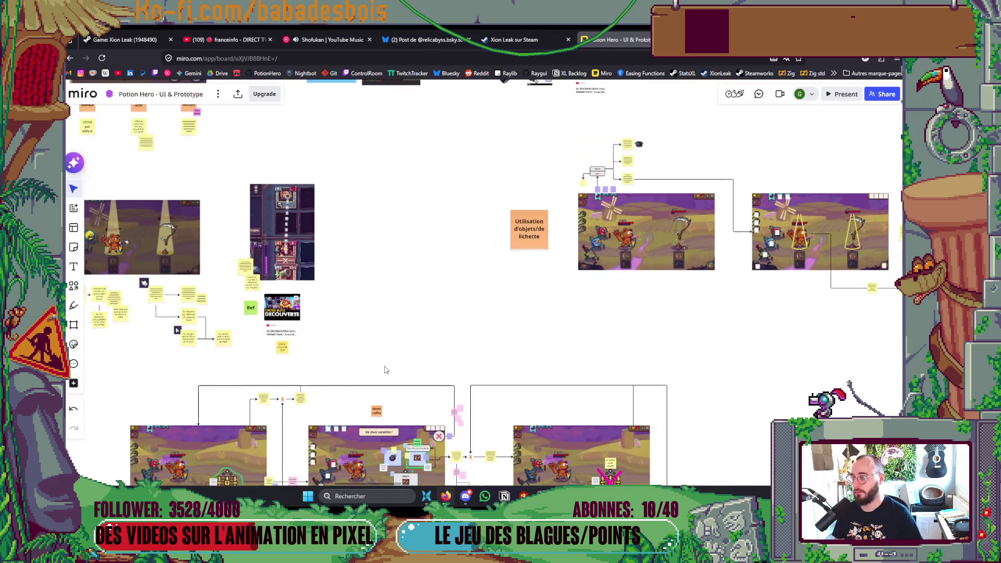
scroll(597, 160, "down", 3)
scroll(409, 270, "up", 4)
scroll(199, 276, "down", 2)
scroll(193, 365, "up", 2)
left_click_drag(647, 86, 539, 180)
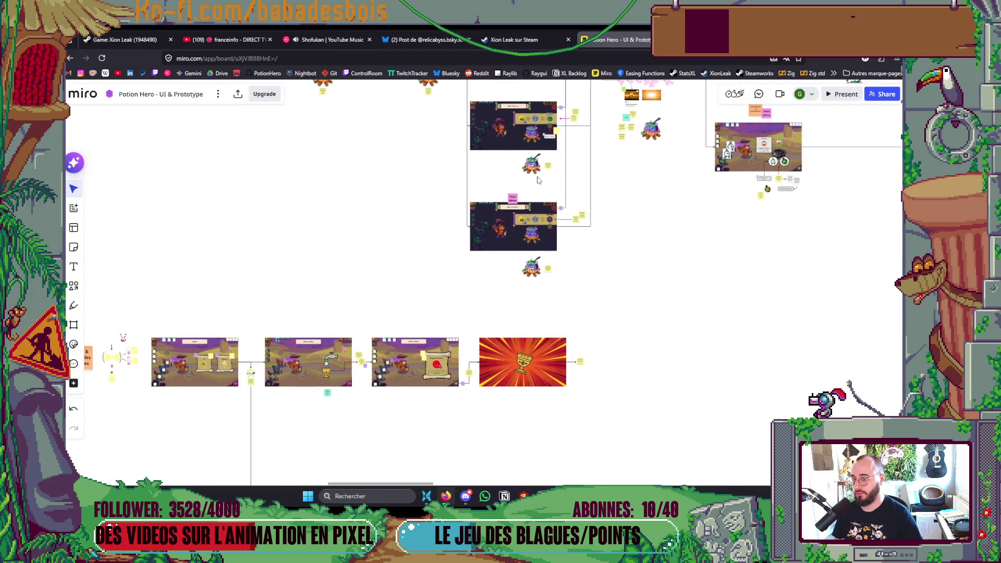
scroll(535, 172, "down", 3)
scroll(446, 240, "up", 6)
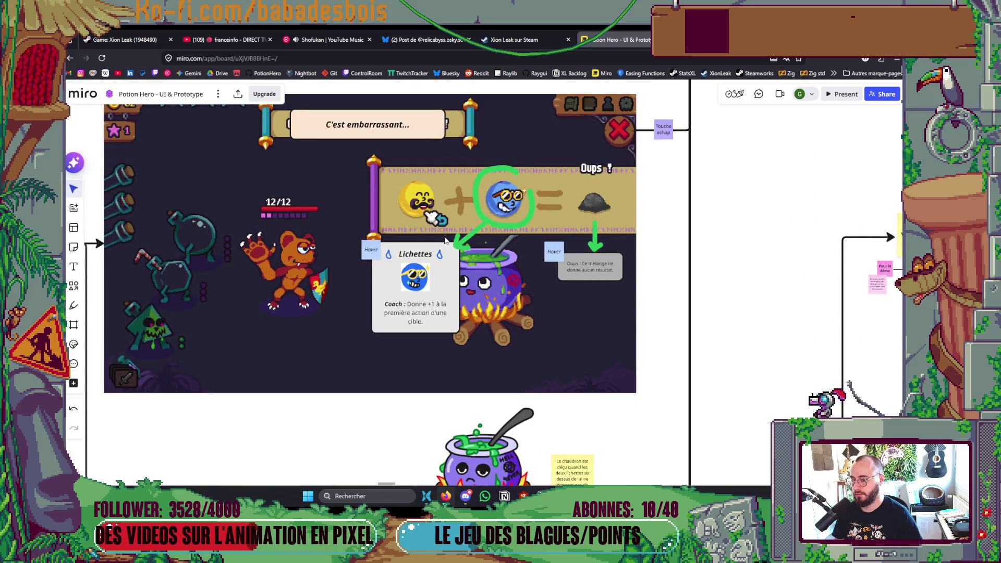
Select and move the Lichettes hover card, undo the move, and return to Neovim
left_click(449, 308)
left_click(453, 306)
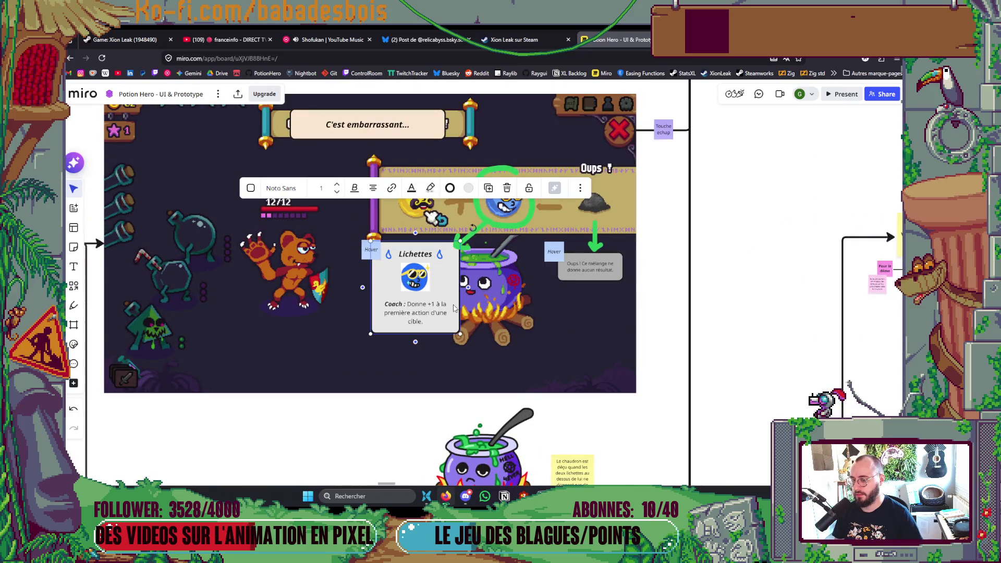
left_click_drag(455, 297, 532, 293)
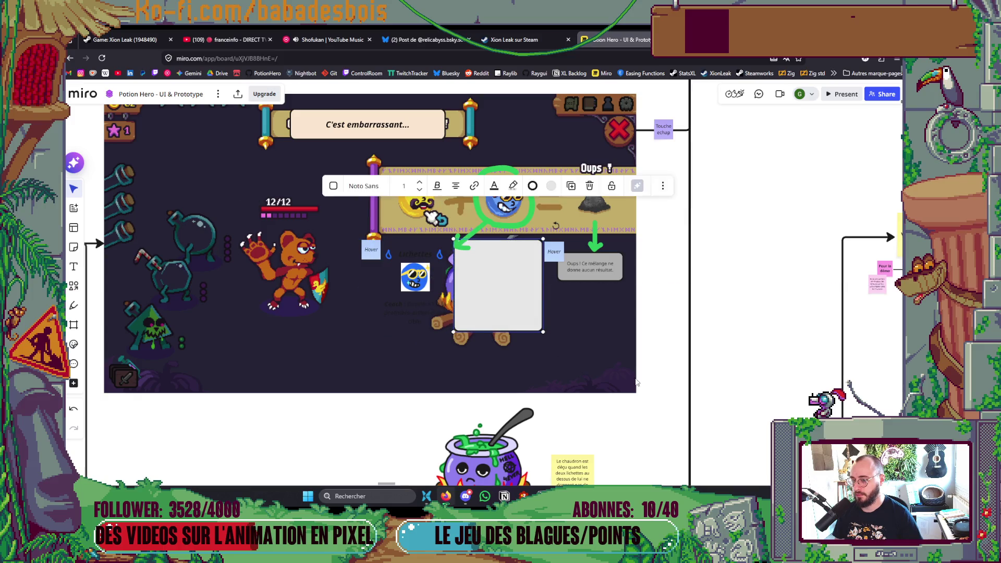
key("ctrl+z")
left_click(690, 380)
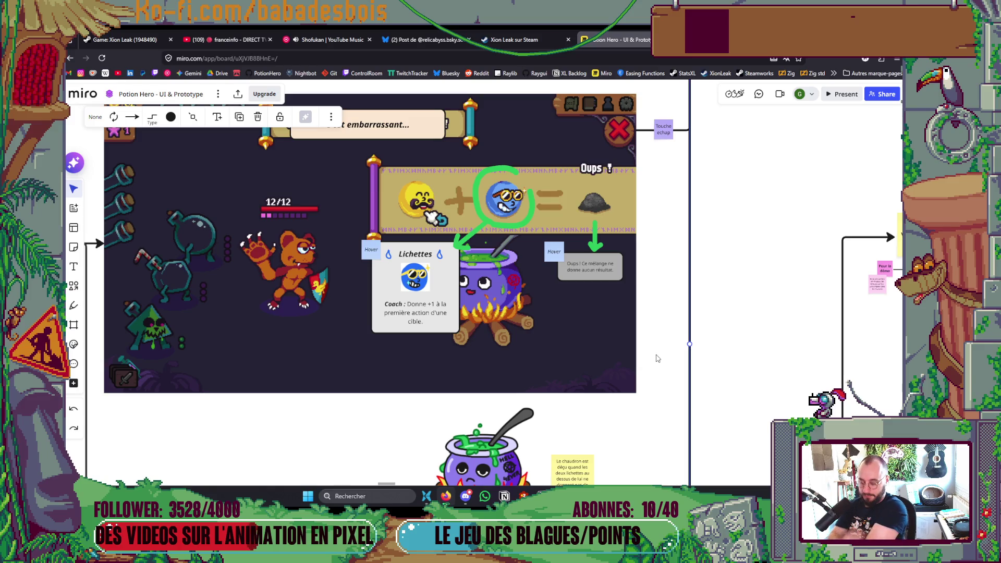
key("alt+Tab")
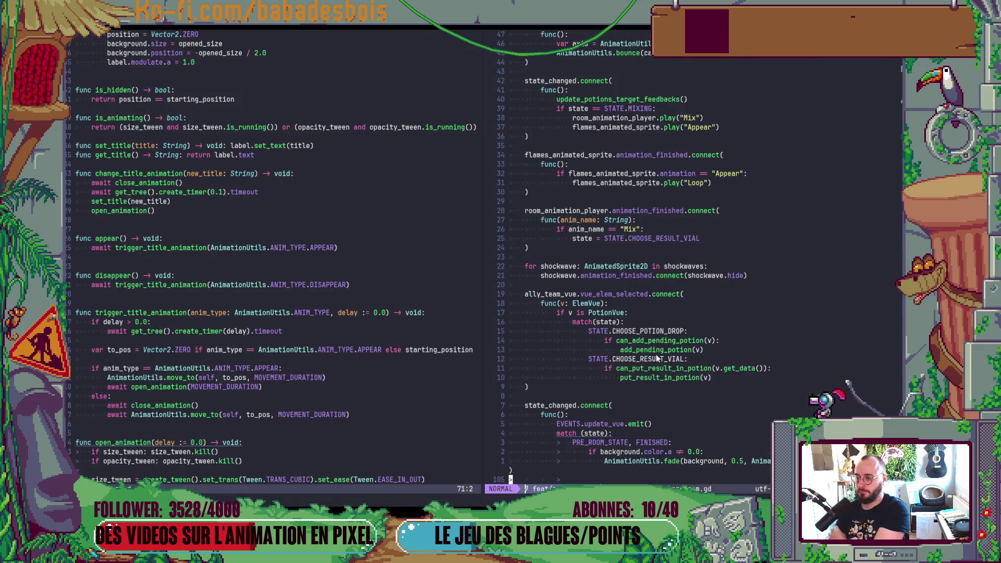
Open PendingPotionDrop.gd with the file finder and page down to its clear and cancel functions
key("space")
key("f")
key("f")
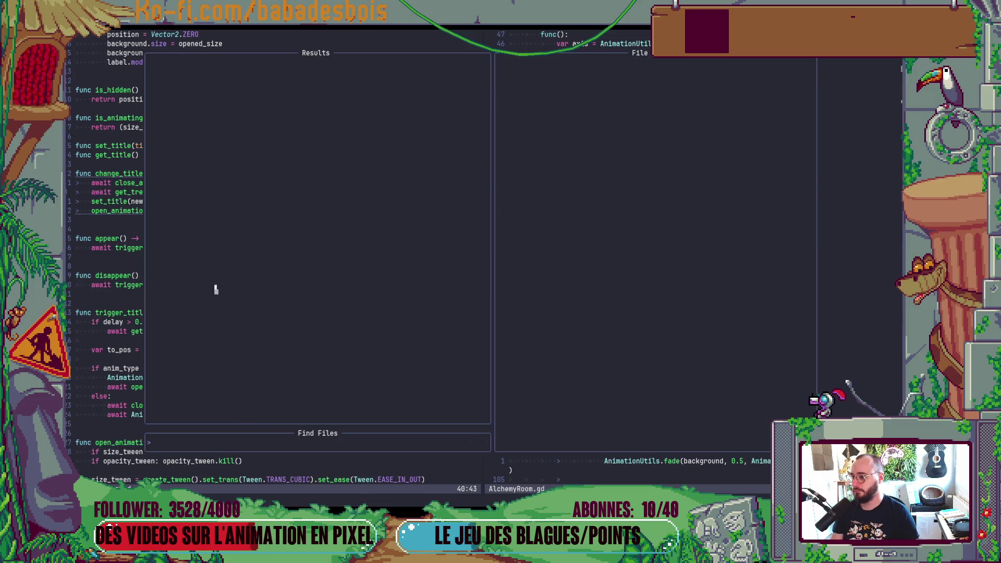
type("PendingPo")
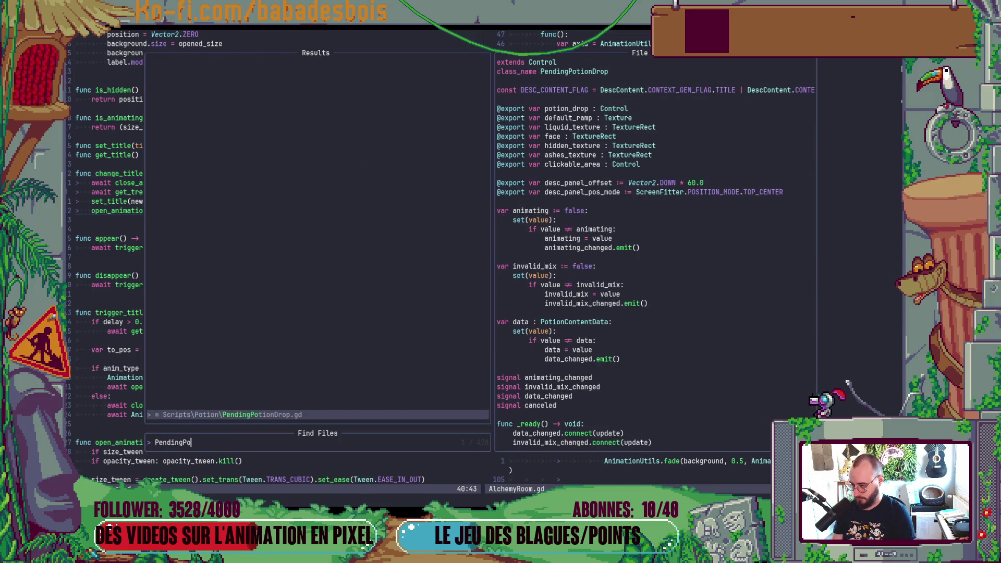
key("Return")
key("ctrl+d")
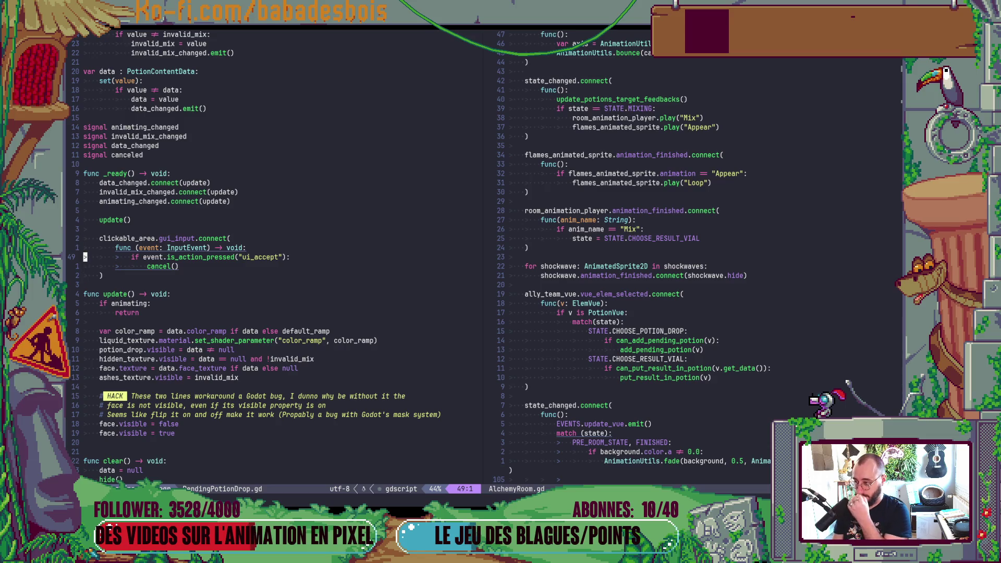
key("ctrl+d")
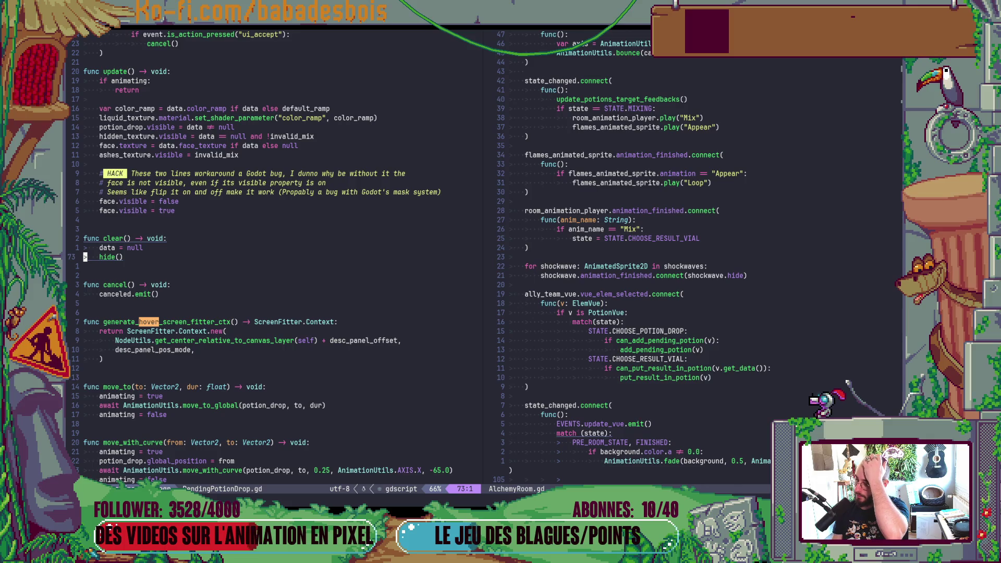
In Godot, expand and collapse HoverManager's Hoverables list (A, B, Result), then return to Neovim
key("alt+Tab")
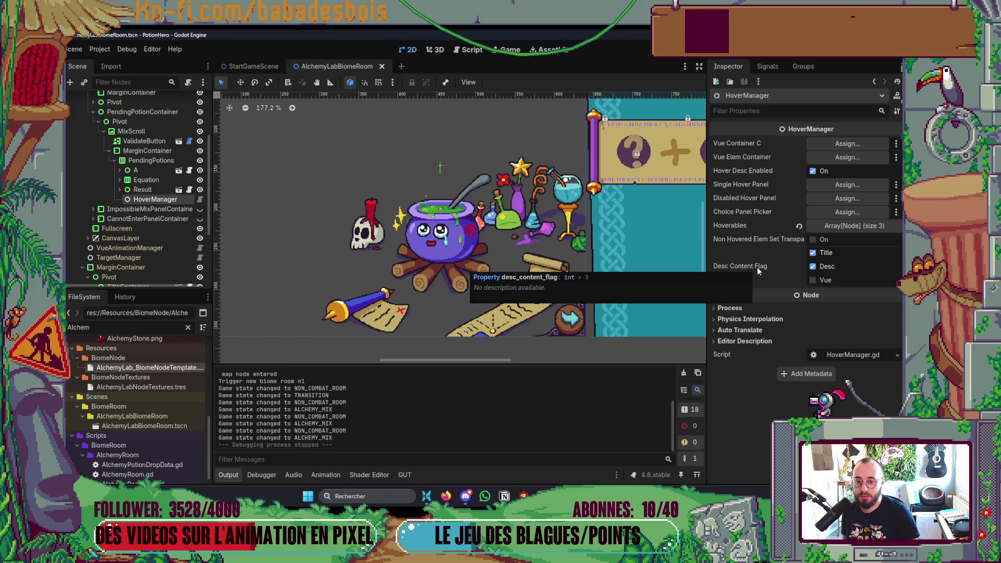
left_click(839, 229)
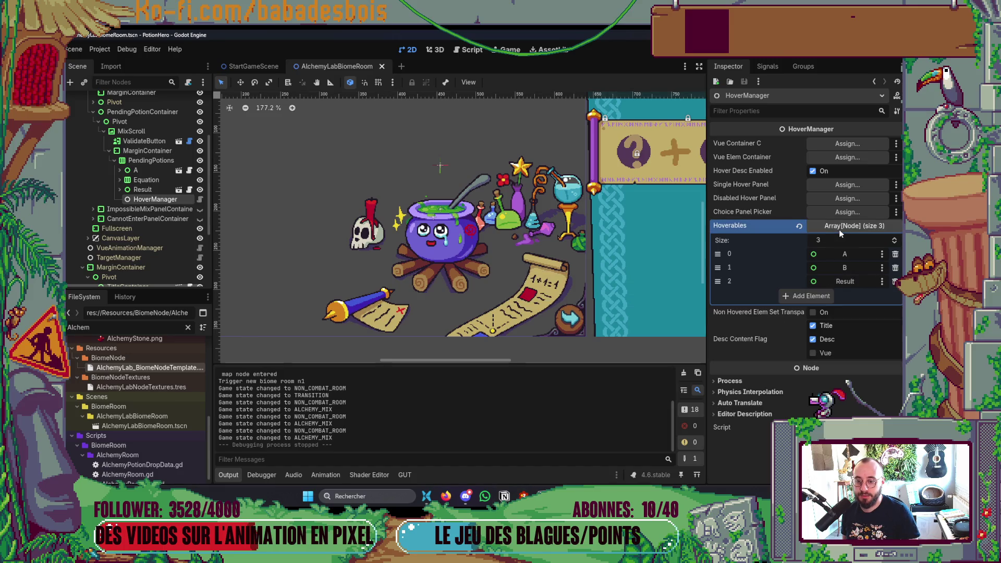
left_click(840, 230)
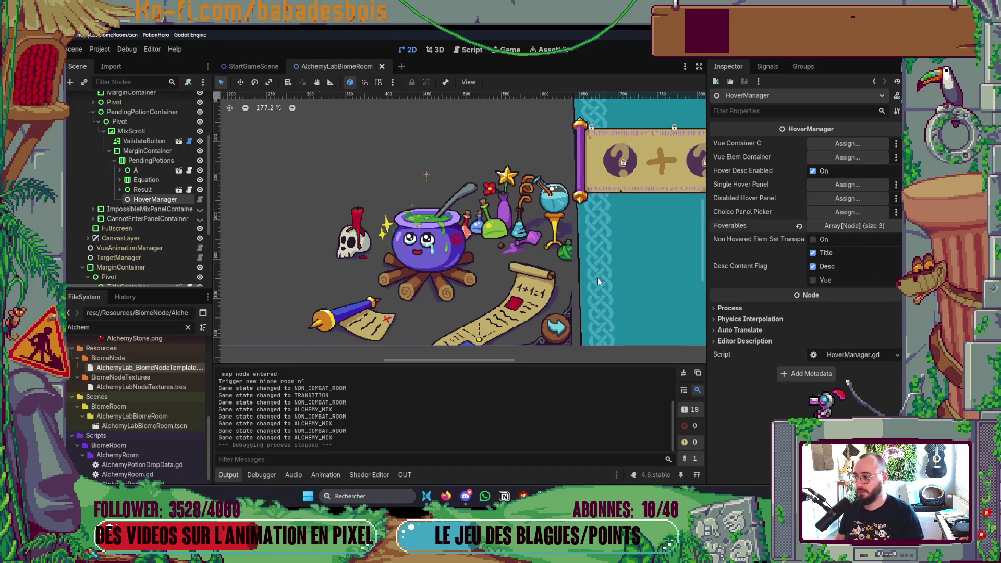
key("alt+Tab")
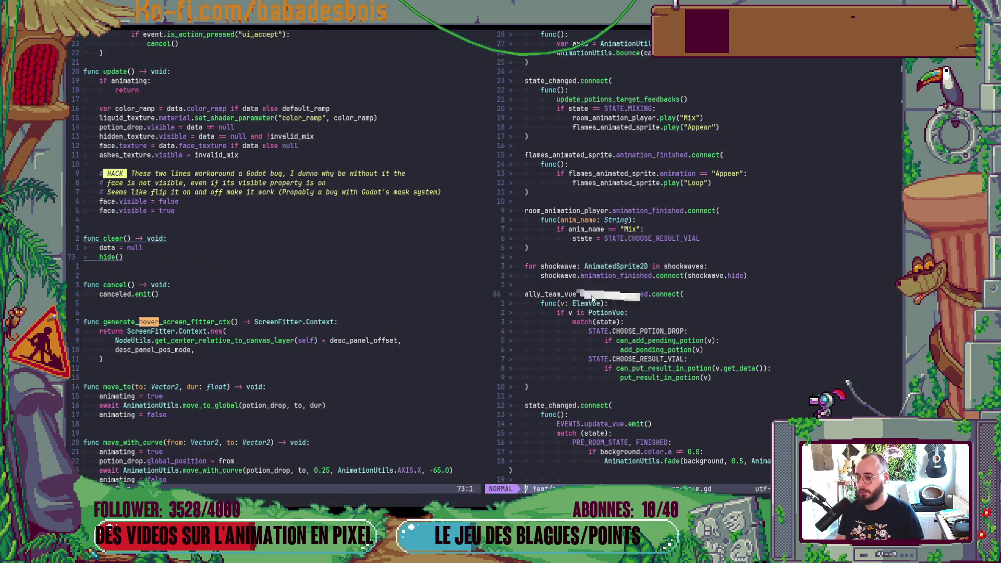
Open HoverManager.gd with the file finder and clear search highlights with :noh
key("space")
key("f")
key("f")
type("HoverMan")
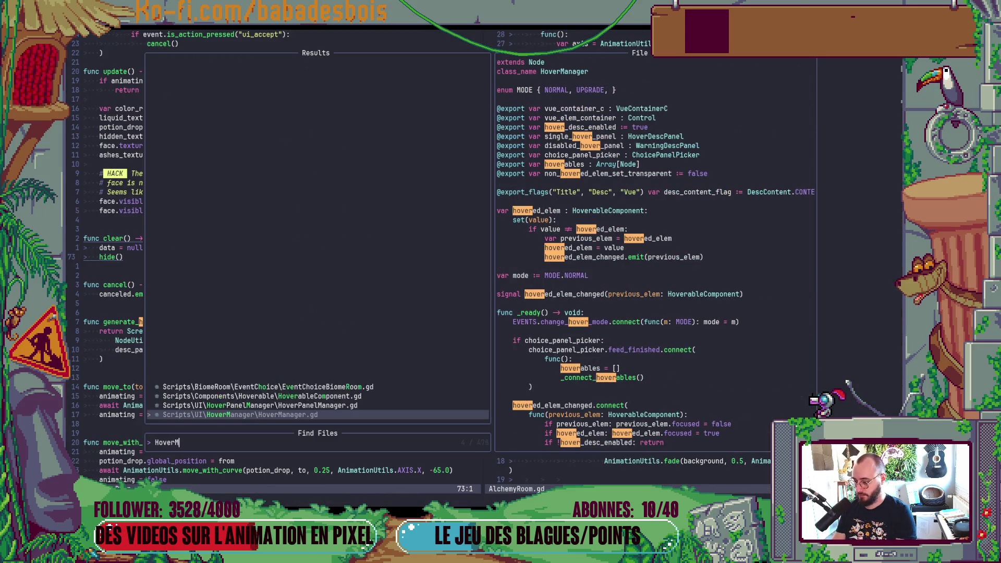
key("Return")
key("colon")
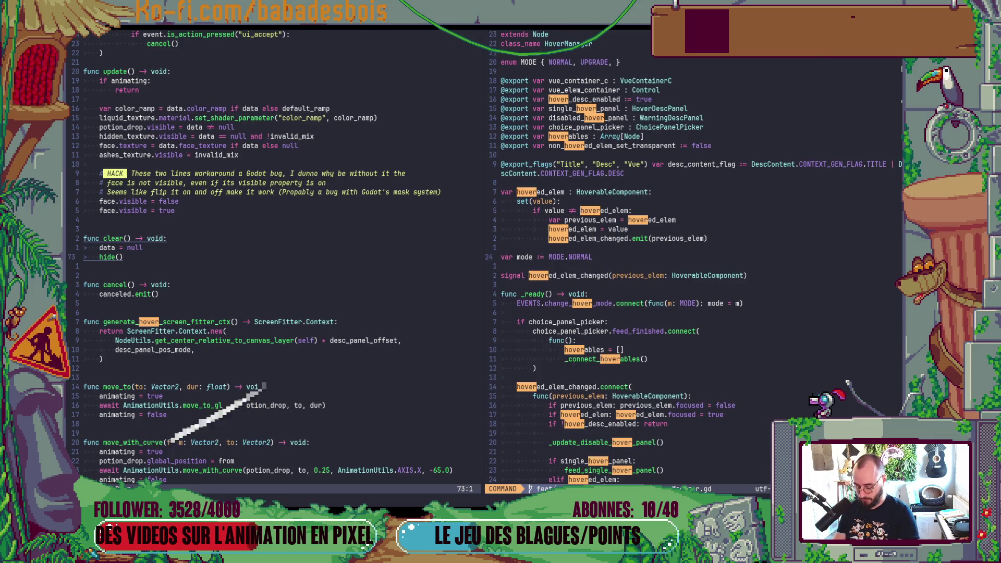
type("noh")
key("Return")
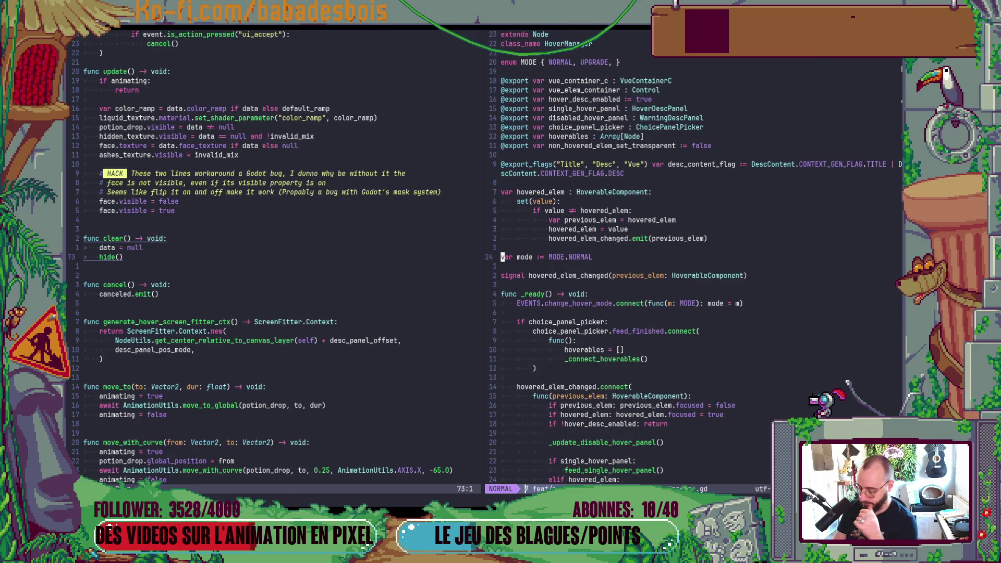
Scroll to the hovered_elem_changed handler and select the generate_panel_layout_callback name
key("ctrl+d")
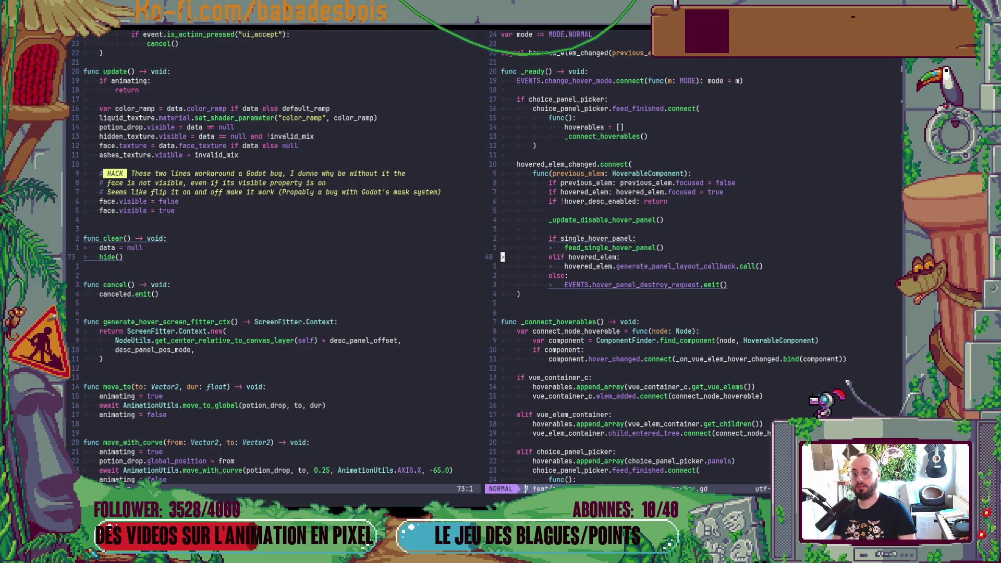
left_click(610, 248)
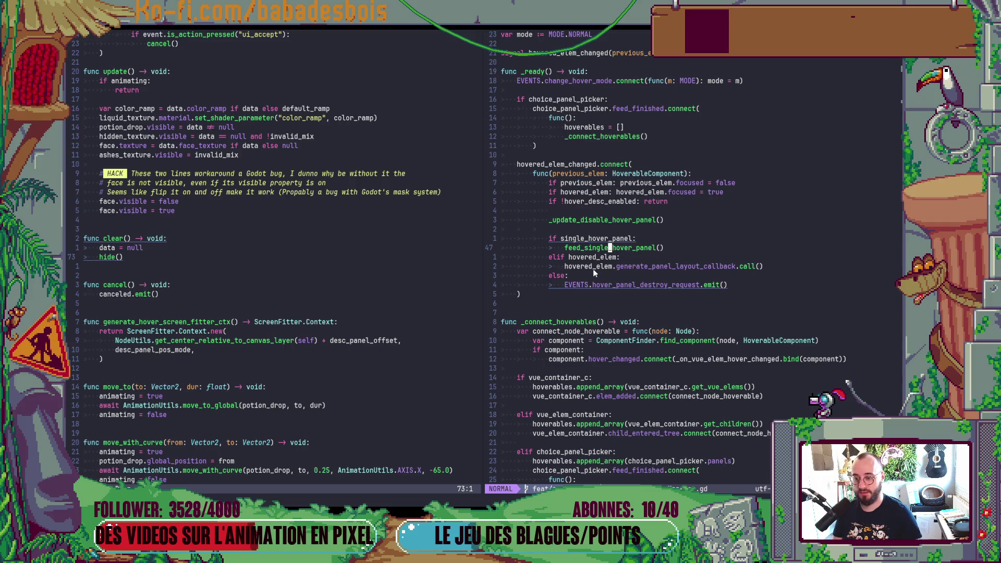
double_click(672, 266)
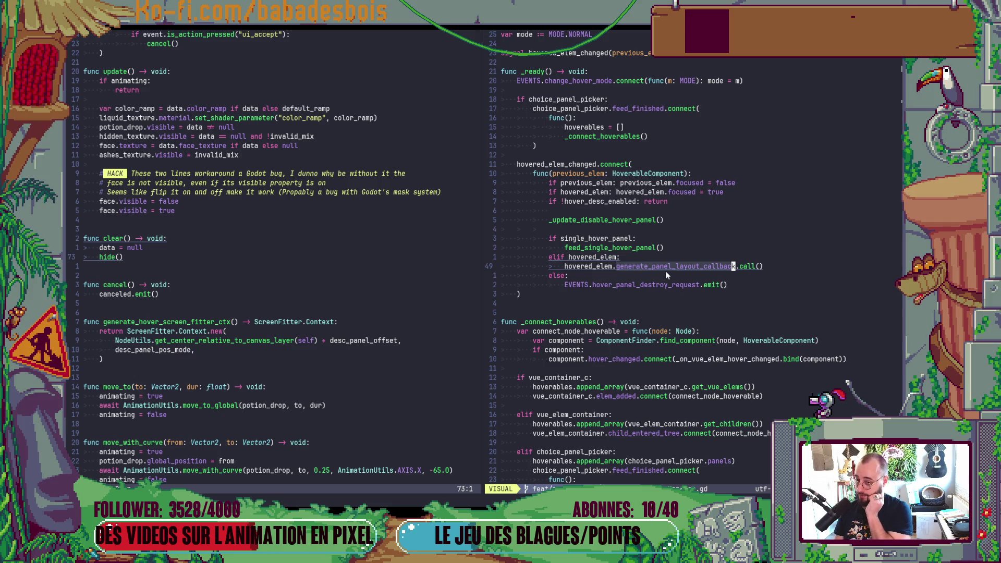
key("Escape")
Jump to generate_panel_layout_callback's definition, then on to generate_and_request_panel_layout
key("g")
key("d")
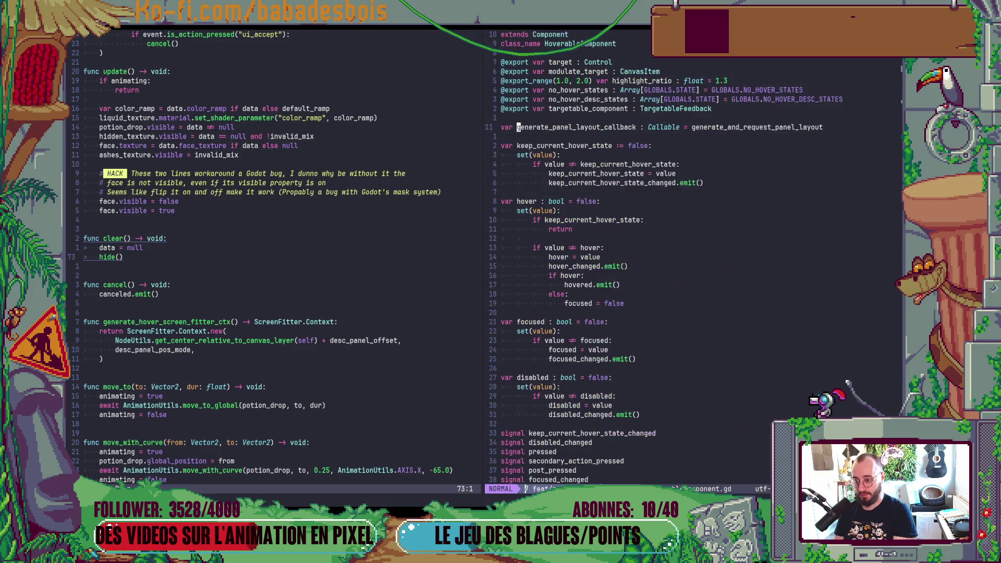
key("$")
key("g")
key("d")
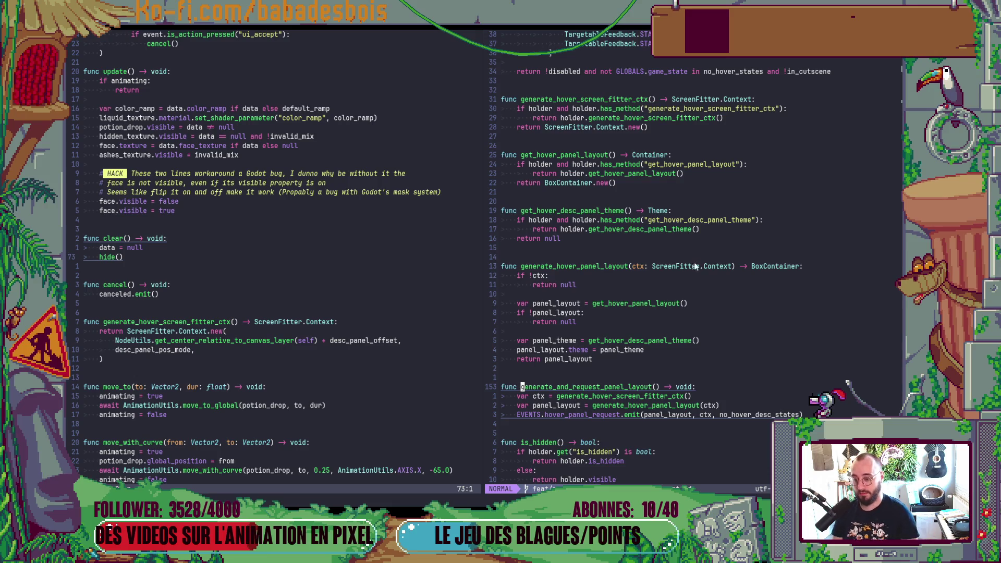
Go to generate_hover_screen_fitter_ctx's definition and place the caret on its if !ctx: check
double_click(606, 396)
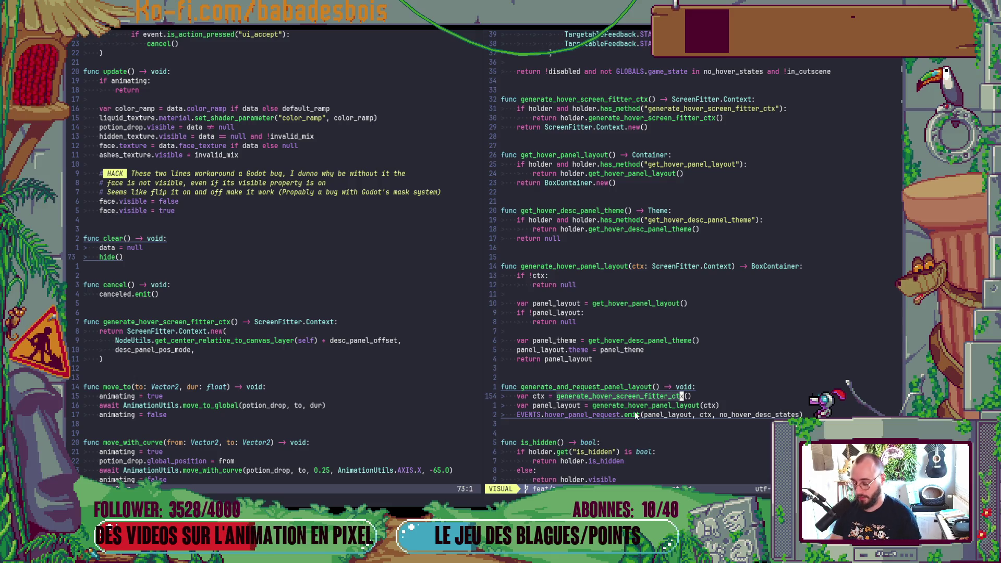
key("Escape")
key("g")
key("d")
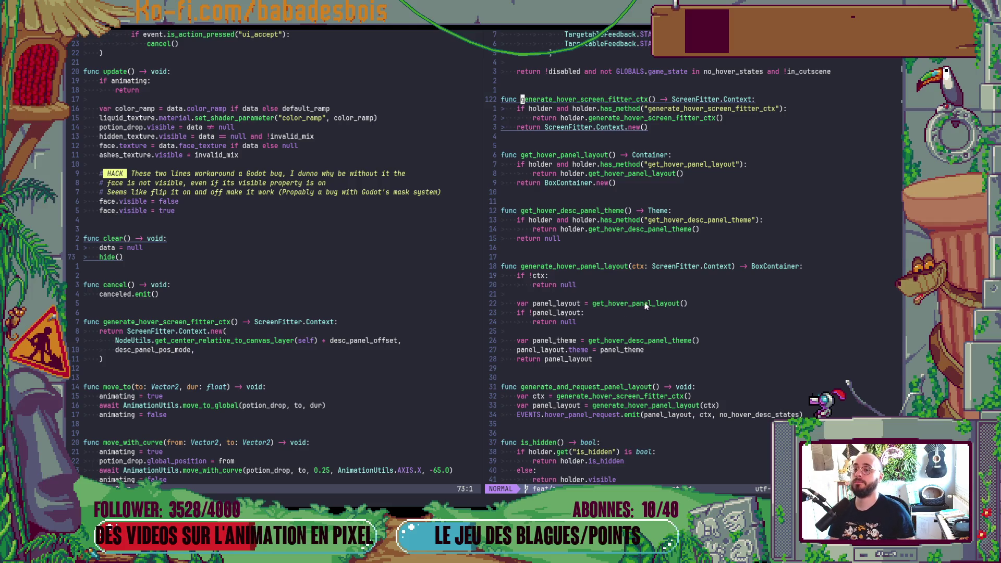
scroll(299, 231, "up", 15)
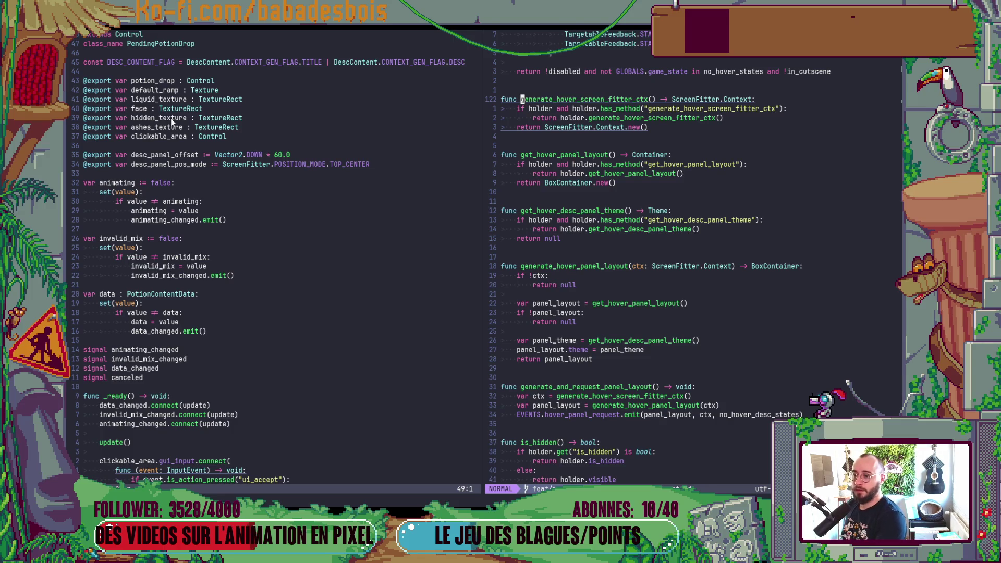
scroll(519, 248, "down", 2)
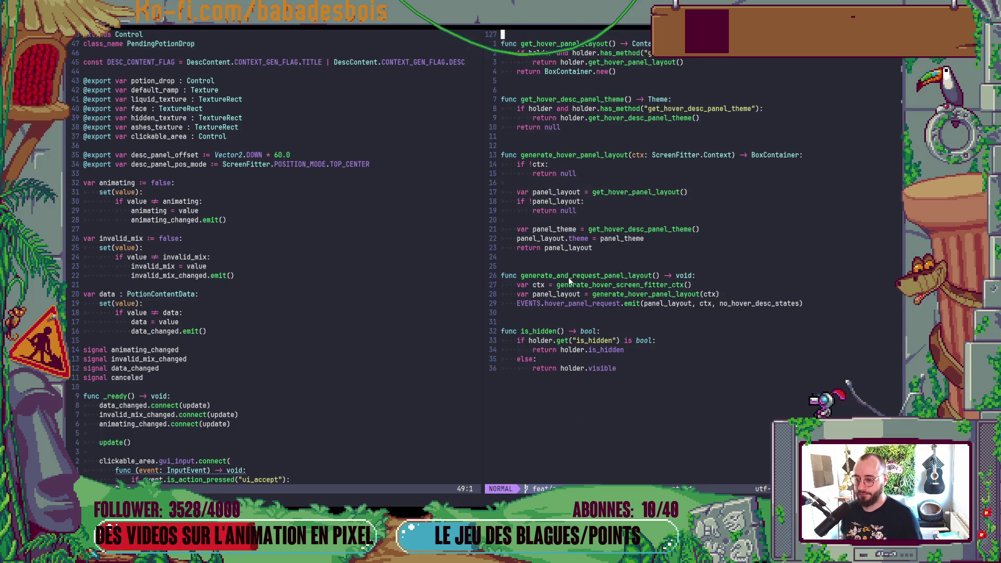
scroll(584, 256, "up", 1)
left_click(583, 249)
Return to the hover handler and insert print("Hover callback") above the callback call
key("1")
key("2")
key("j")
key("#")
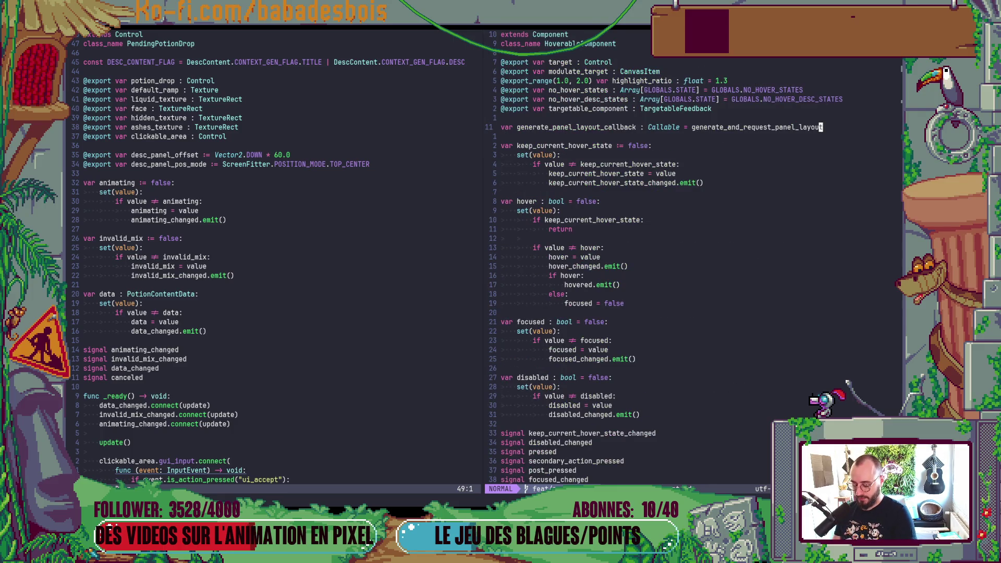
key("ctrl+o")
type("Oprint()")
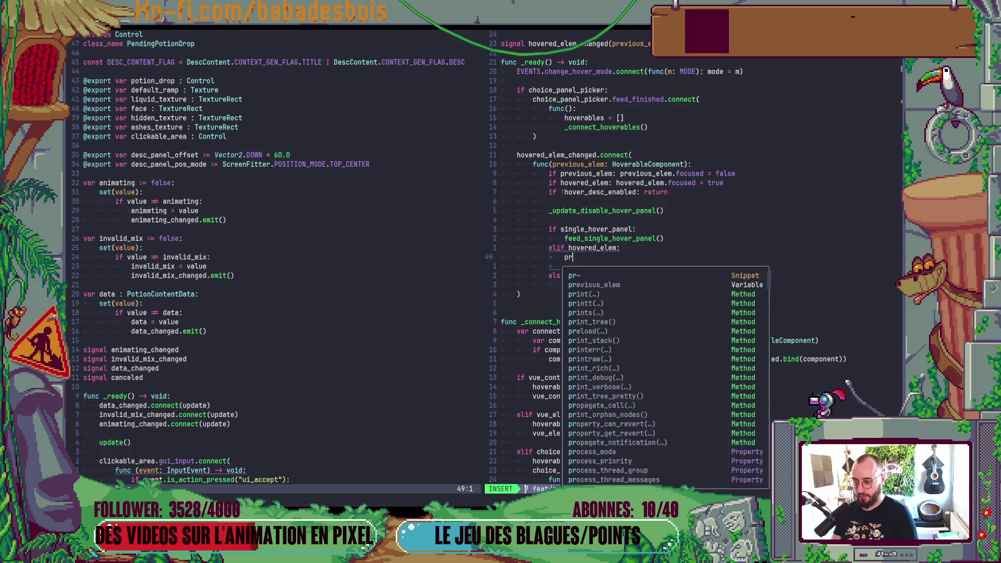
type("\"Hover")
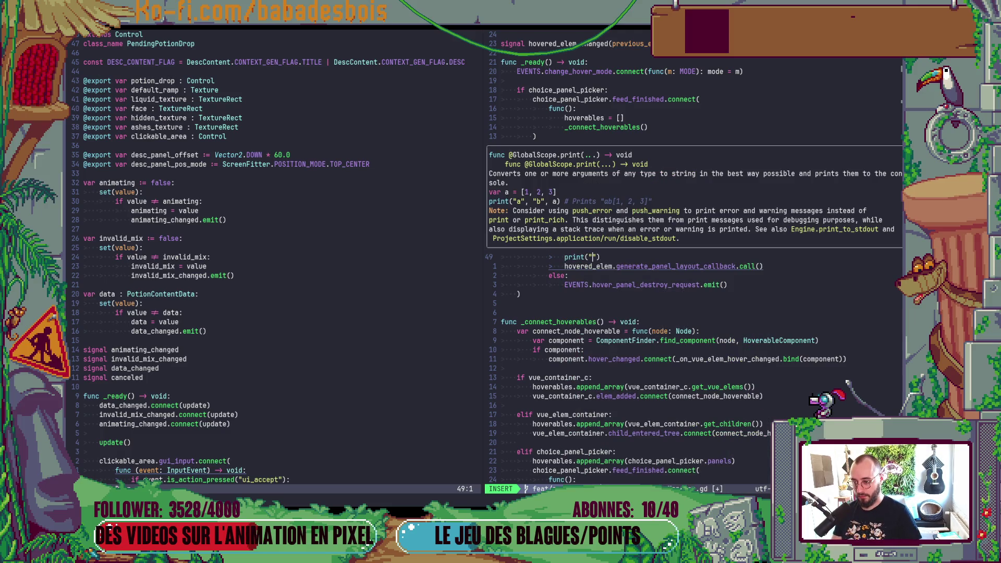
type(" call")
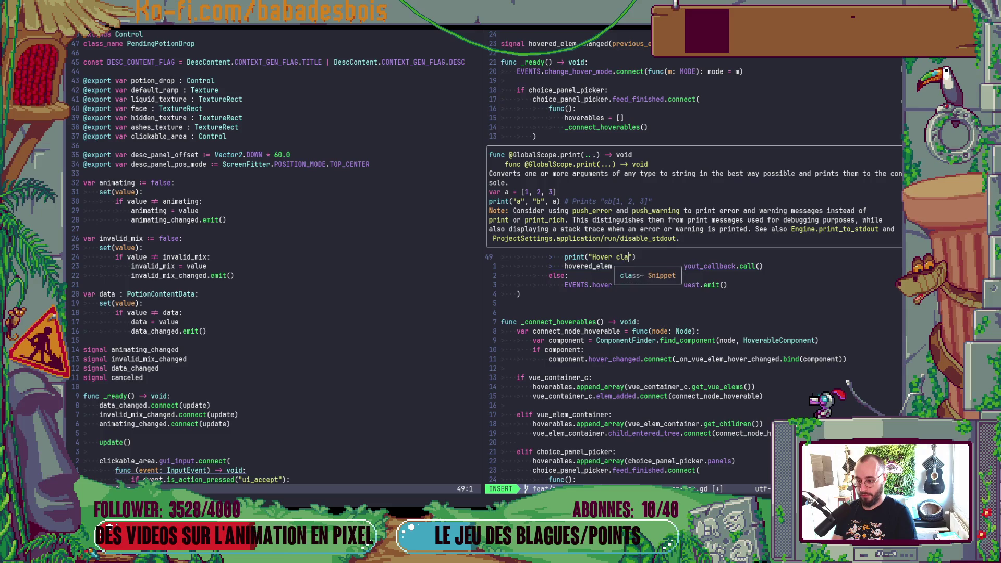
type("back")
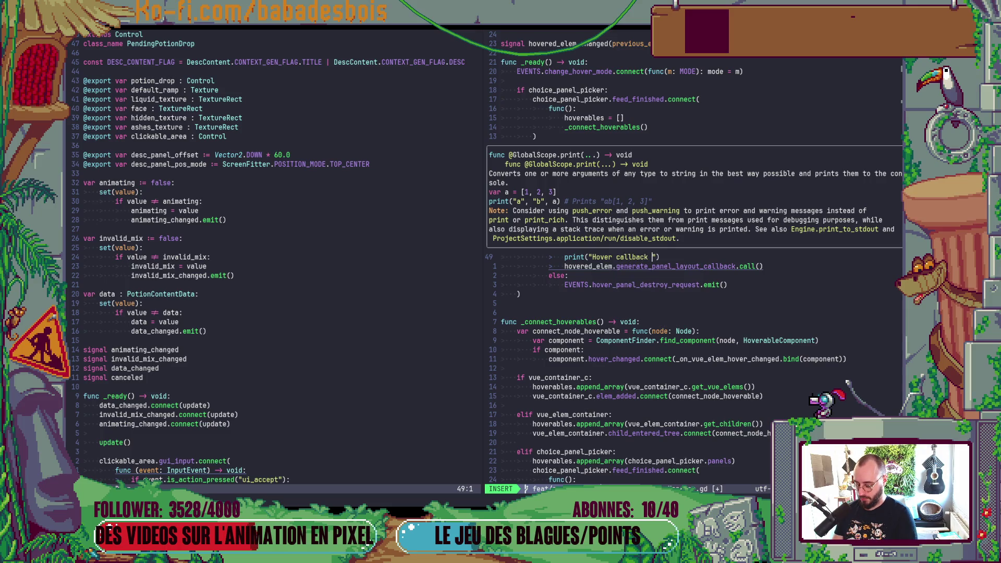
key("Escape")
Duplicate the print line and move the copy below _update_disable_hover_panel()
key("y")
key("y")
key("p")
key("alt+k")
key("alt+k")
key("alt+k")
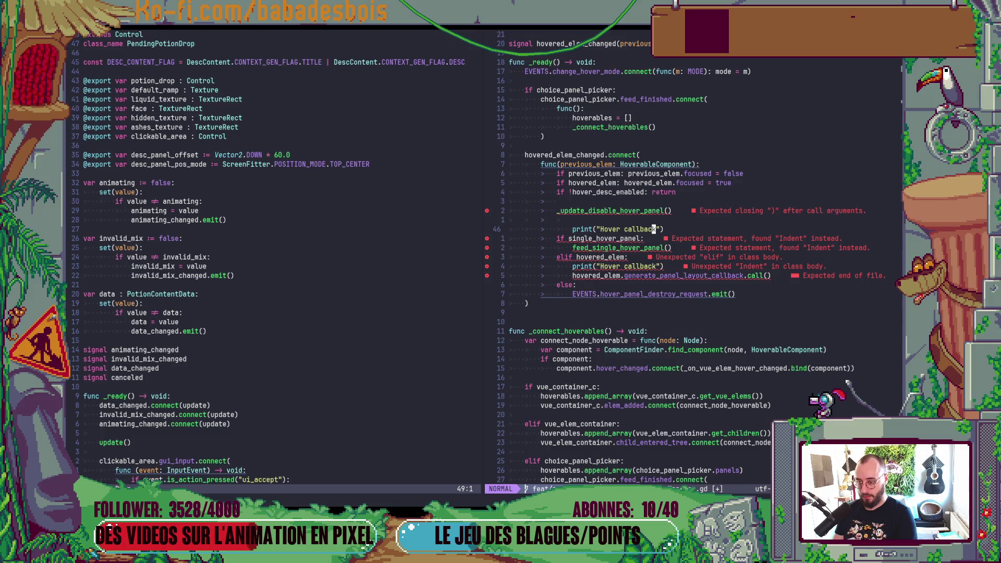
key("shift+v")
key("alt+k")
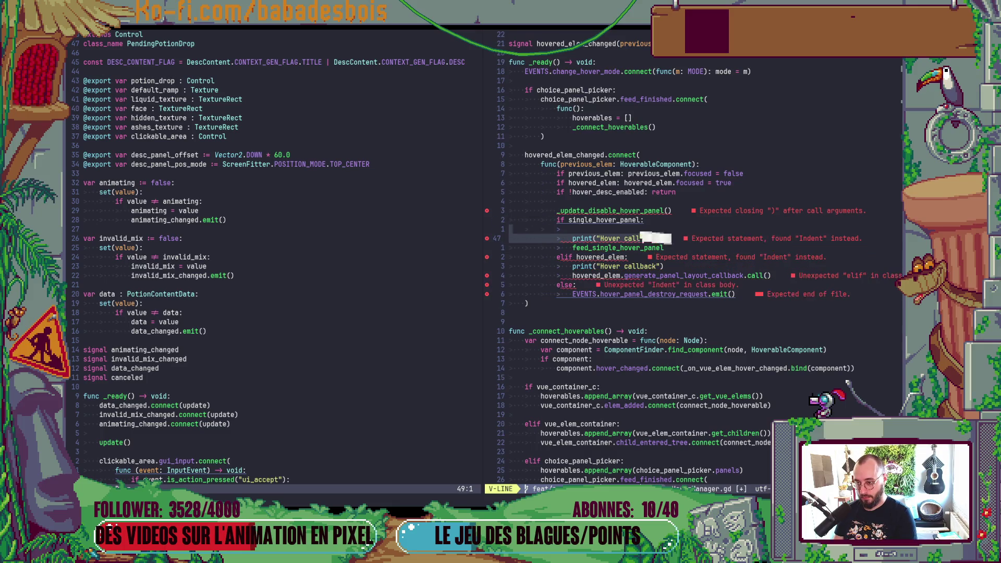
key("alt+j")
key("alt+j")
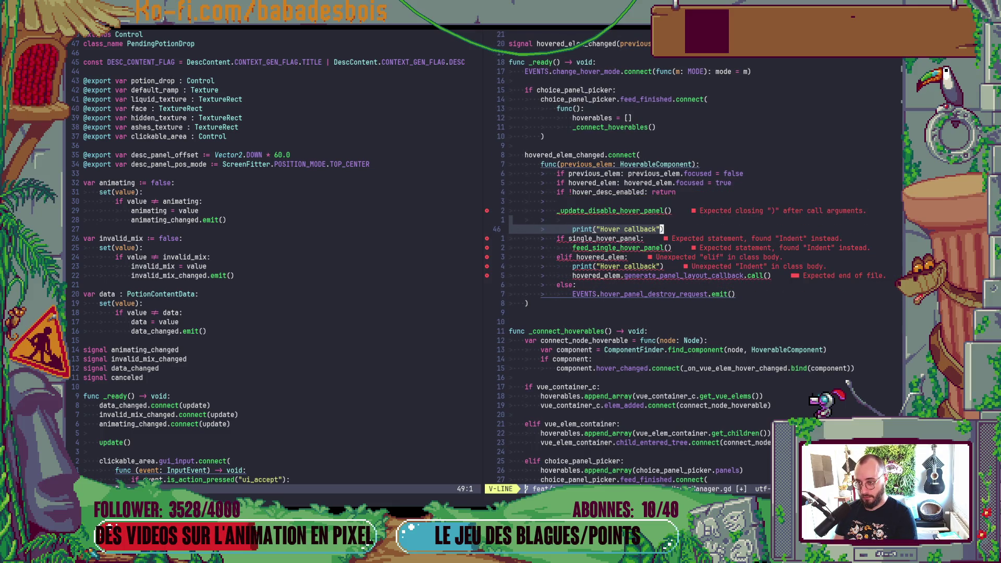
key("b")
key("b")
key("b")
Change the copied message from 'Hover callback' to 'Hovered'
key("Escape")
type("eaed")
key("Escape")
key("e")
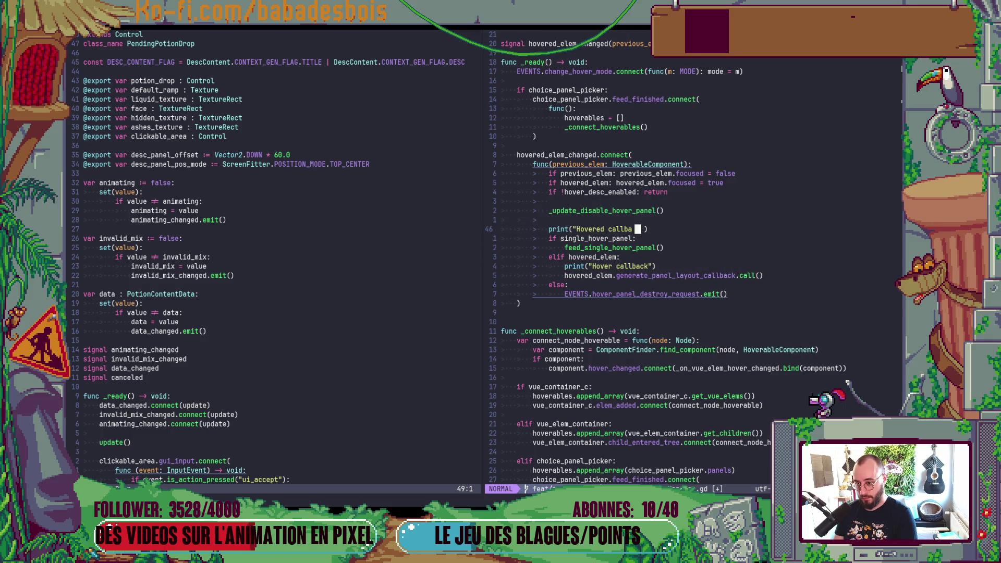
key("v")
key("b")
key("h")
key("d")
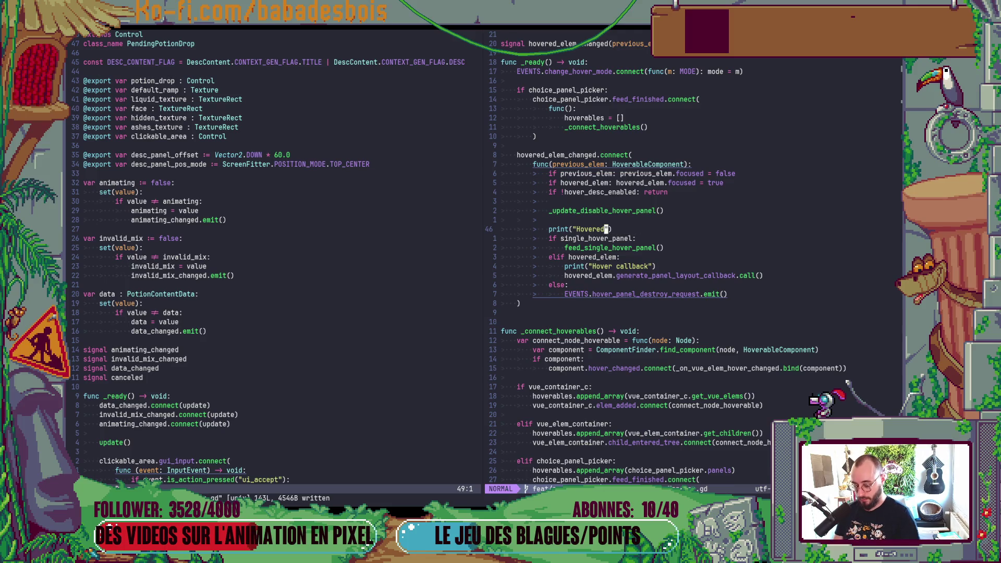
Add a blank line after the Hovered print and save HoverManager.gd with :w
key("o")
key("Escape")
key("k")
key("colon")
type("w")
key("Return")
key("alt+Tab")
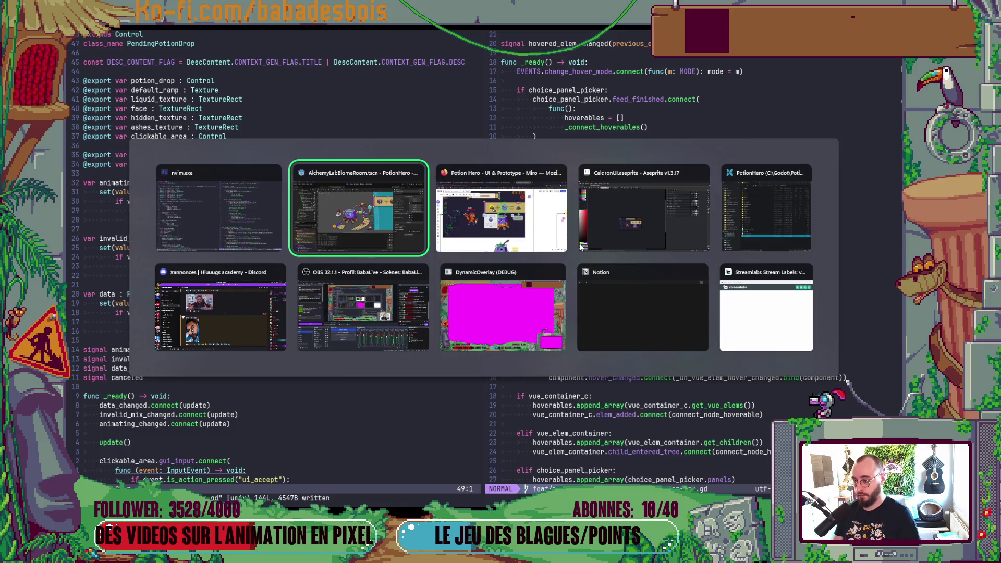
Launch PotionHero with F5, confirm the hero selection, then stop and relaunch the game
key("F5")
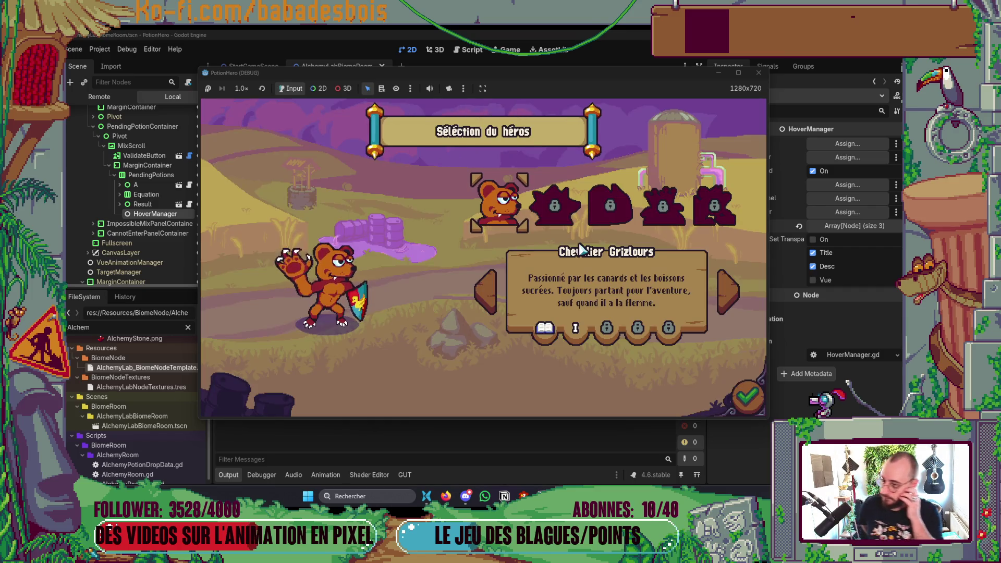
key("Return")
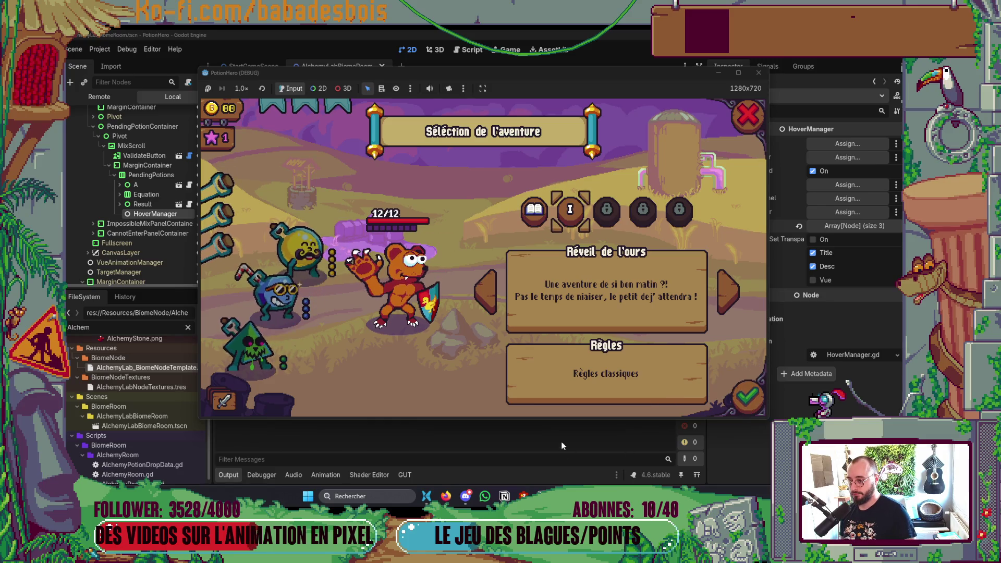
key("F8")
key("F5")
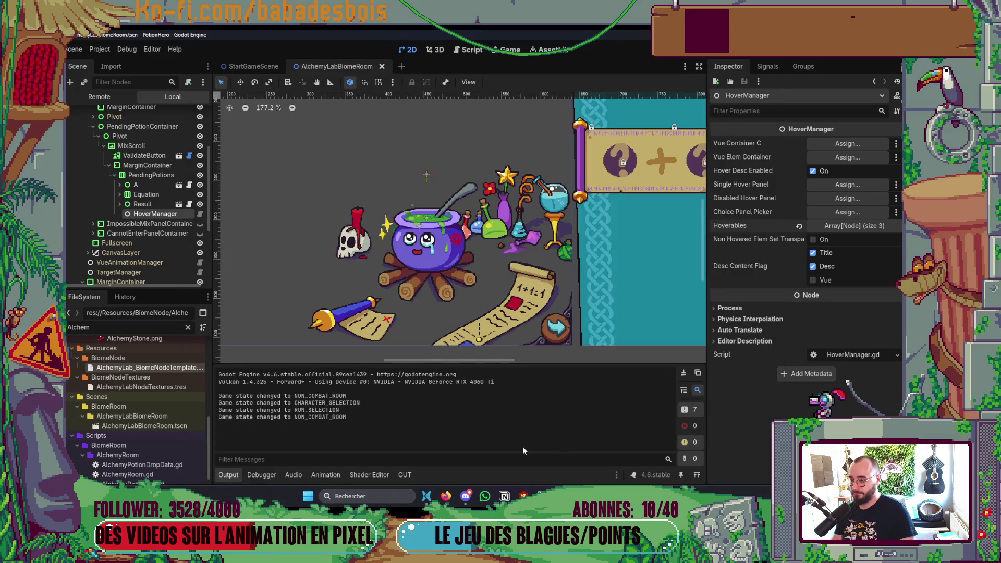
Click through the dialogue and enter the alchemy room from the biome map
left_click(649, 335)
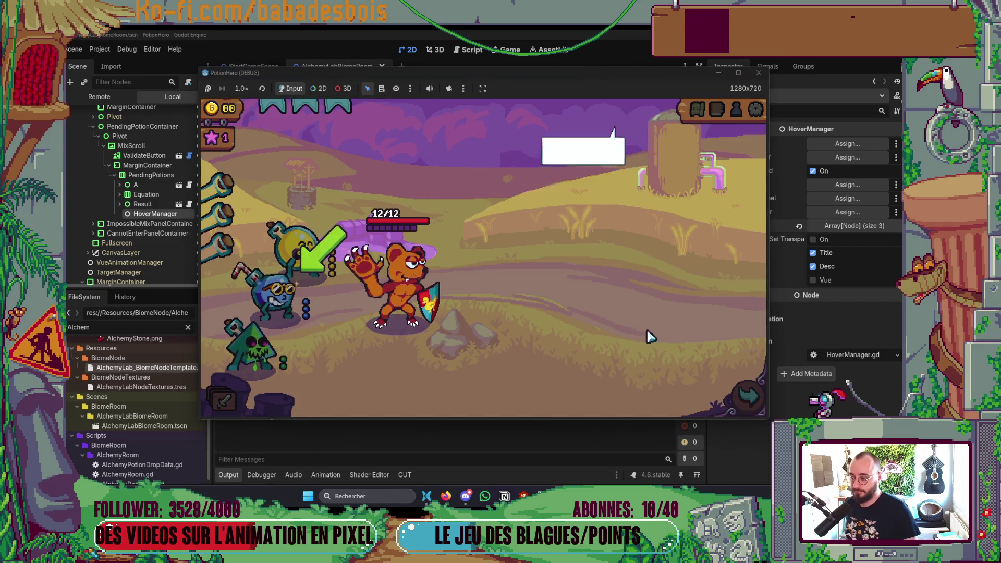
left_click(658, 342)
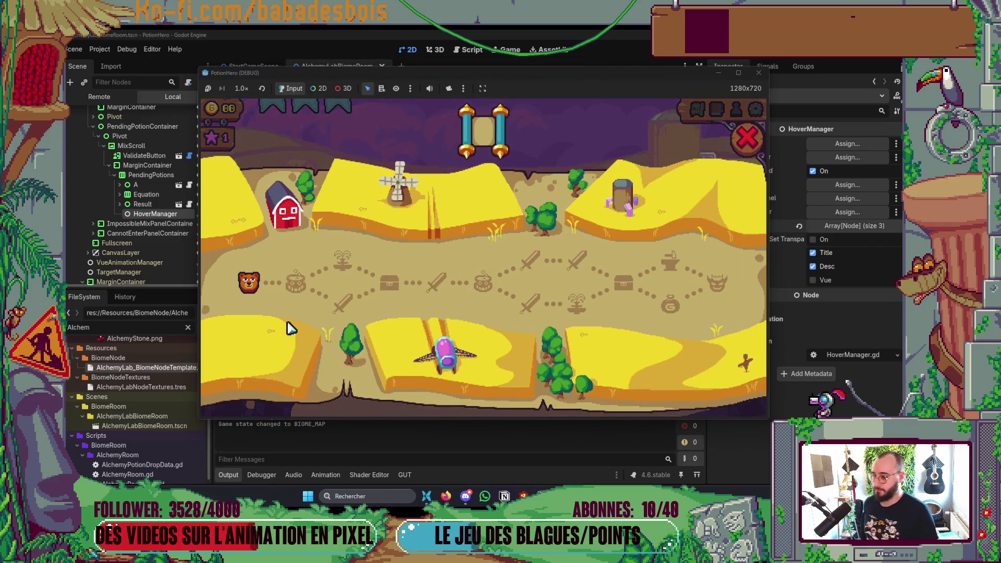
left_click(309, 292)
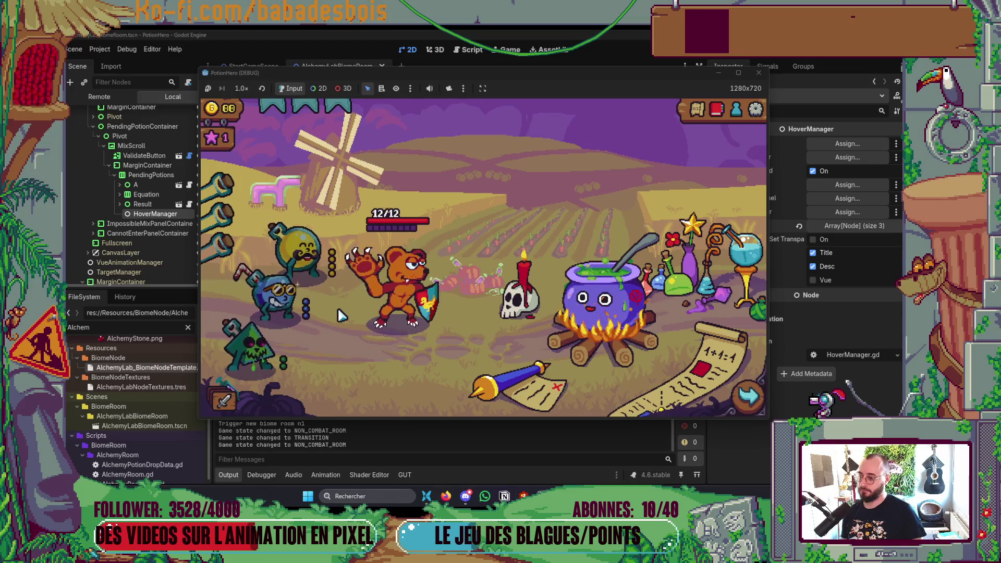
Open the cauldron mixing overlay, add yellow and blue potions, remove the yellow, and re-add both
left_click(610, 332)
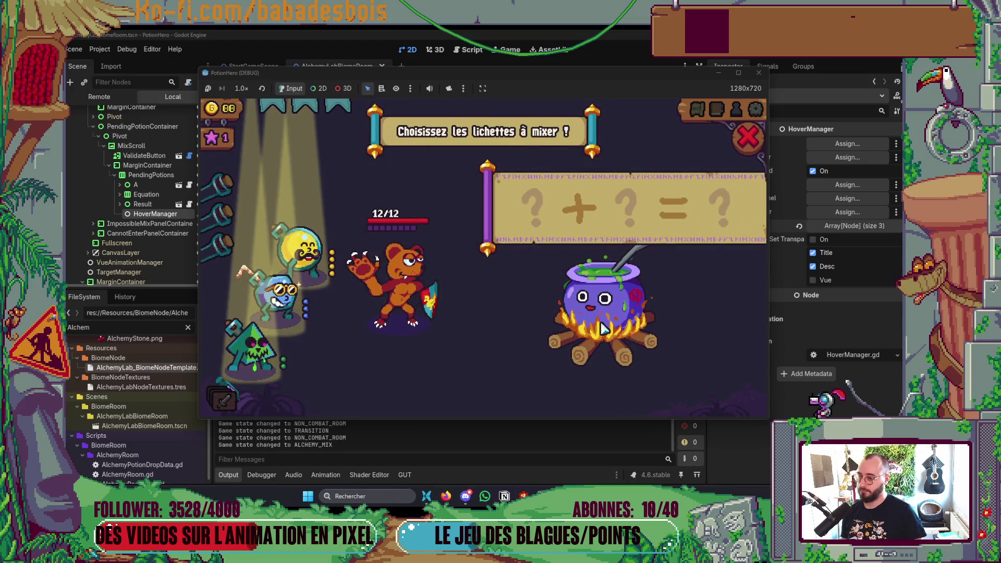
left_click(305, 254)
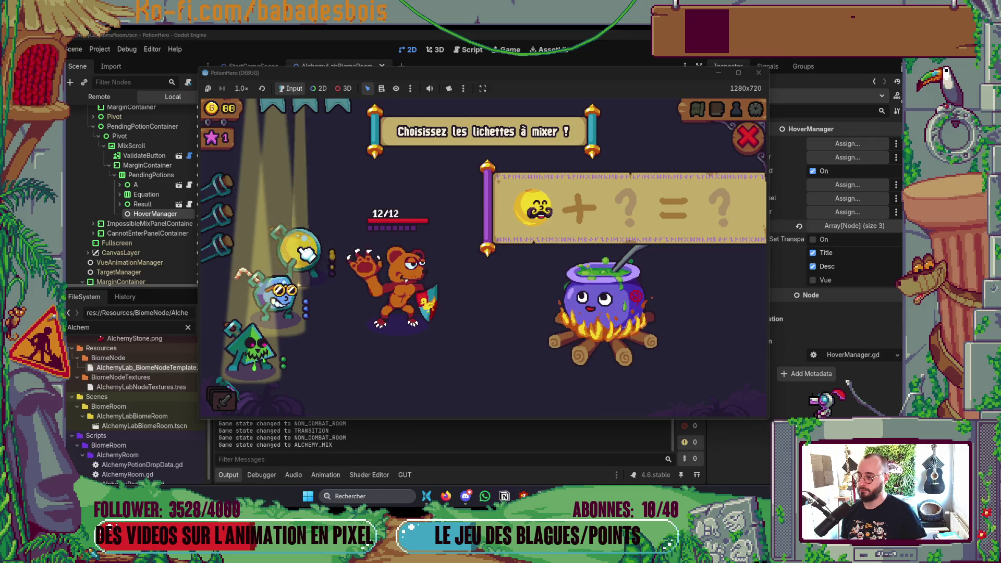
left_click(284, 308)
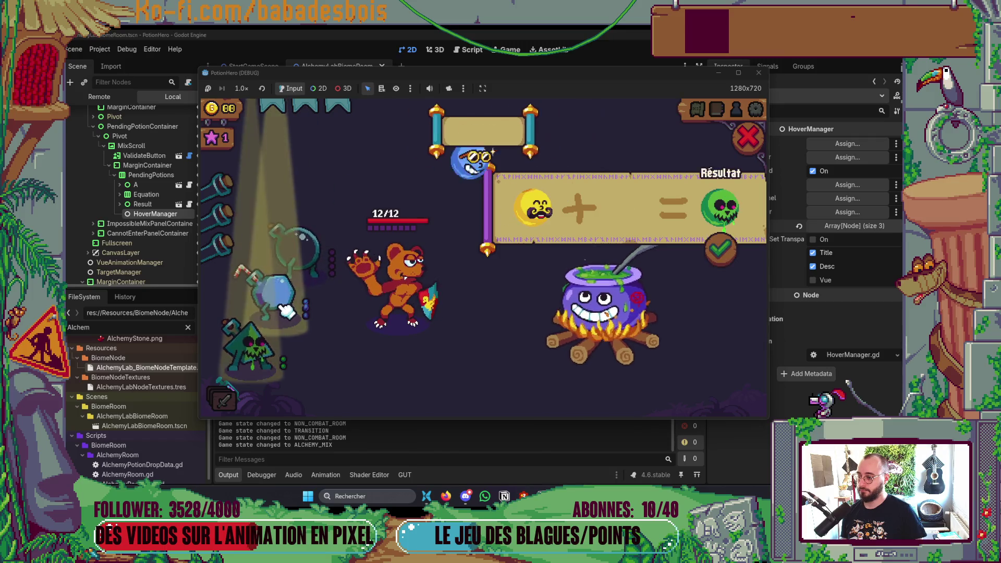
left_click(535, 209)
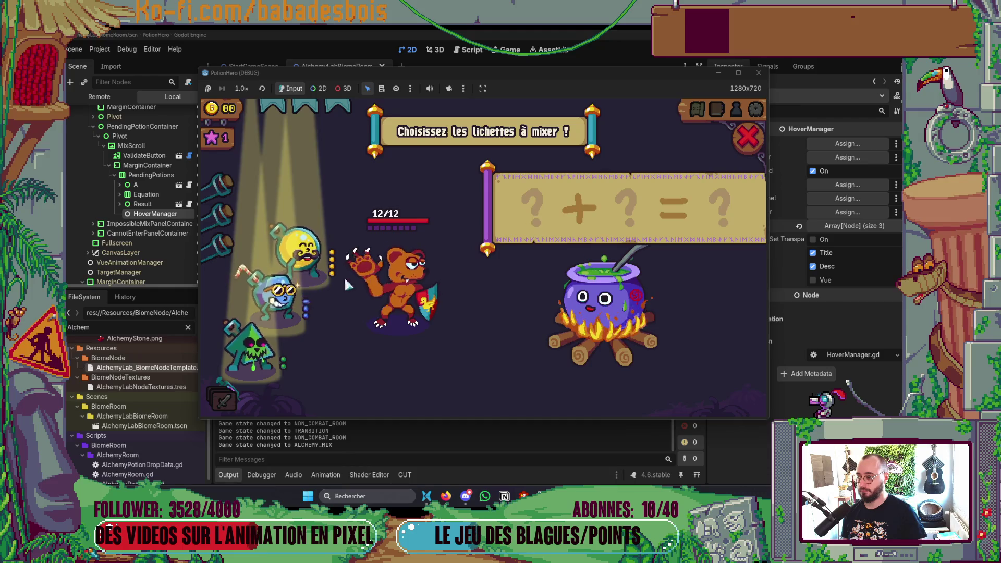
left_click(282, 293)
left_click(305, 255)
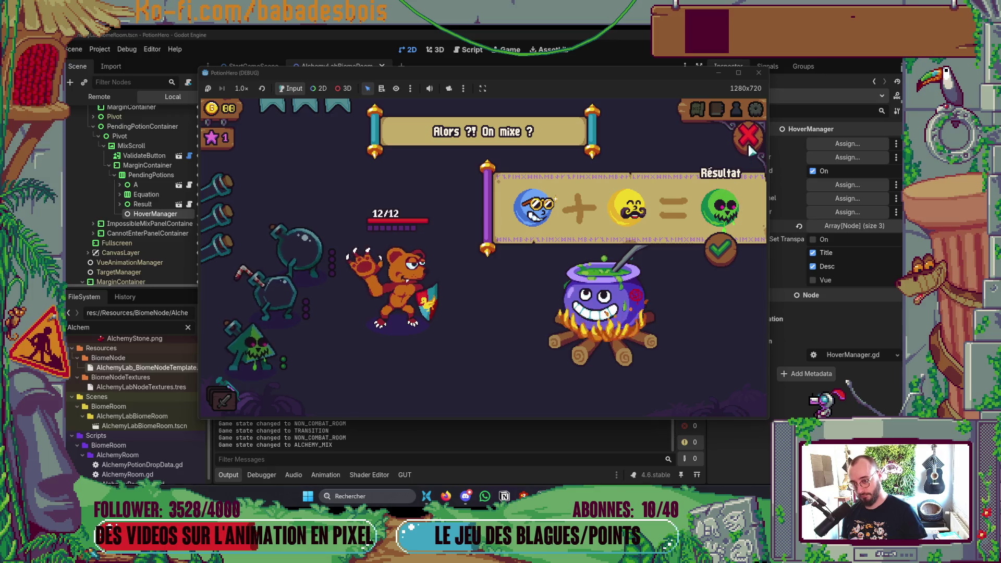
Send both potions back to their flasks, refill the mix twice, then stop the game with F8
left_click(649, 223)
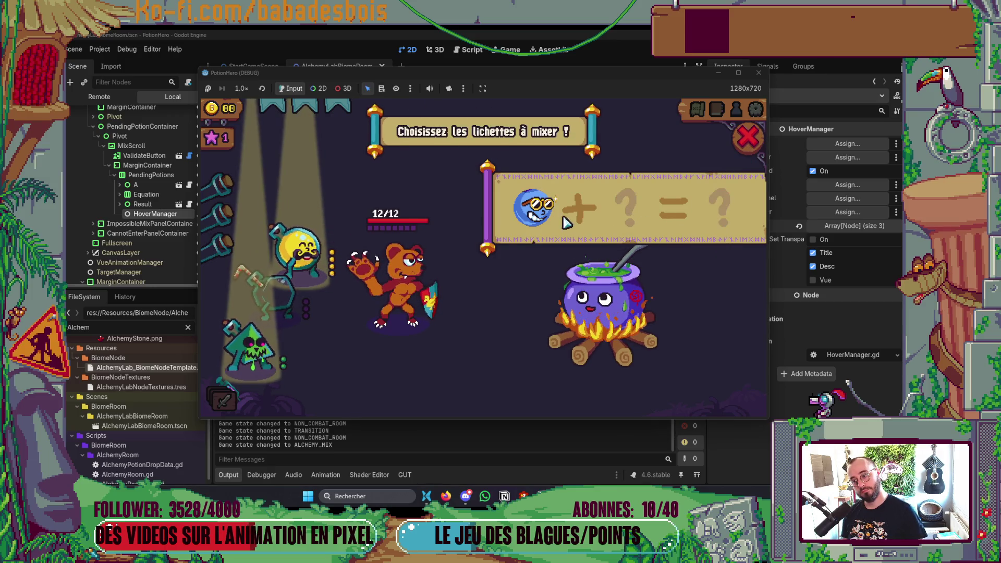
left_click(536, 220)
left_click(298, 249)
left_click(281, 303)
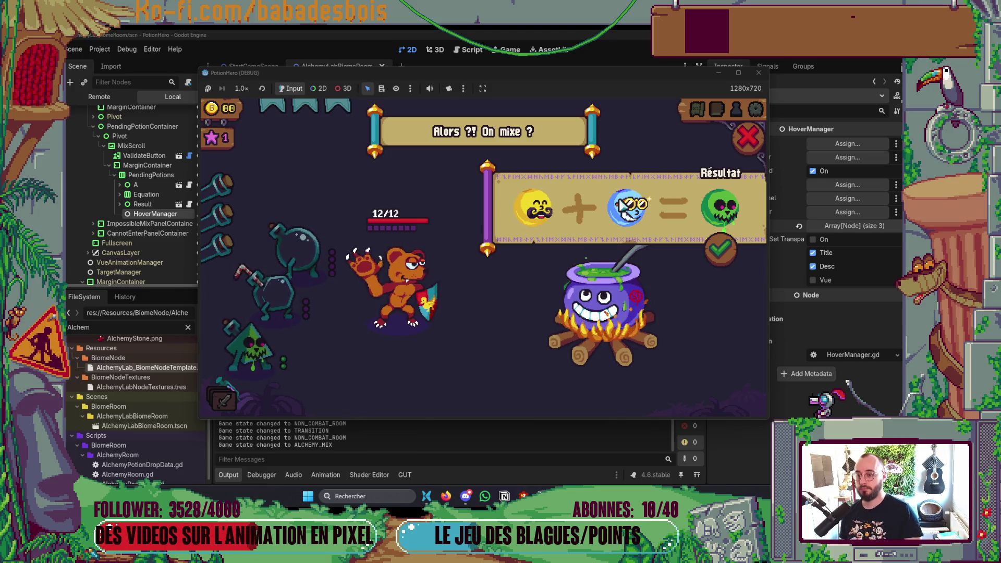
left_click(624, 205)
left_click(547, 207)
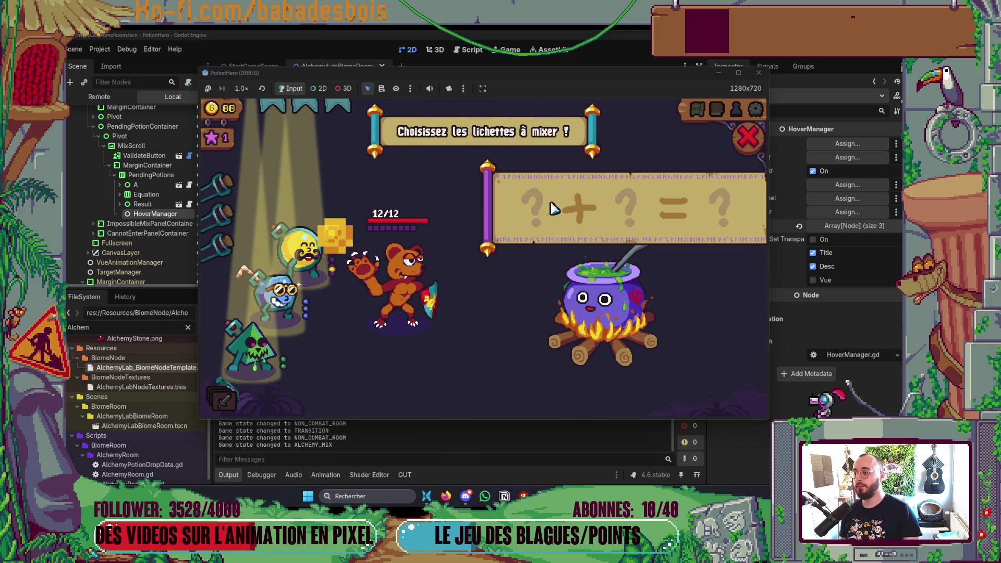
left_click(313, 258)
left_click(282, 295)
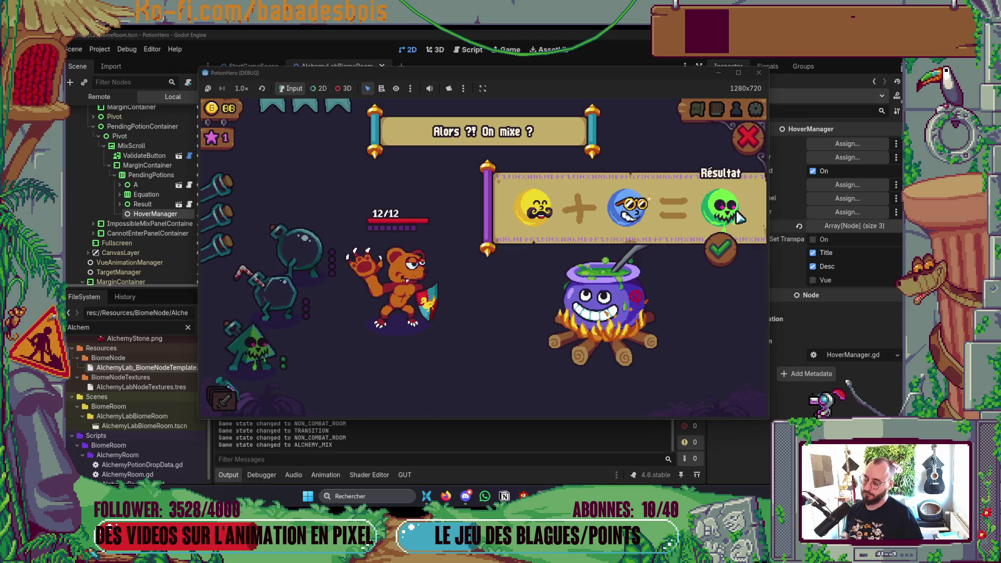
key("F8")
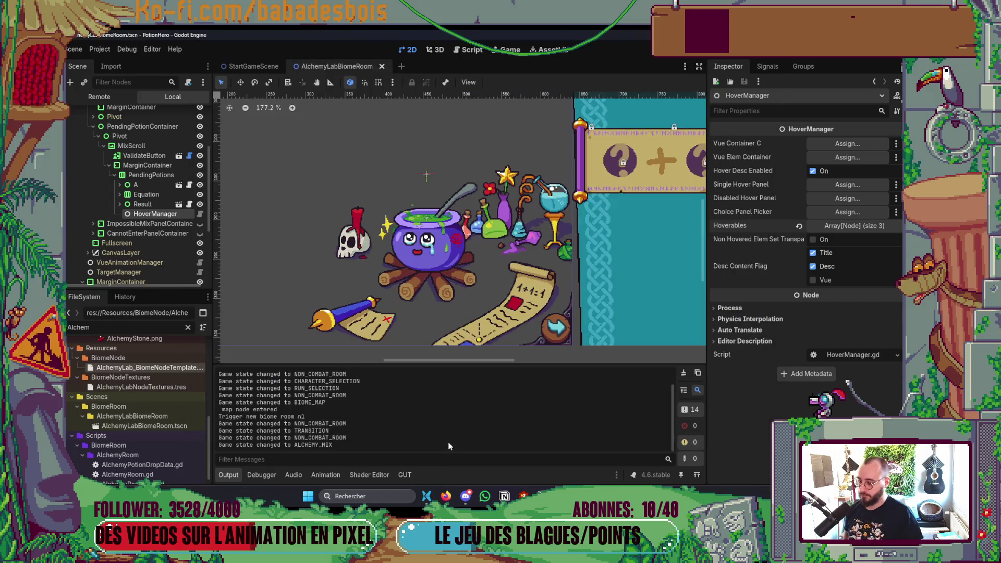
In Neovim, duplicate the Hovered print above the hover_desc_enabled check, then delete it again
key("alt+Tab")
key("Tab")
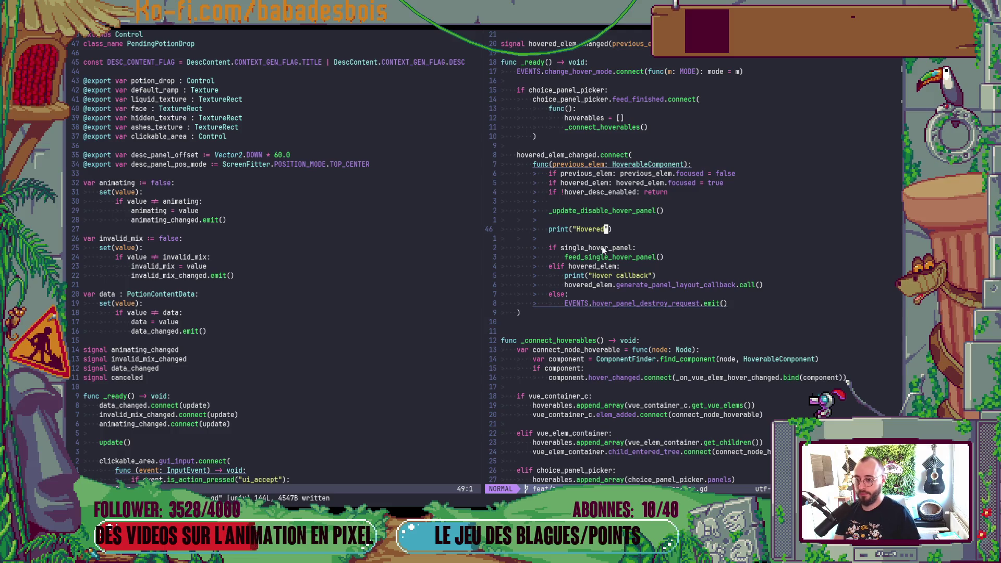
key("y")
key("y")
key("P")
key("alt+k")
key("alt+k")
key("alt+k")
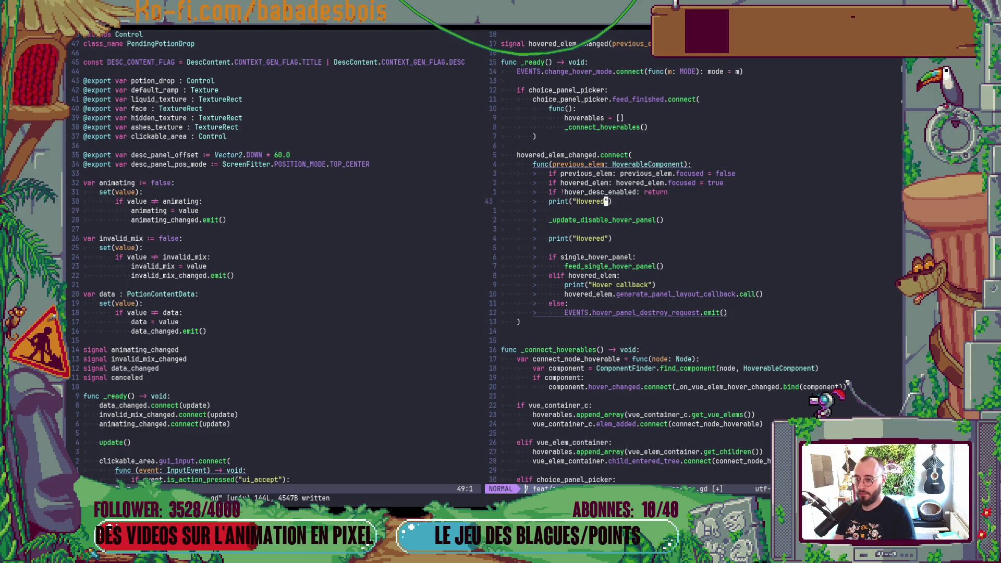
key("d")
key("d")
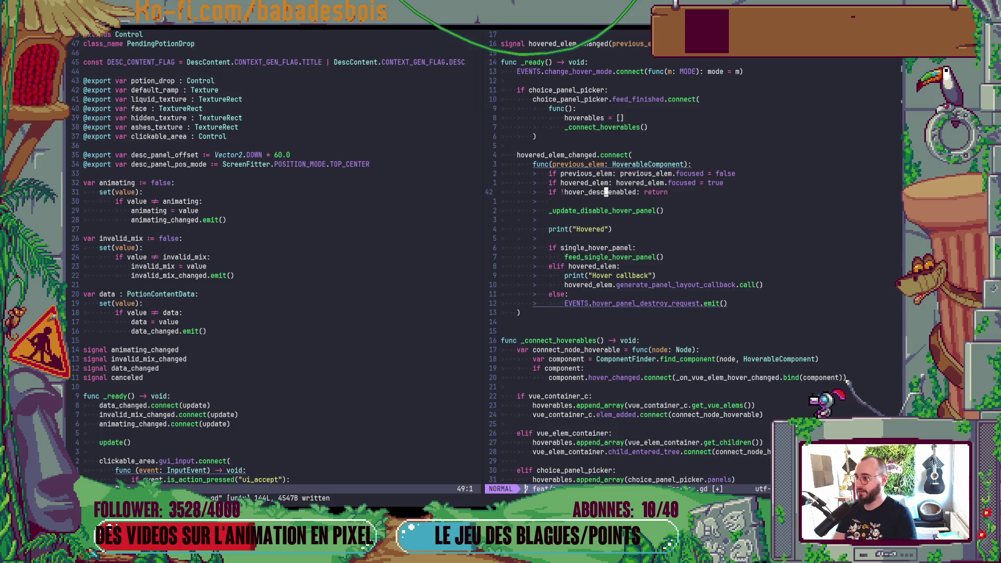
key("ctrl+w")
key("h")
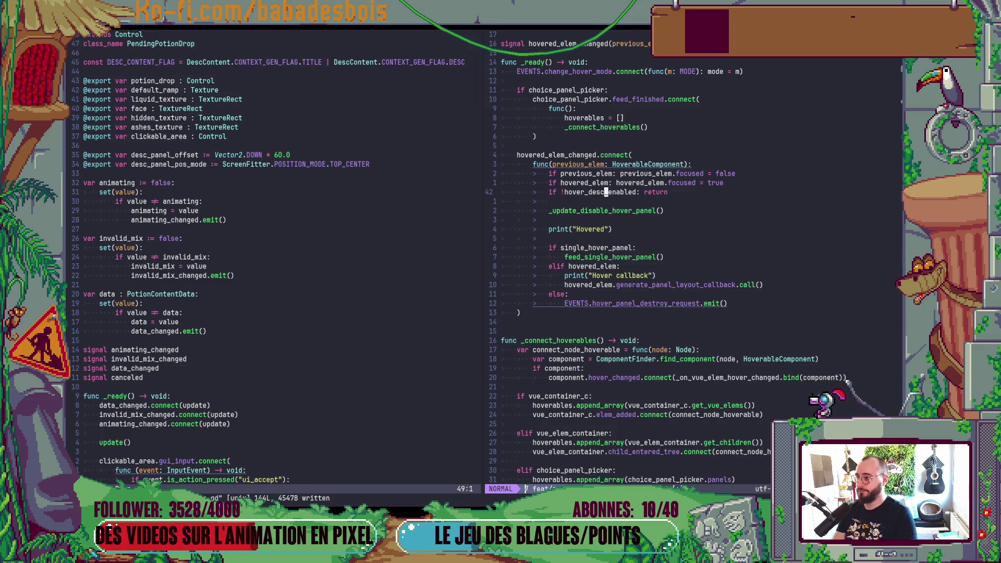
In Godot, quick-open PendingPotionDrop.tscn and select its HoverableComponent node
key("alt+Tab")
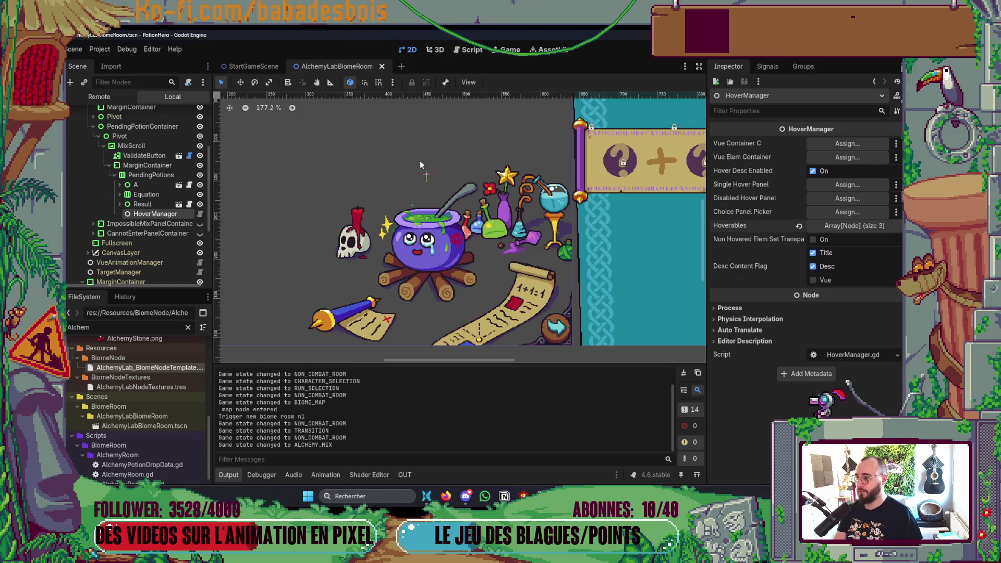
key("ctrl+shift+o")
type("pend")
key("Return")
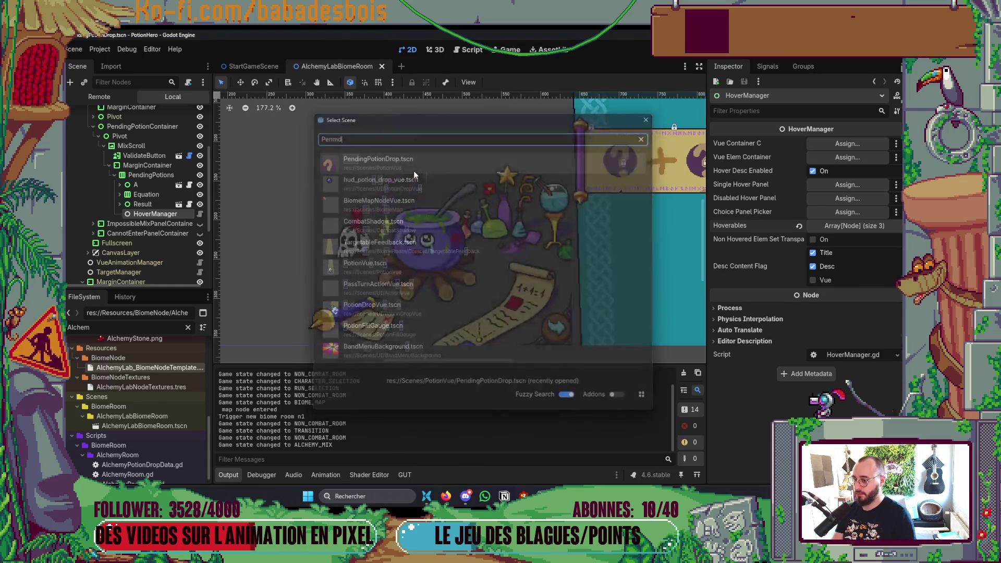
left_click(137, 192)
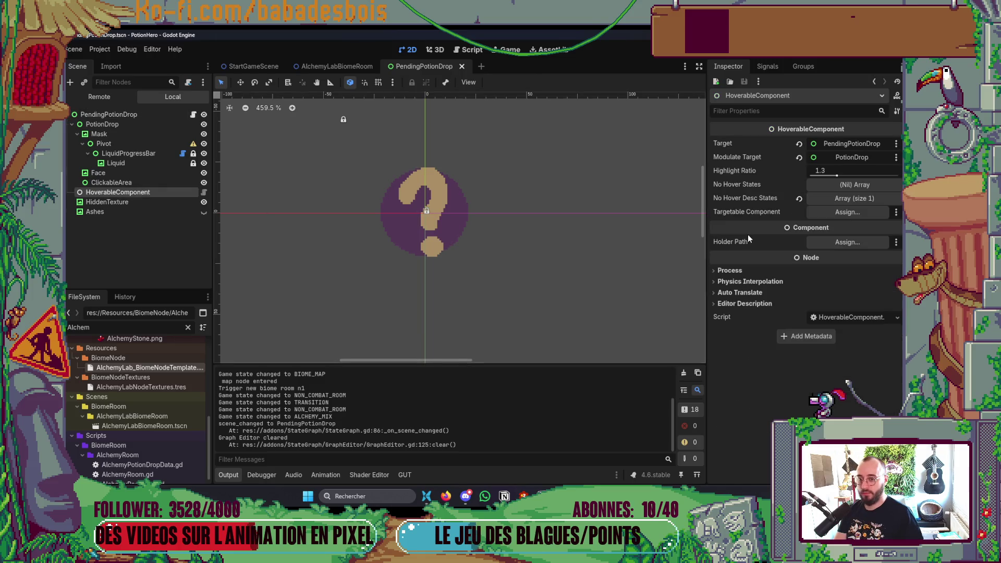
Expand and collapse the HoverableComponent's No Hover Desc States list, then return to Neovim
left_click(837, 199)
left_click(837, 198)
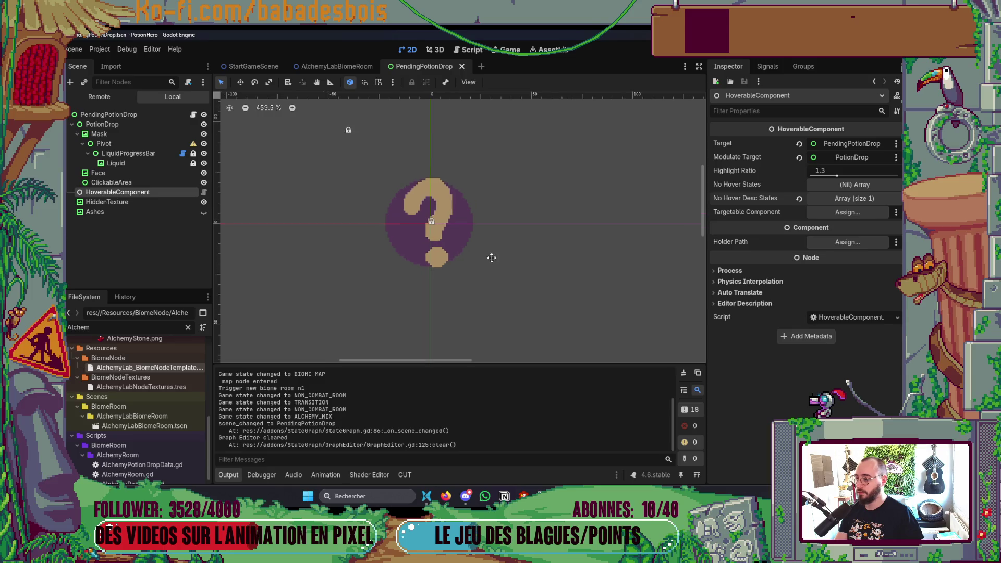
key("alt+Tab")
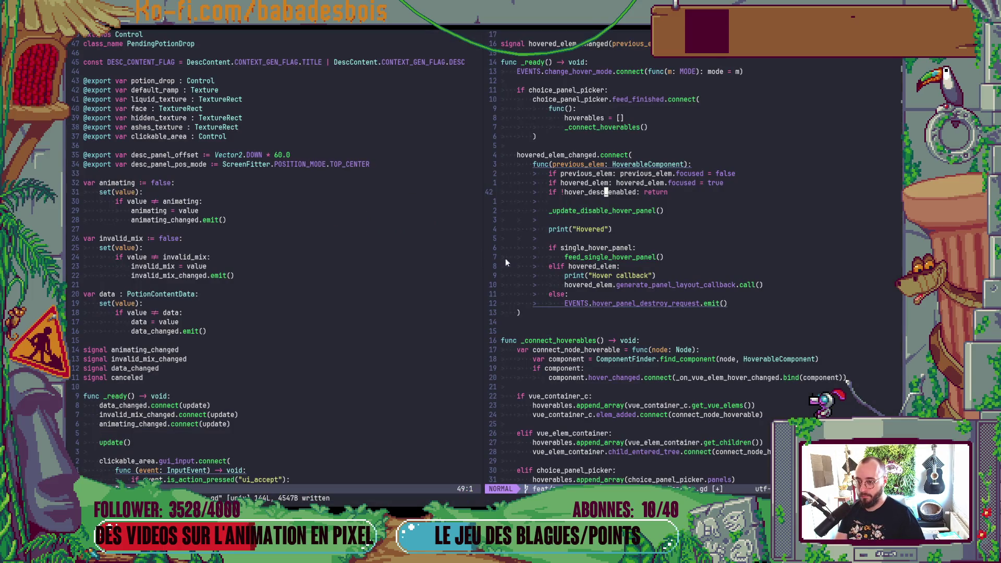
Copy the 'Hovered' print line above the hover_desc_enabled check, then delete the extra duplicate
left_click(628, 227)
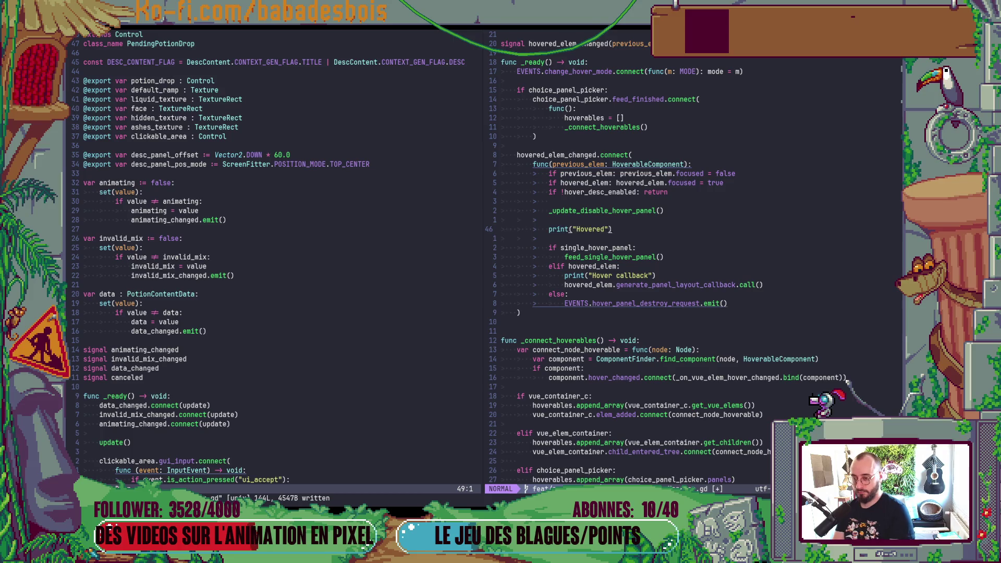
key("y")
key("y")
key("k")
key("k")
key("k")
key("P")
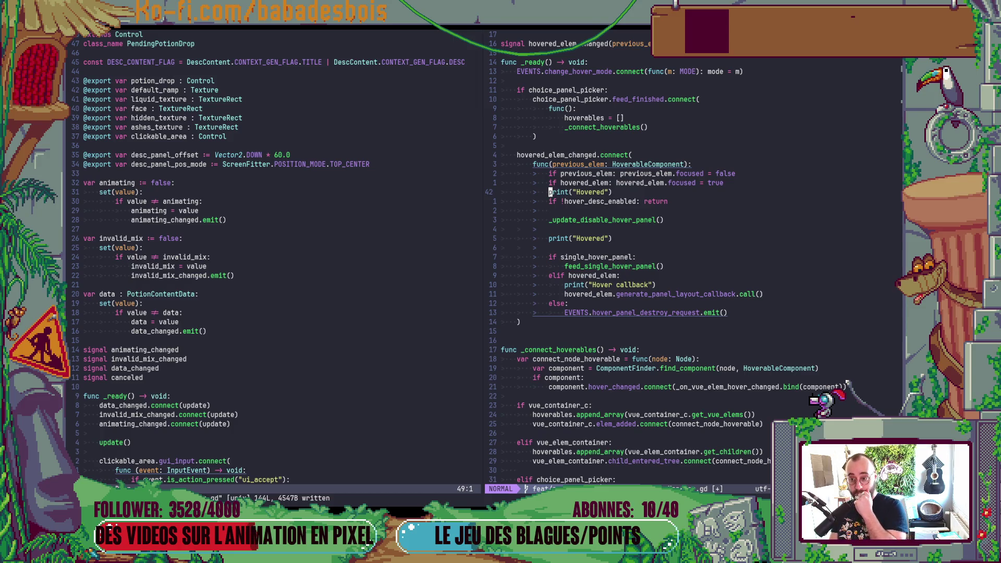
key("d")
key("d")
Search backward for hovered_elem_changed and step through its uses to the emit call
key("k")
key("k")
key("k")
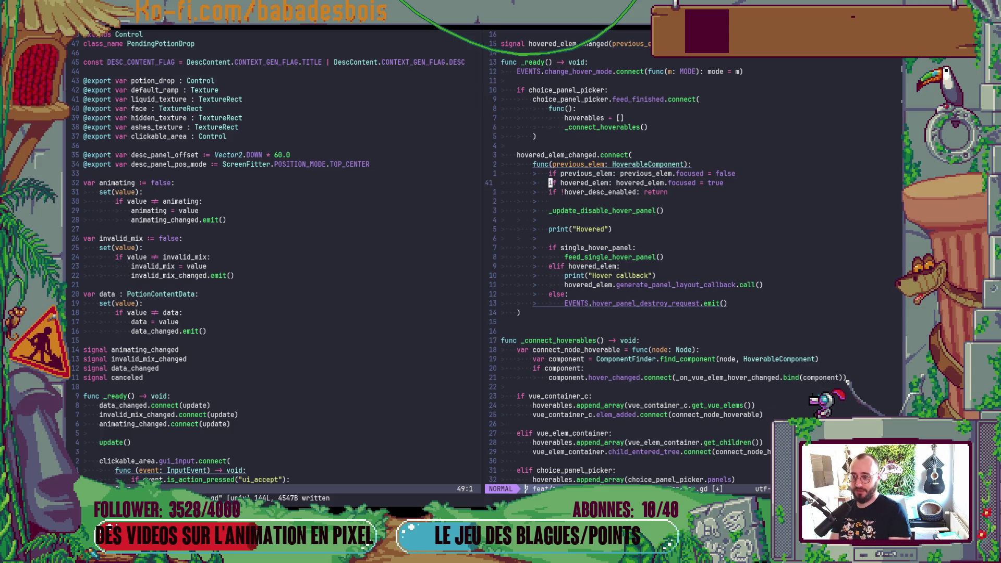
key("numbersign")
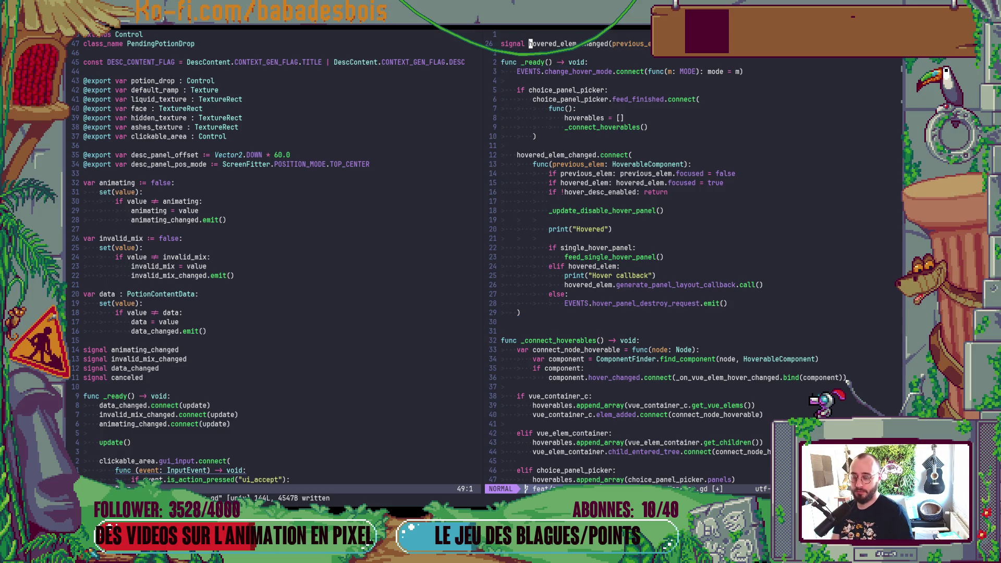
key("n")
key("N")
key("n")
key("N")
key("N")
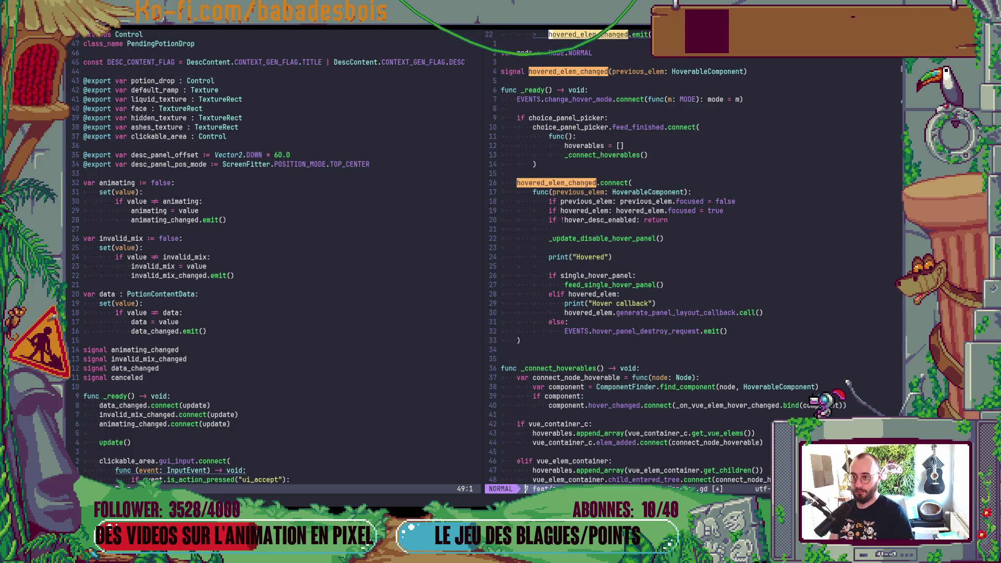
scroll(641, 261, "up", 7)
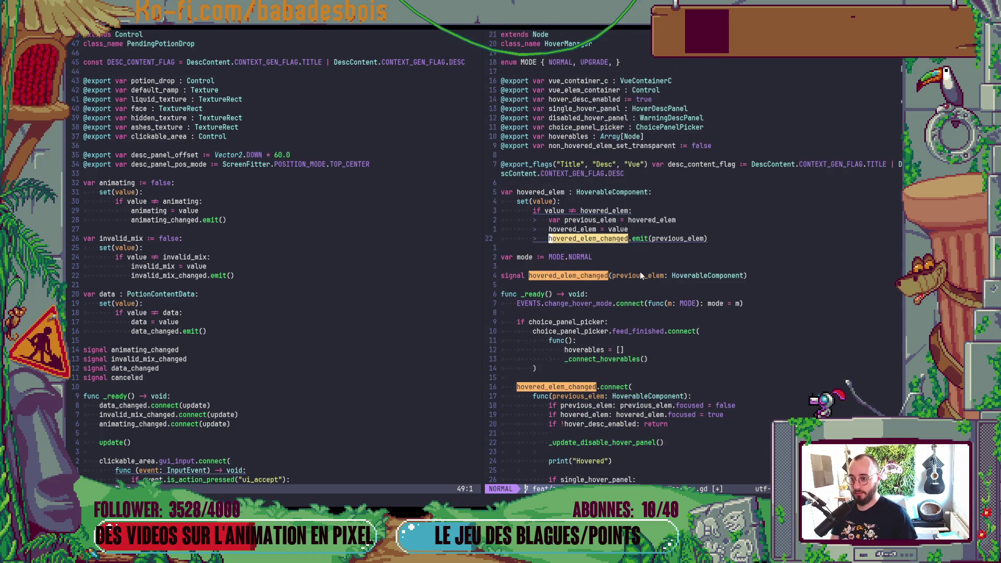
Highlight hovered_elem and step through each use, including the one in feed_single_hover_panel
key("k")
key("k")
key("k")
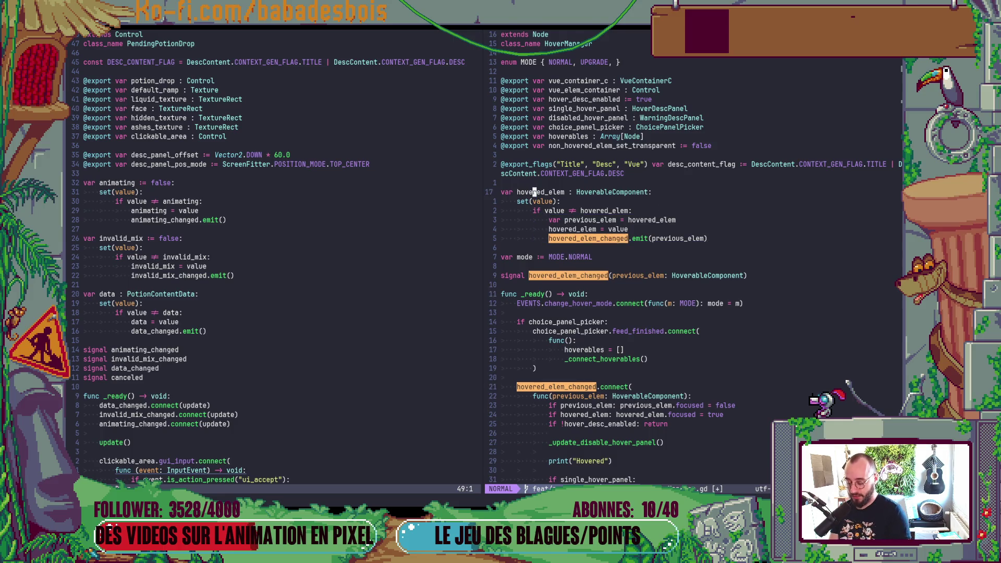
key("asterisk")
key("n")
key("n")
key("n")
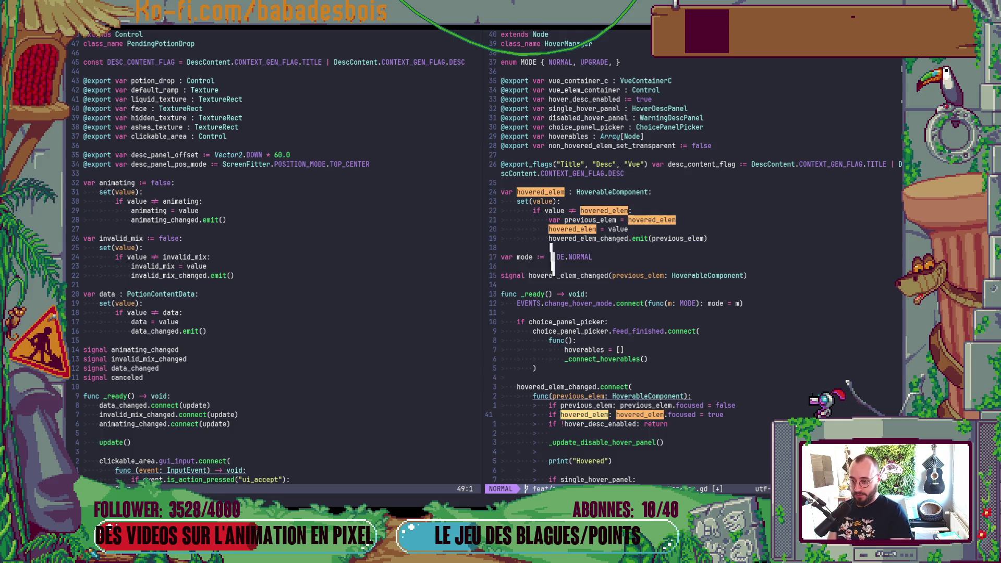
key("n")
key("n")
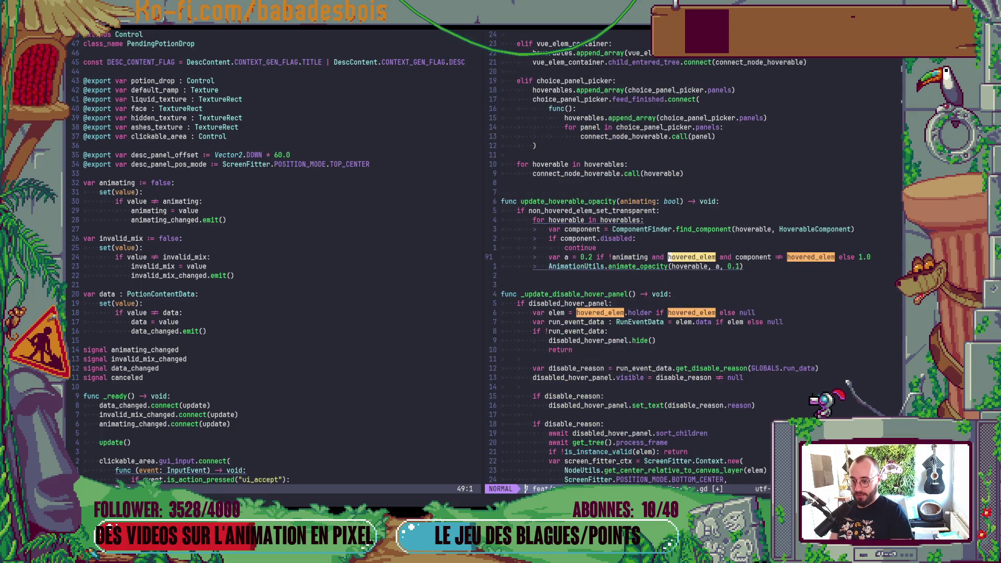
key("n")
key("n")
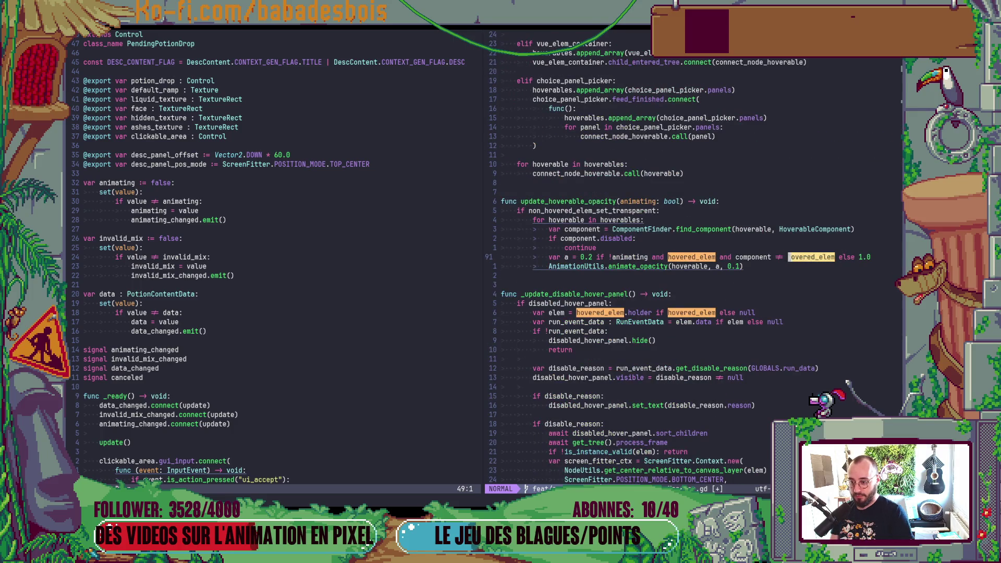
key("n")
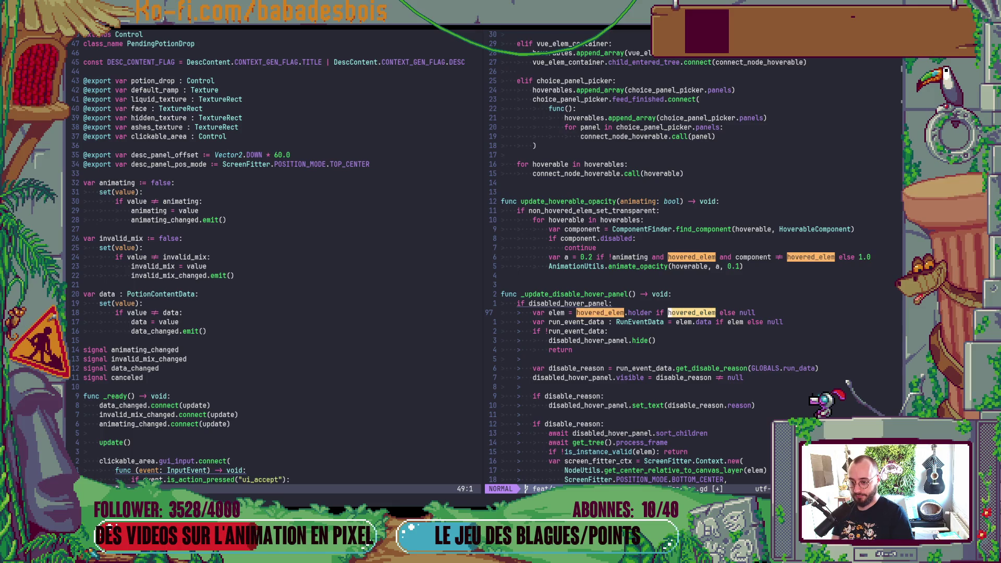
key("n")
key("n")
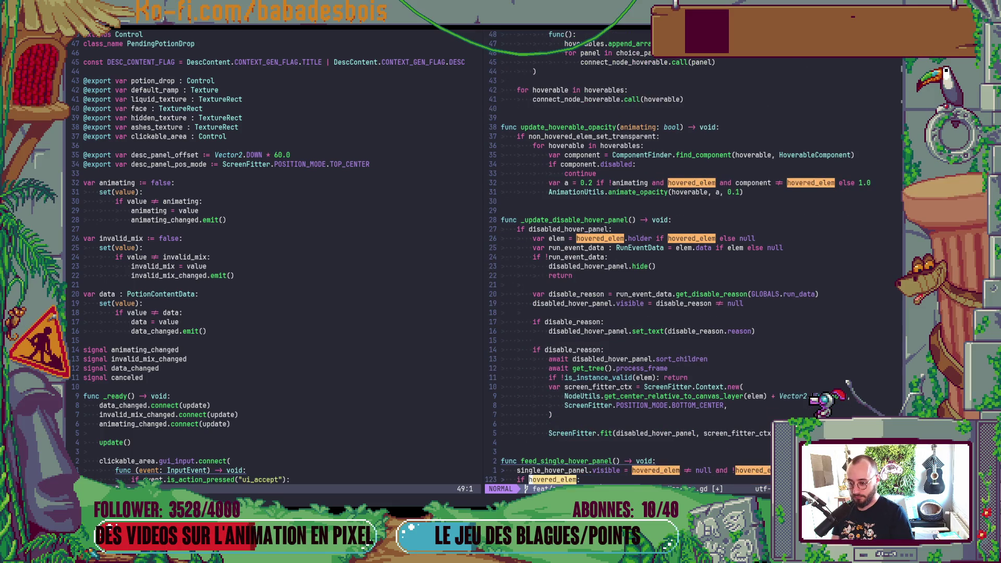
key("n")
key("n")
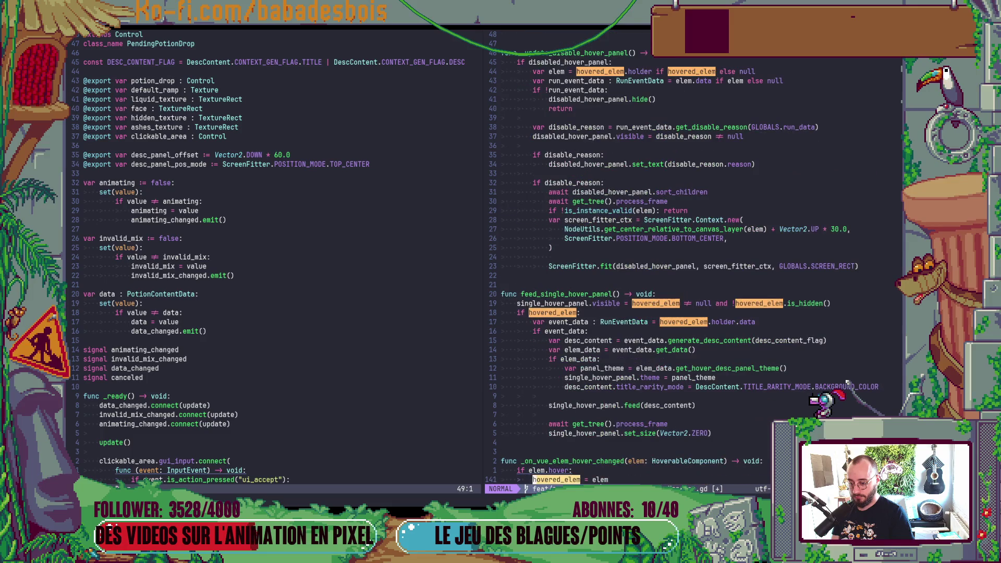
Begin a print("Vue elem hover changed") line above 'if elem.hover:' in the handler
scroll(579, 333, "down", 5)
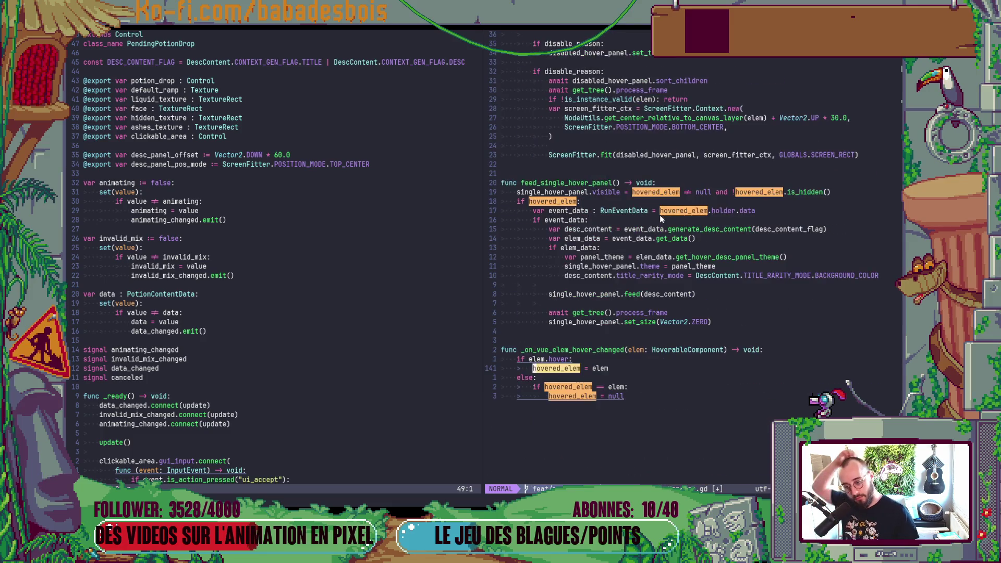
left_click(578, 331)
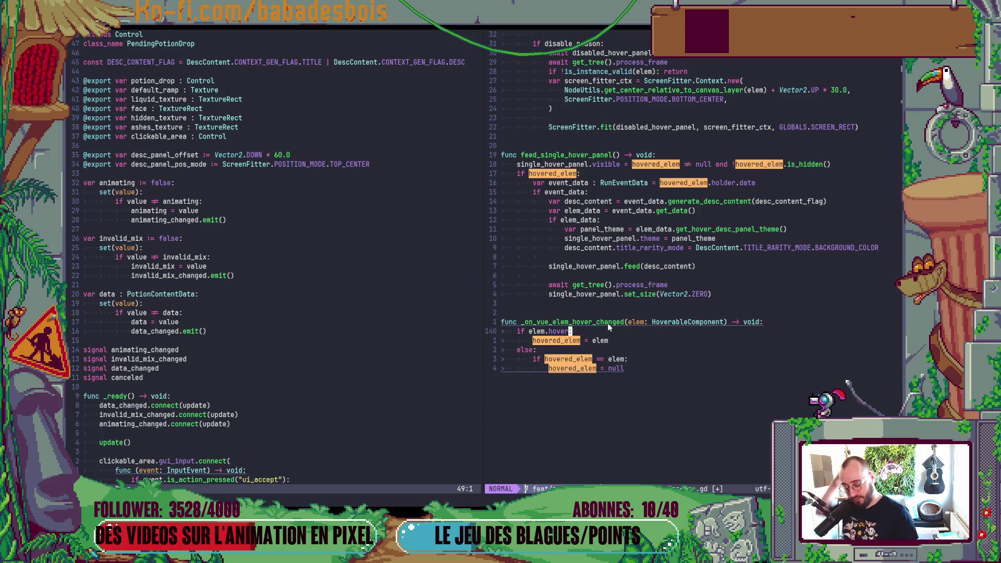
type("Oprint(\"")
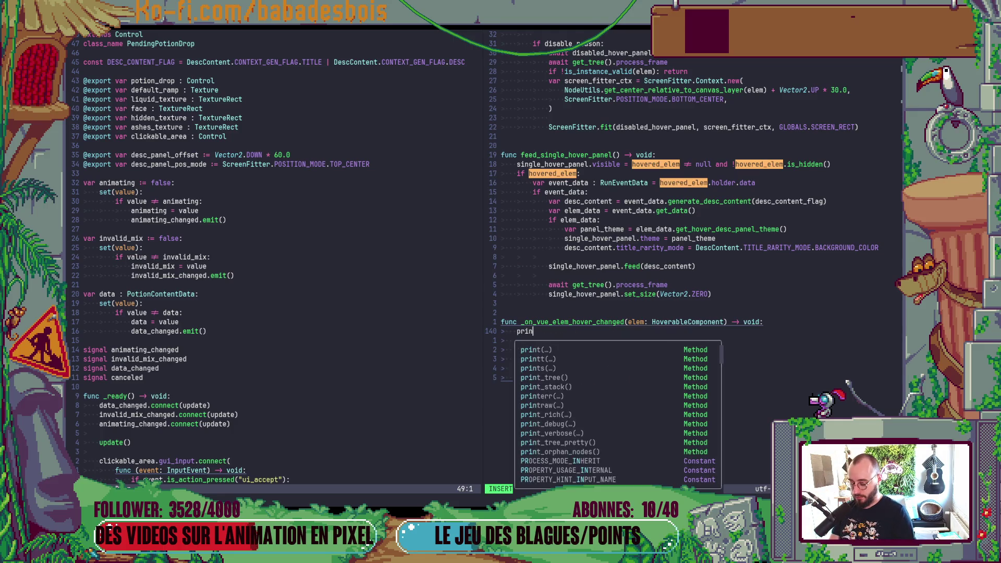
type("Vue e")
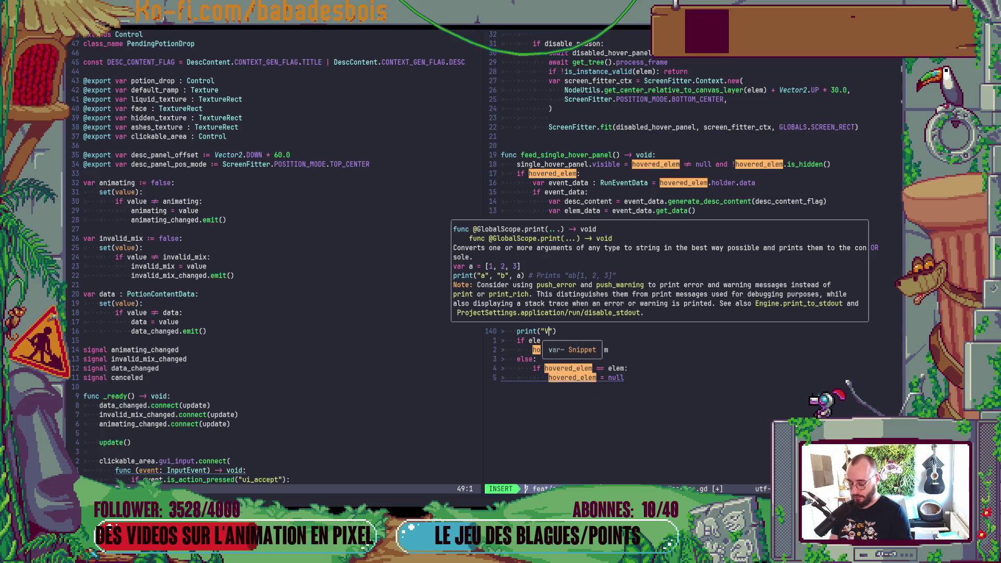
type("lem hover ")
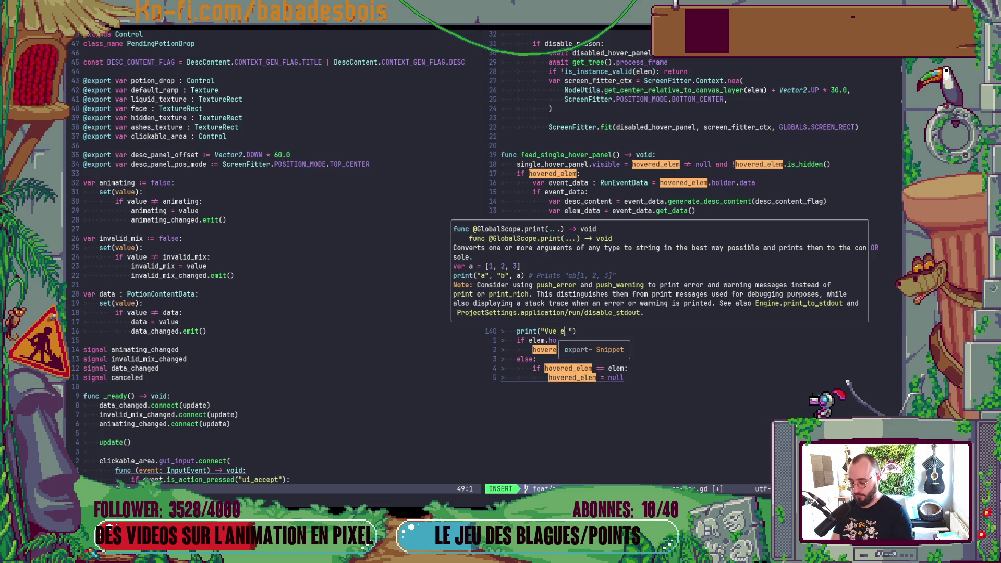
type("changed")
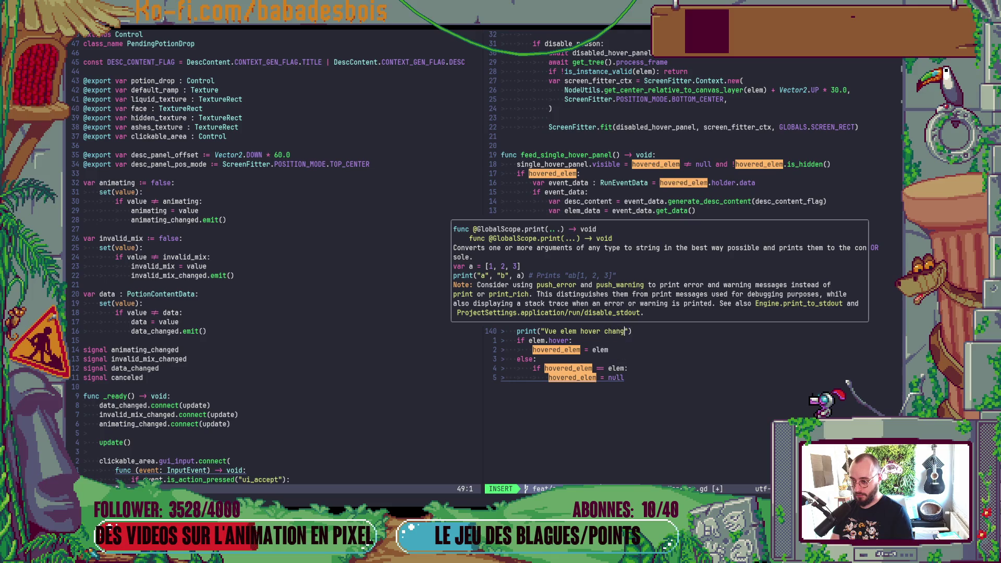
Finish the 'Vue elem hover changed' debug print and return to normal mode
key("Escape")
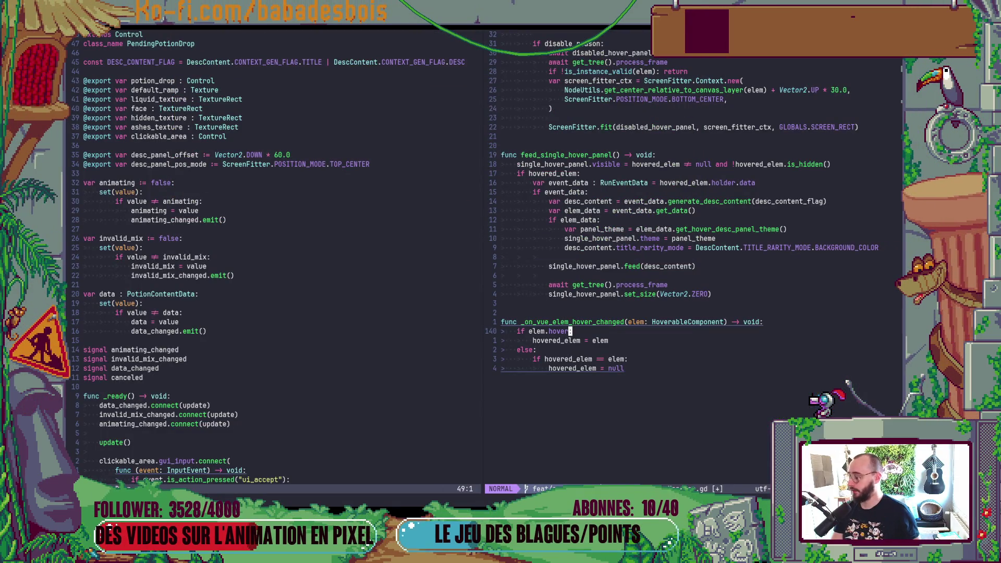
Paste and save the print line, hover ingredients in the running PotionHero game, then return to Neovim
type("P:w")
key("Return")
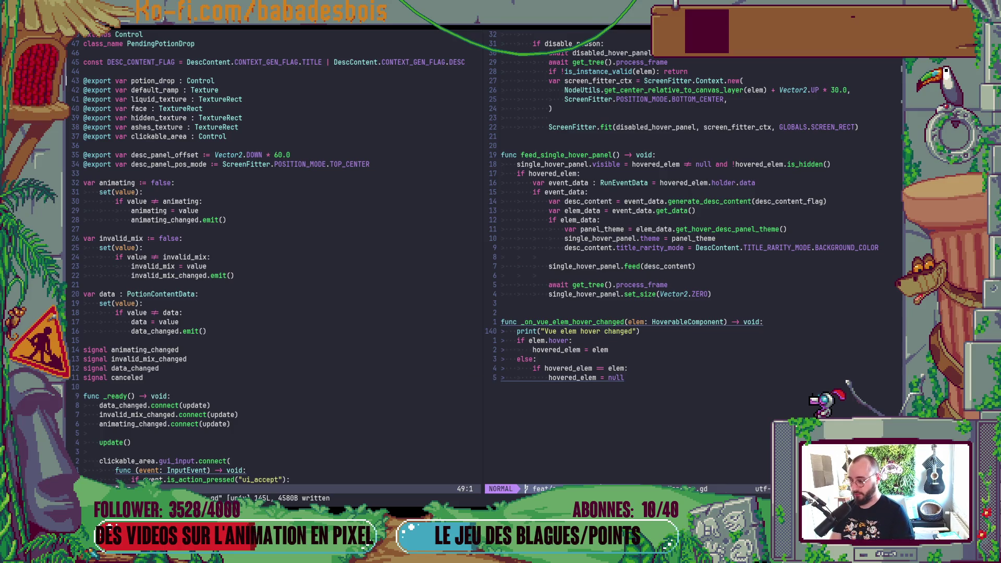
key("alt+Tab")
key("alt+Tab")
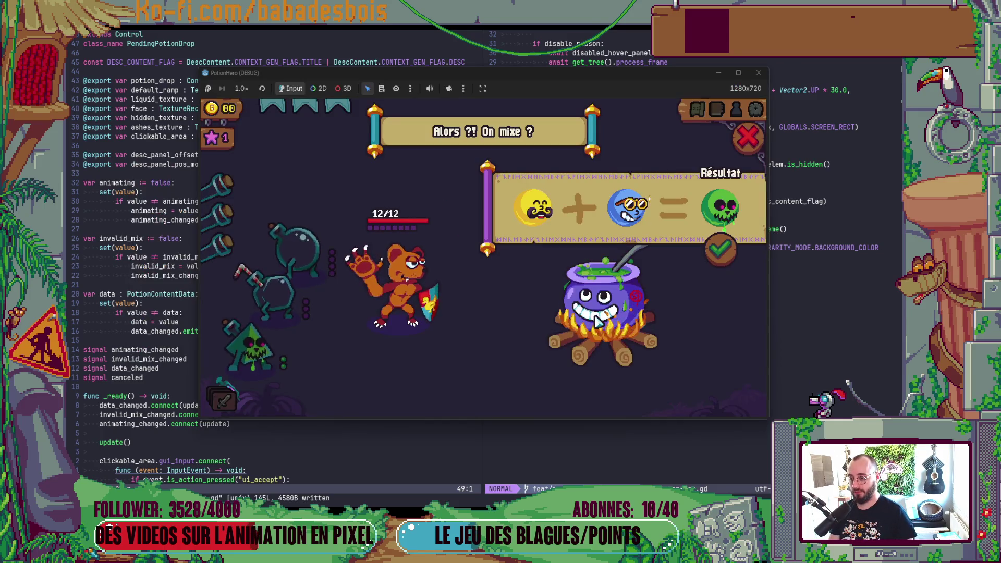
key("alt+Tab")
key("alt+Tab")
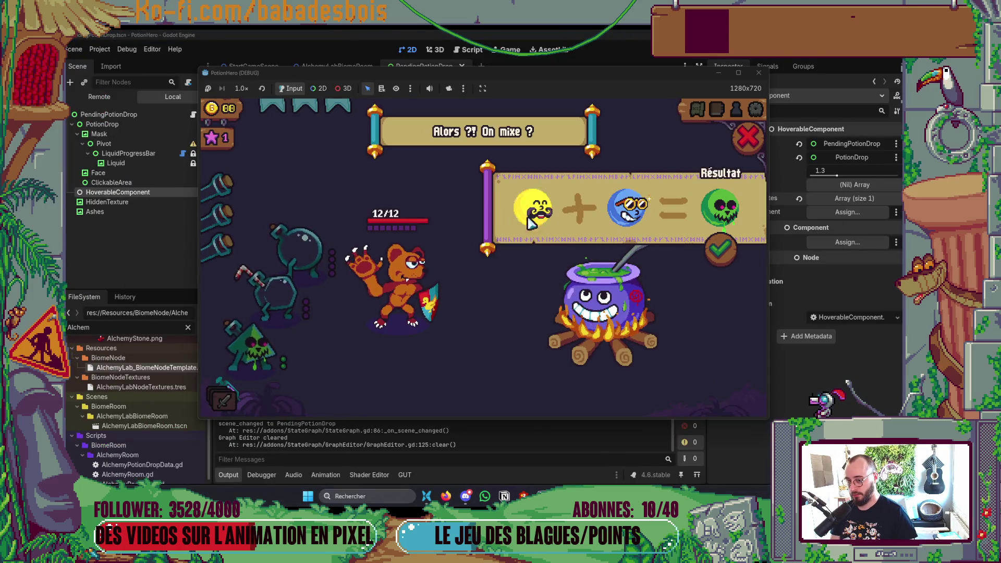
key("alt+Tab")
Delete and restore the handler's print line, then search for where _on_vue_elem_hover_changed is connected
key("k")
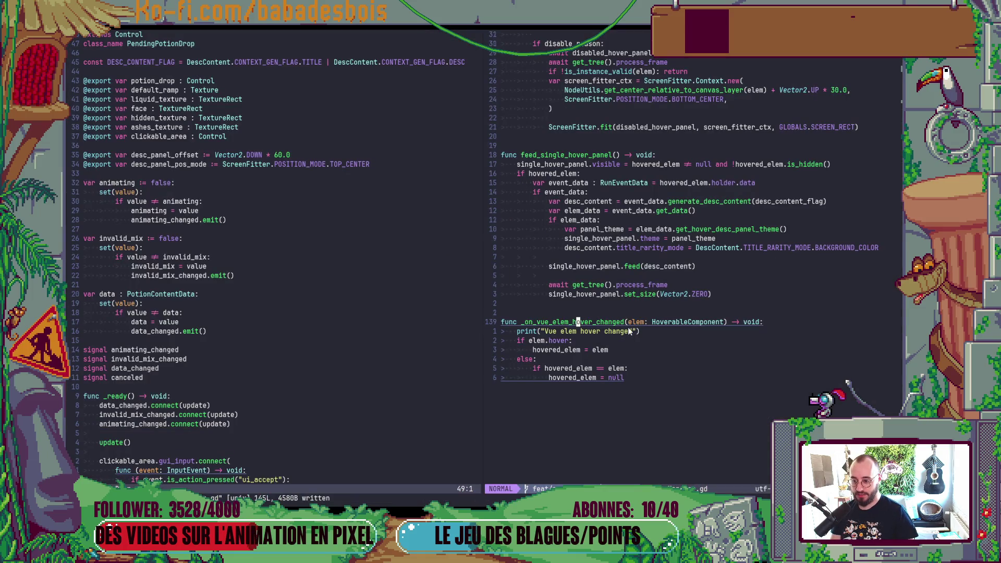
key("j")
key("d")
key("d")
key("u")
key("k")
key("asterisk")
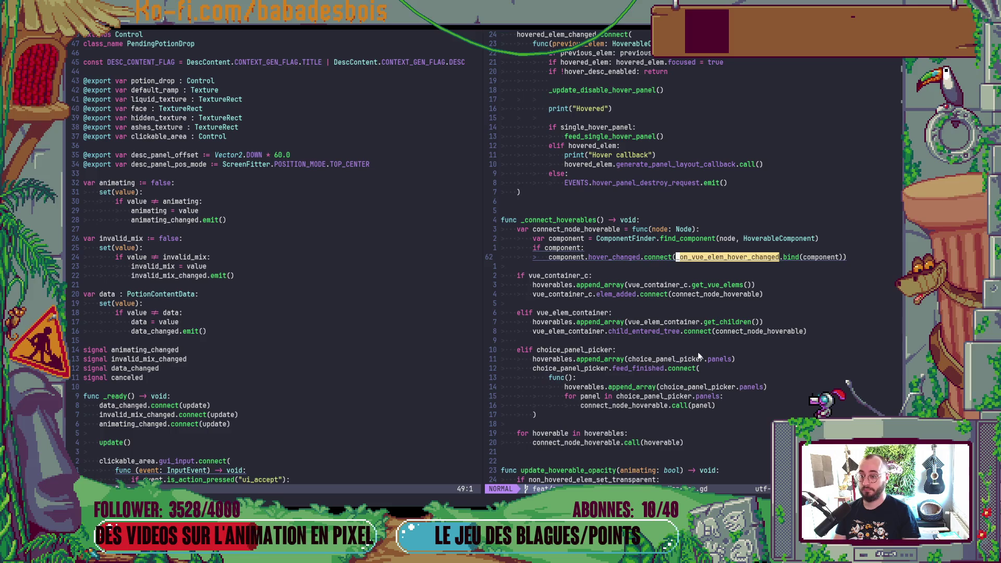
Try an else line above the hoverables loop, remove it, and save HoverManager.gd with :w
left_click(628, 434)
key("shift+o")
type("els")
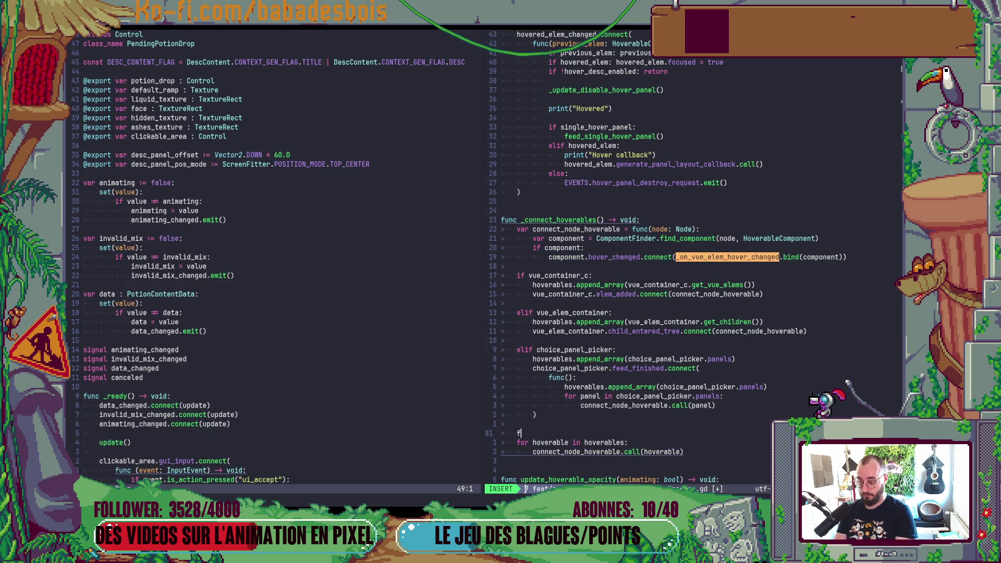
type("e")
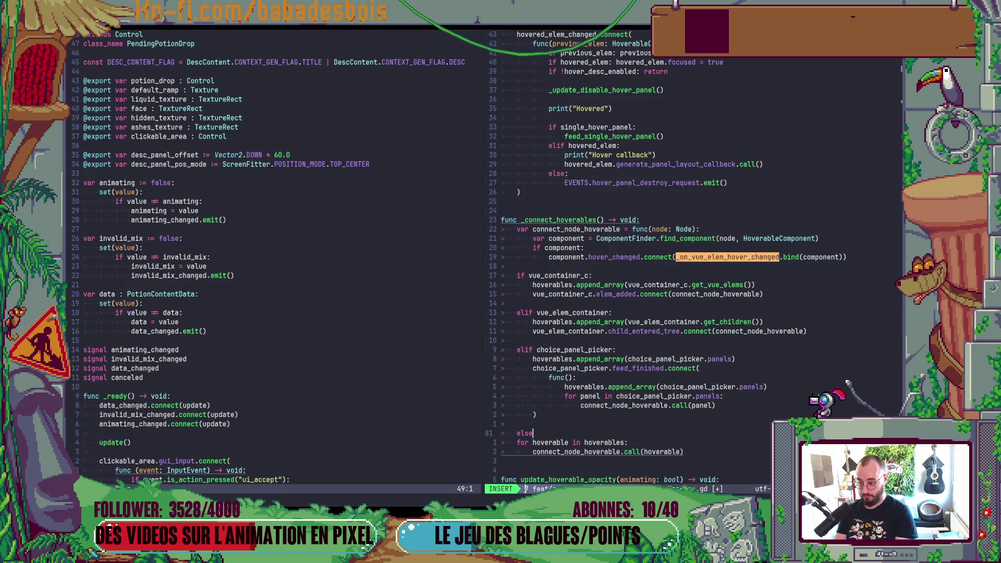
key("Escape")
key("d")
key("d")
key("j")
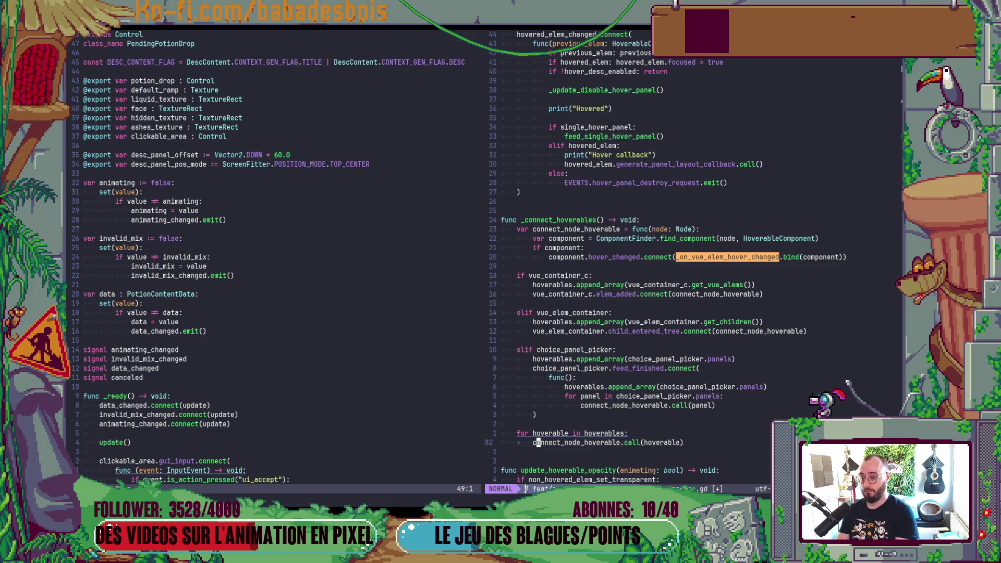
key("l")
key("l")
key("k")
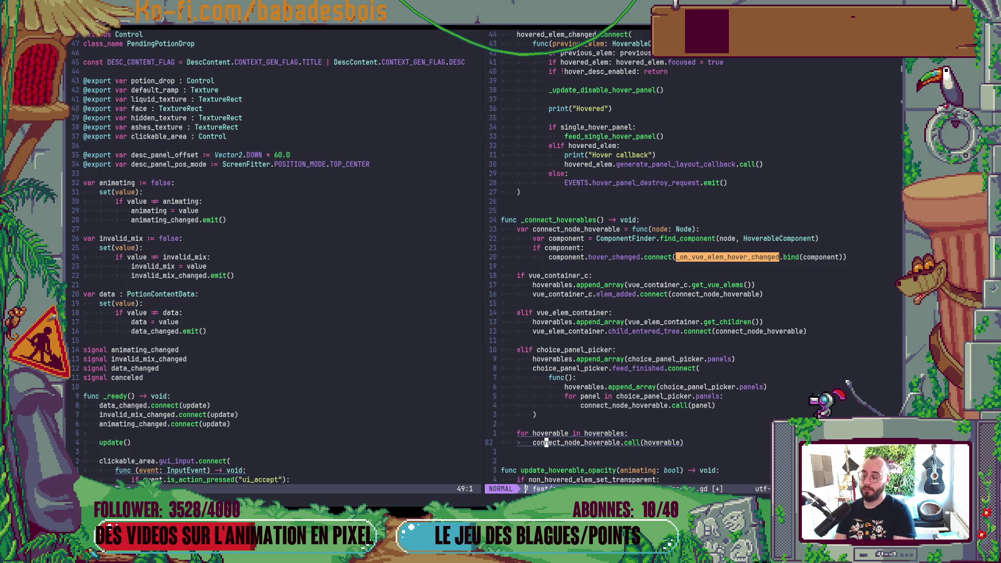
key("colon")
type("w")
key("Return")
Jump to connect_node_hoverable and open a new print line below the find_component call
key("j")
key("g")
key("d")
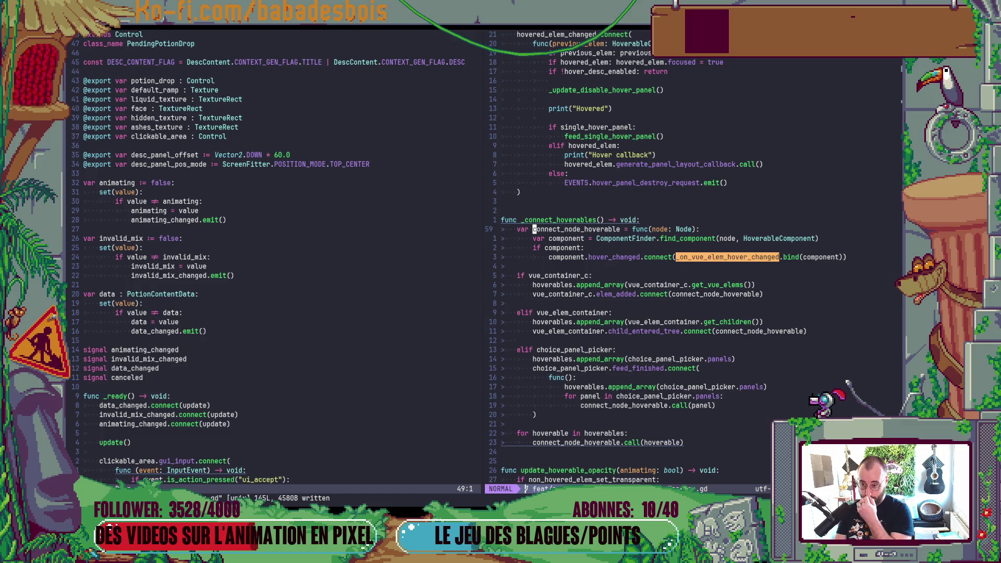
type("jo")
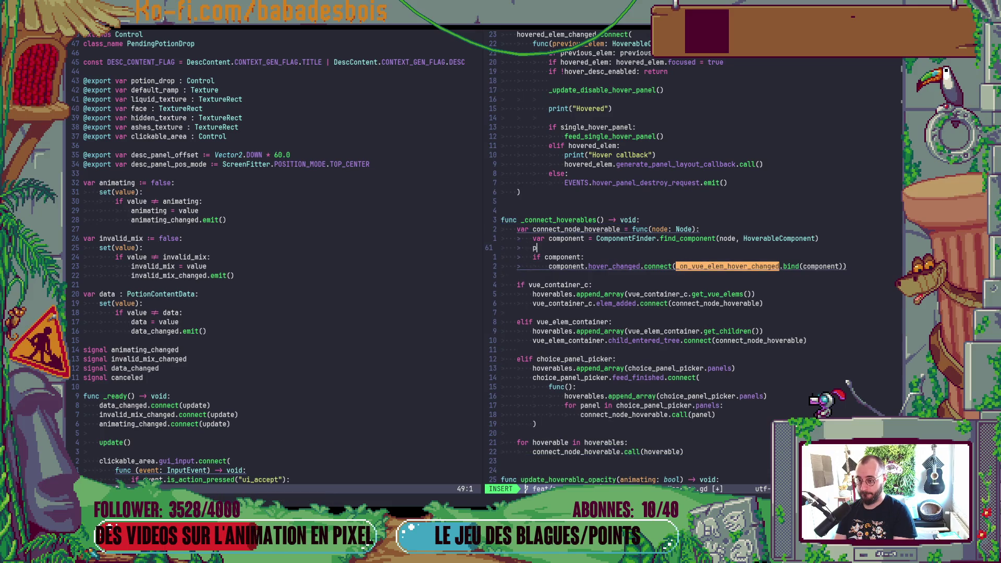